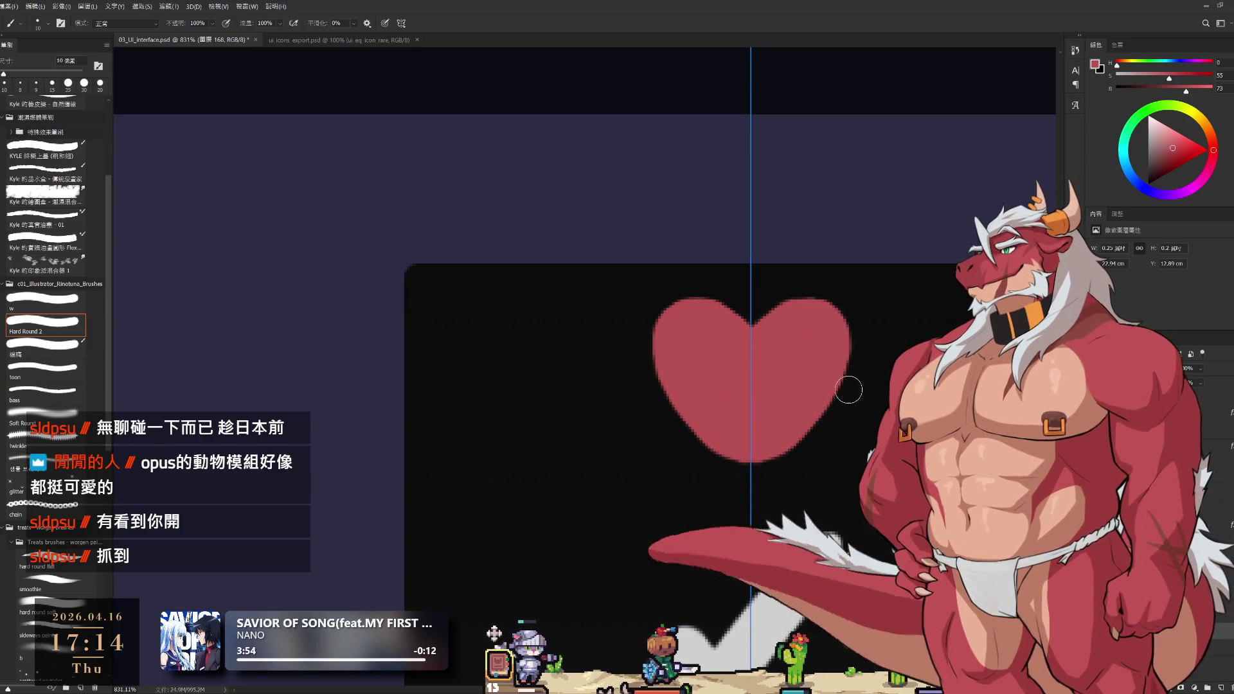
# Trim both sides of the heart with a smaller eraser, then undo the trim
pyautogui.press('e')
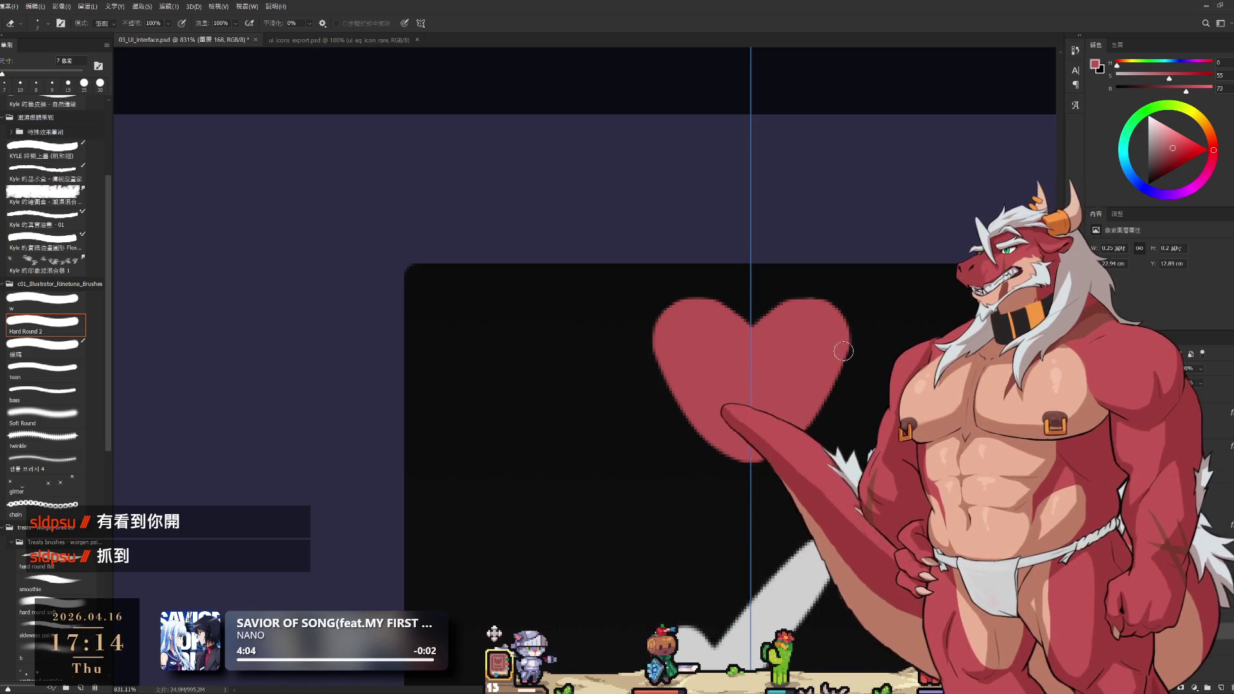
pyautogui.press('[')
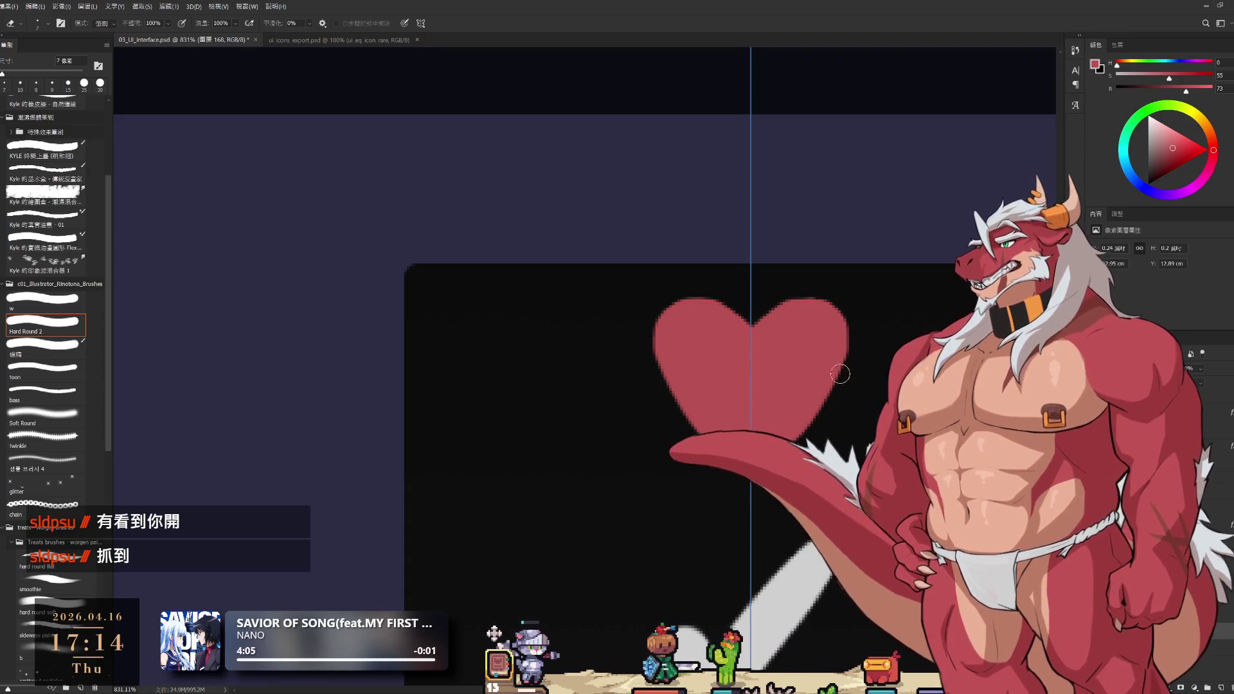
pyautogui.moveTo(840, 294); pyautogui.dragTo(849, 347)
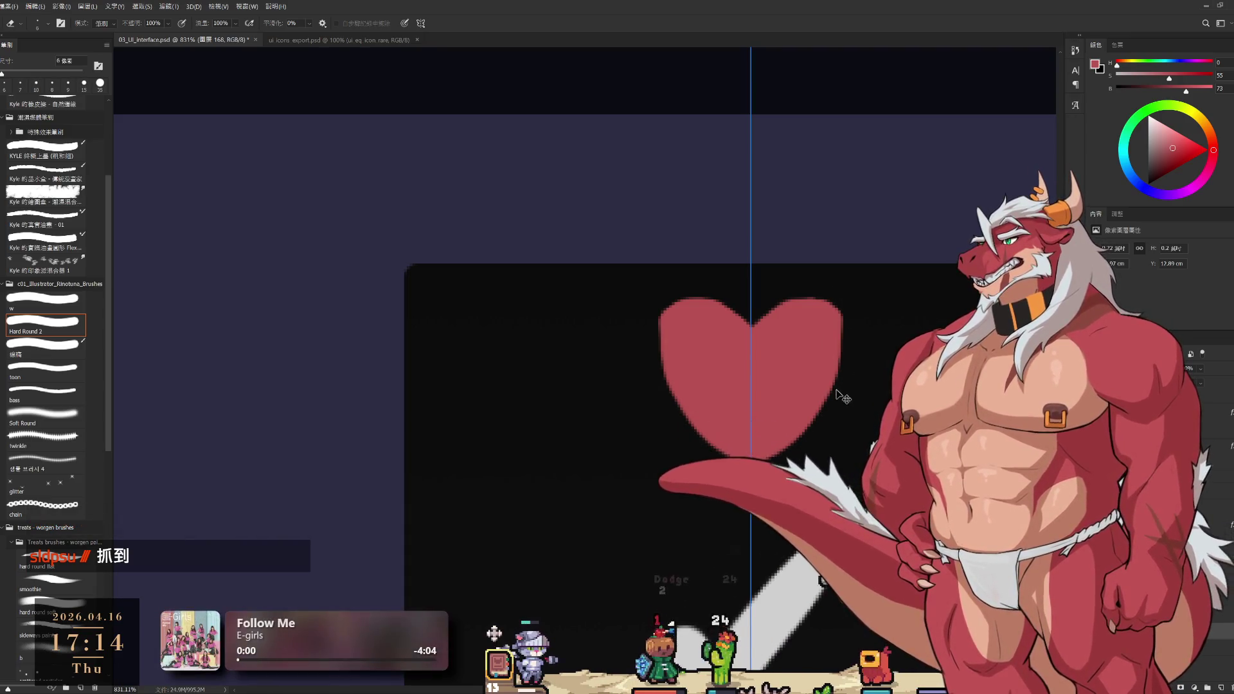
pyautogui.moveTo(835, 444); pyautogui.dragTo(797, 479)
pyautogui.hotkey('ctrl', 'z')
pyautogui.hotkey('ctrl', 'z')
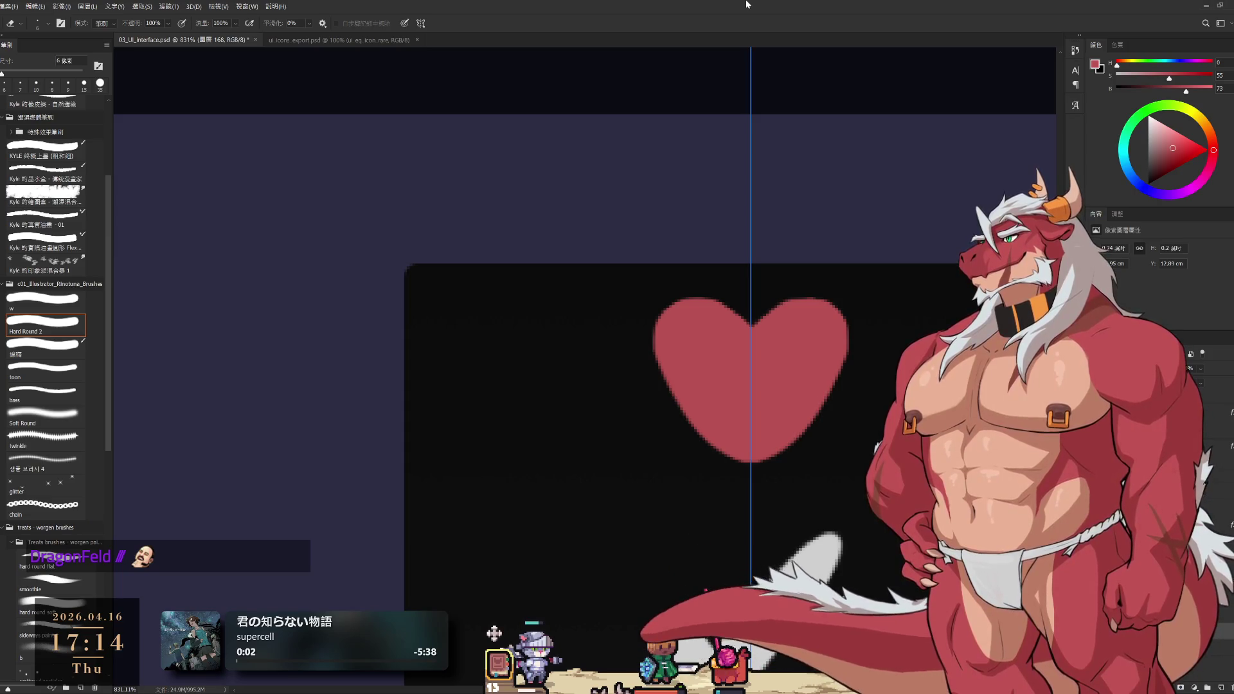
# Shrink the brush and compare the heart with and without its edge trim, keeping the edges restored
pyautogui.press('b')
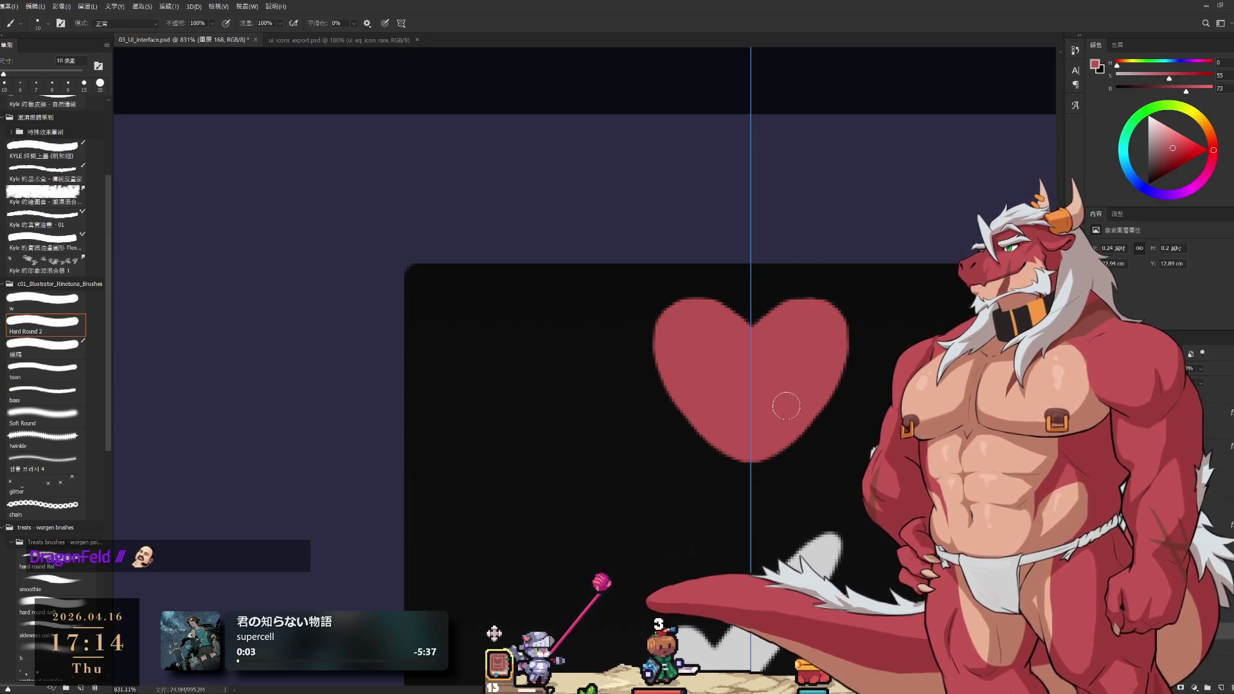
pyautogui.press('[')
pyautogui.press('[')
pyautogui.press('[')
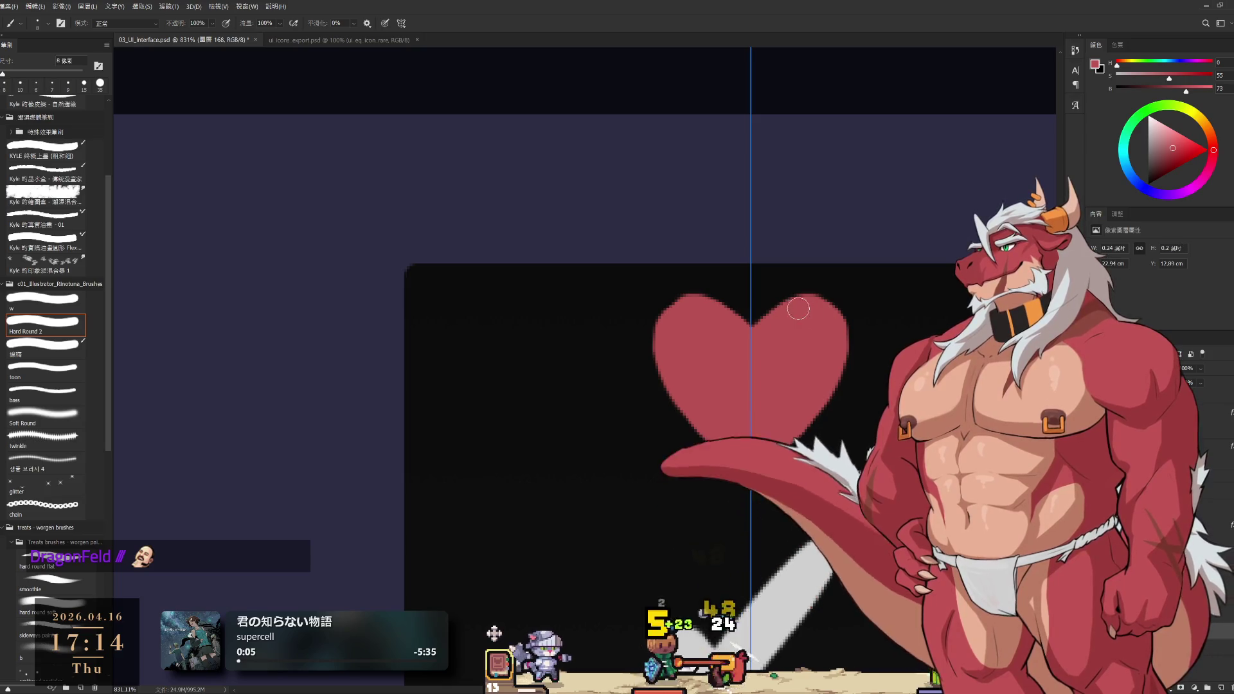
pyautogui.press('[')
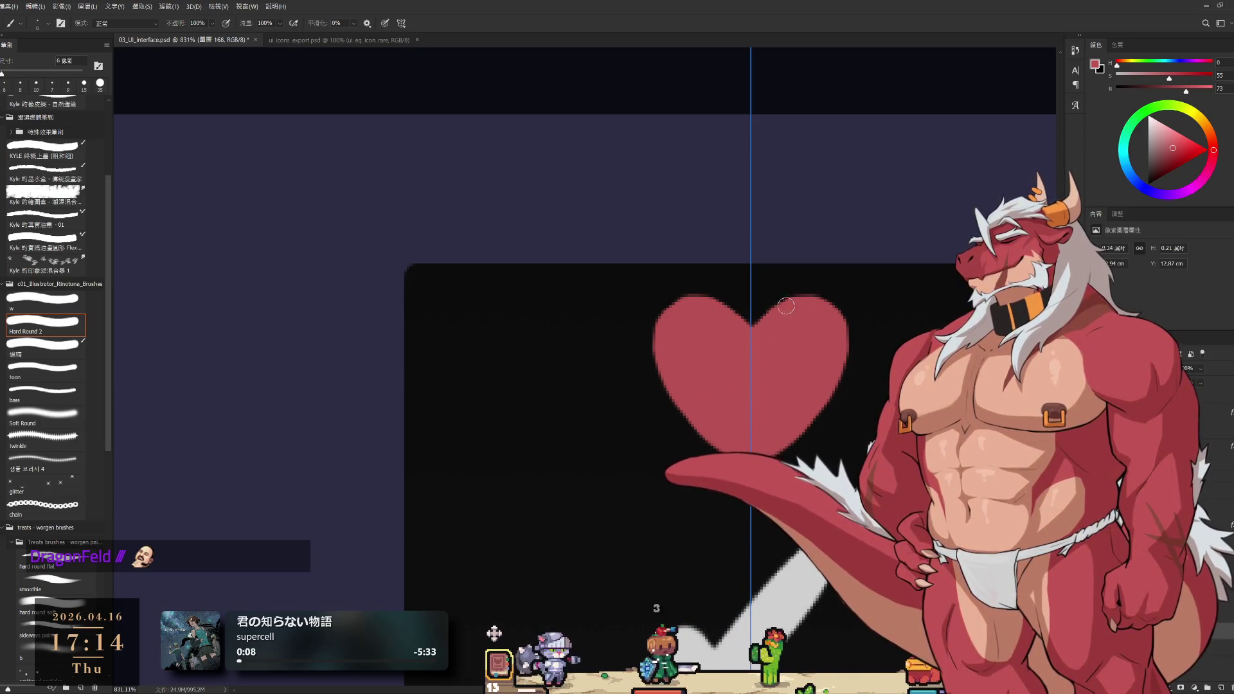
pyautogui.scroll(-2, 777, 313)
pyautogui.scroll(3, 758, 333)
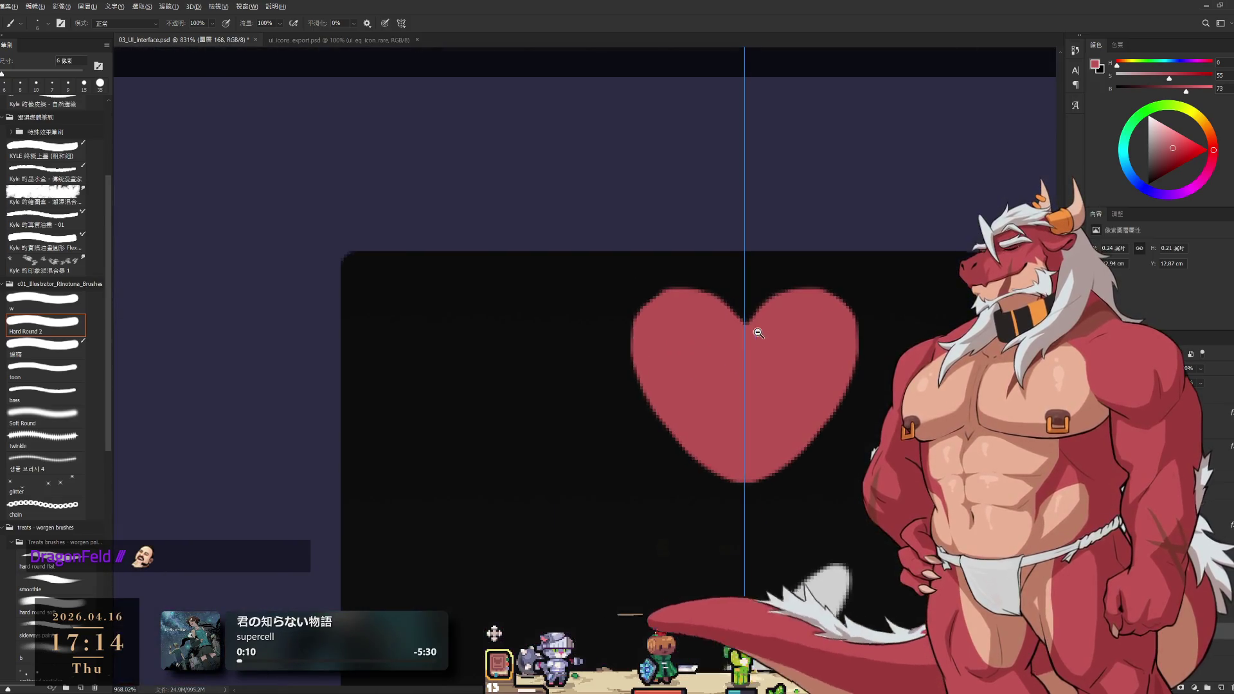
pyautogui.press('e')
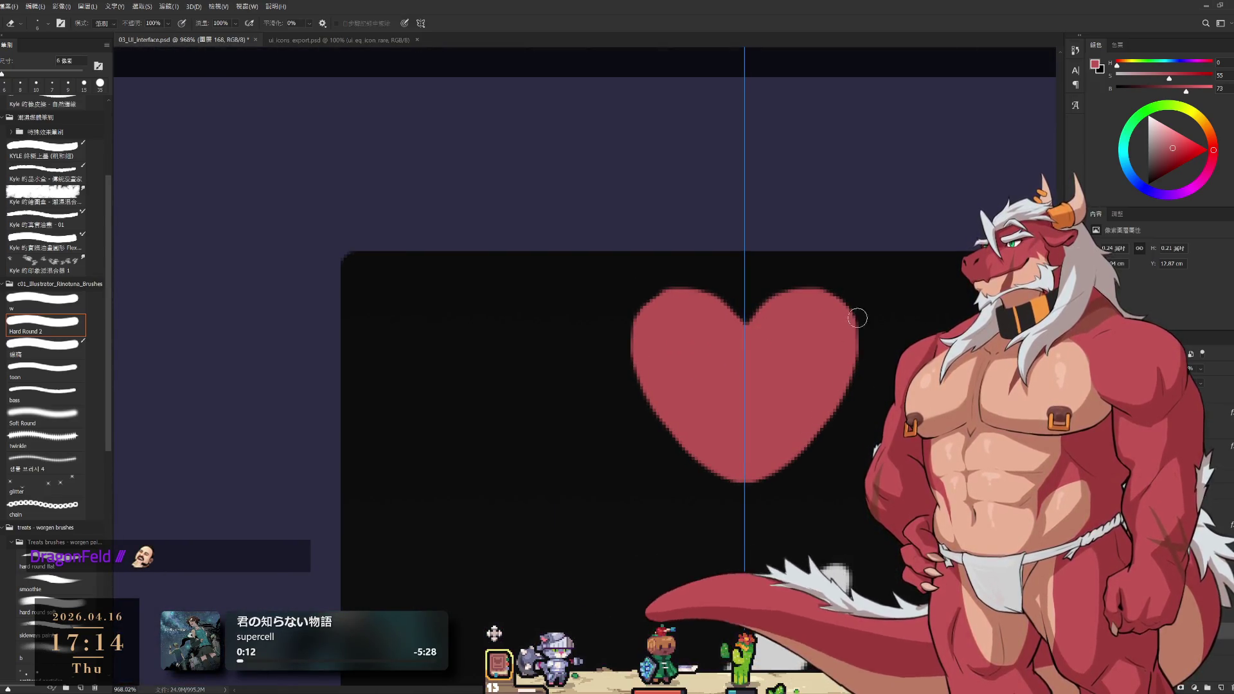
pyautogui.hotkey('ctrl', 'z')
pyautogui.hotkey('ctrl', 'shift', 'z')
pyautogui.hotkey('ctrl', 'z')
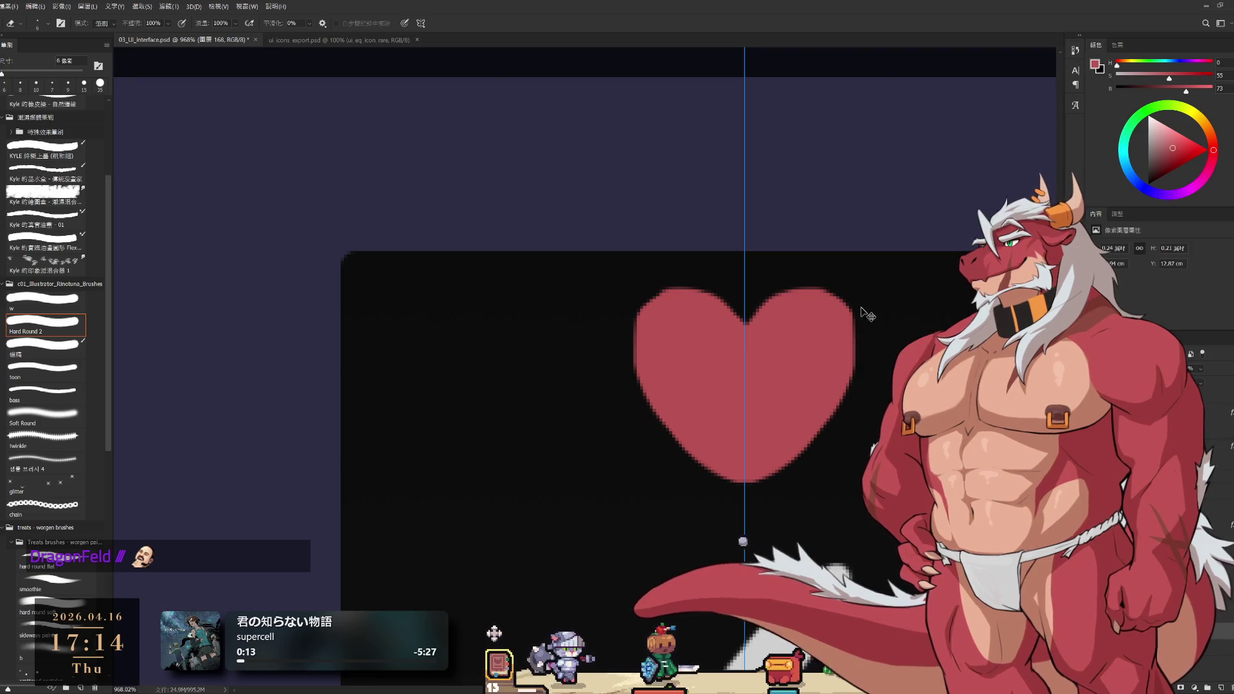
pyautogui.hotkey('ctrl', 'shift', 'z')
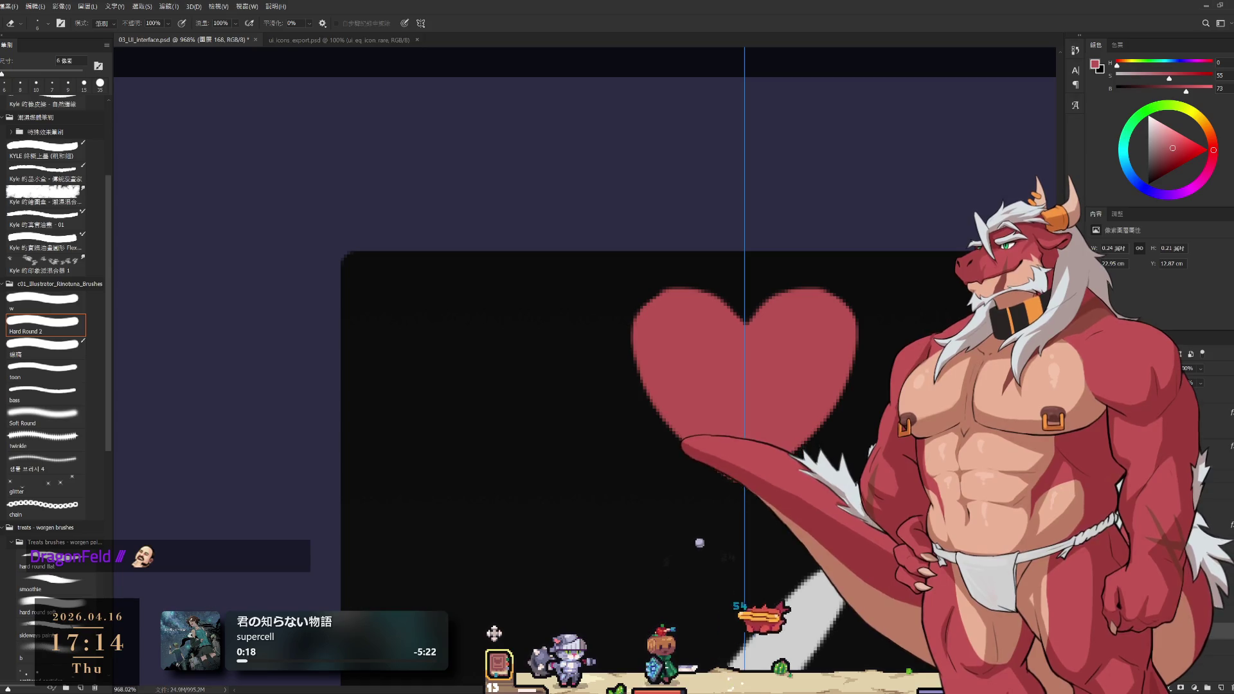
# Zoom out to view the heart among the other stat icons, ready to pan
pyautogui.press('b')
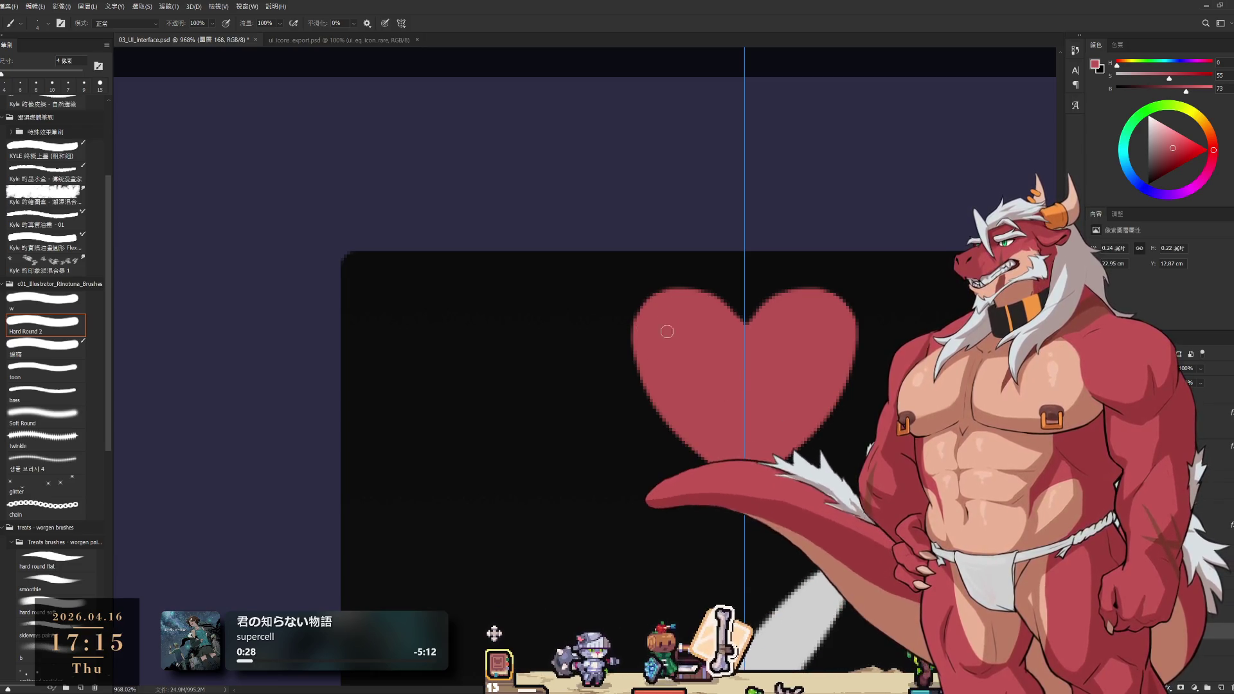
pyautogui.moveTo(662, 341)
pyautogui.mouseDown()
pyautogui.moveTo(587, 295)
pyautogui.moveTo(635, 299)
pyautogui.moveTo(668, 197)
pyautogui.mouseUp()
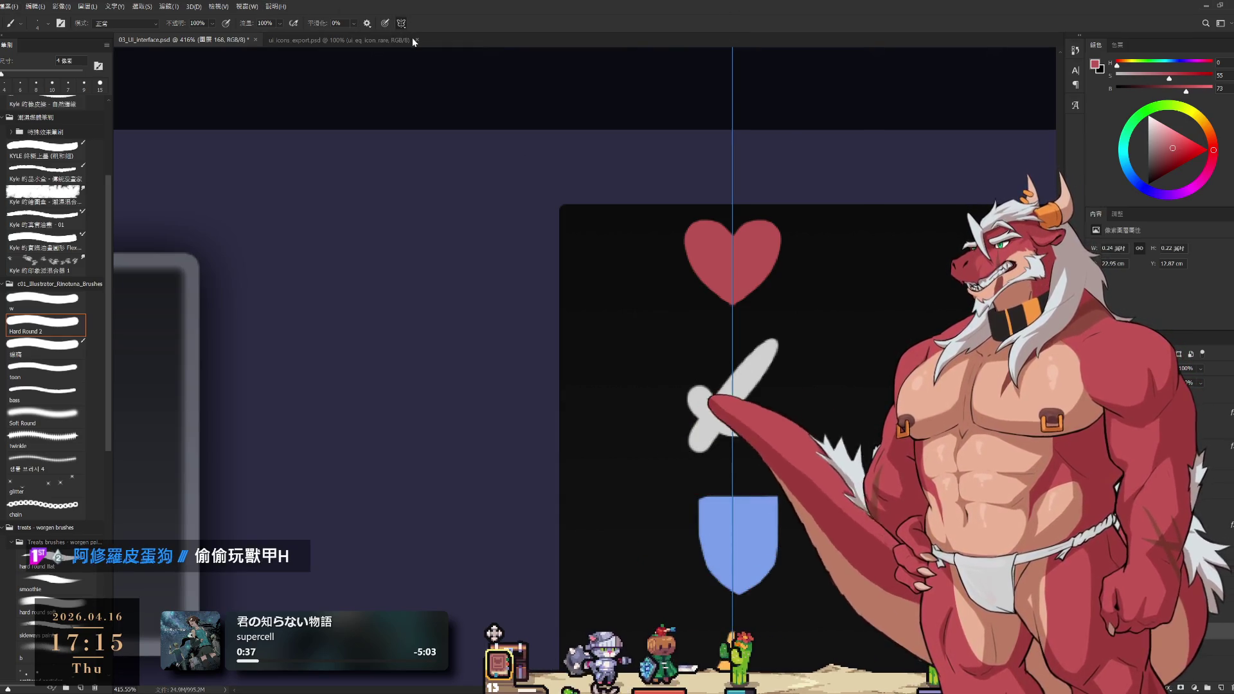
pyautogui.scroll(2, 815, 267)
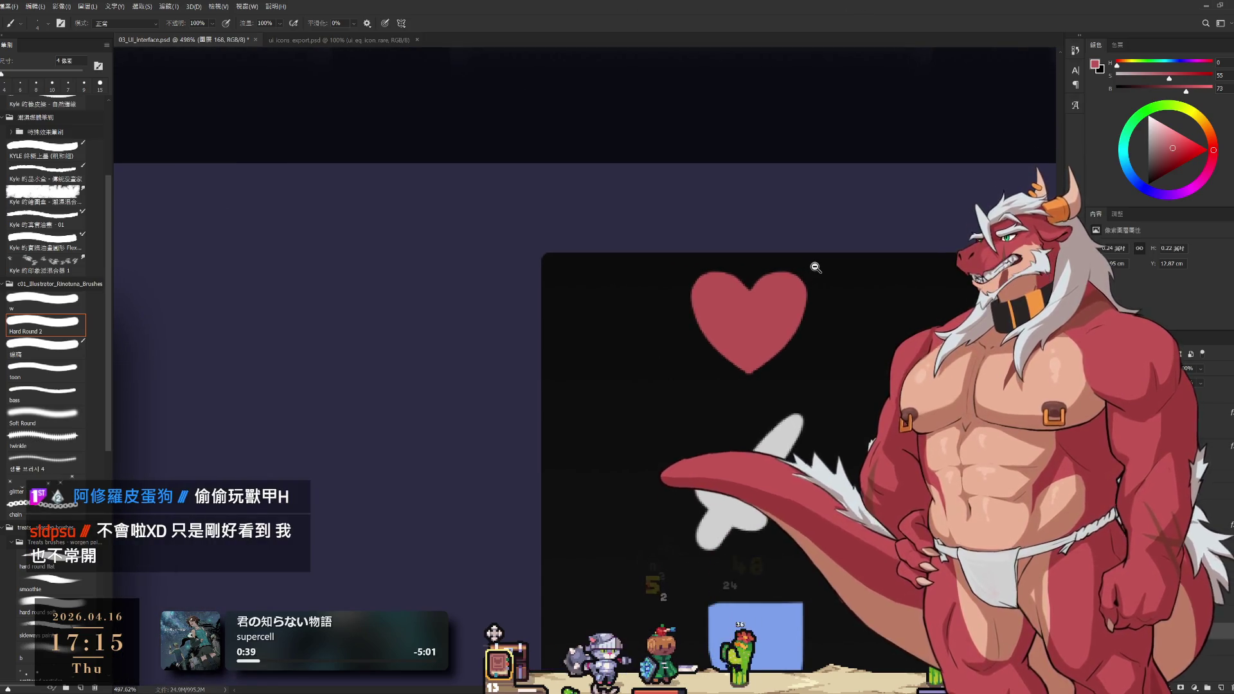
pyautogui.scroll(-2, 782, 348)
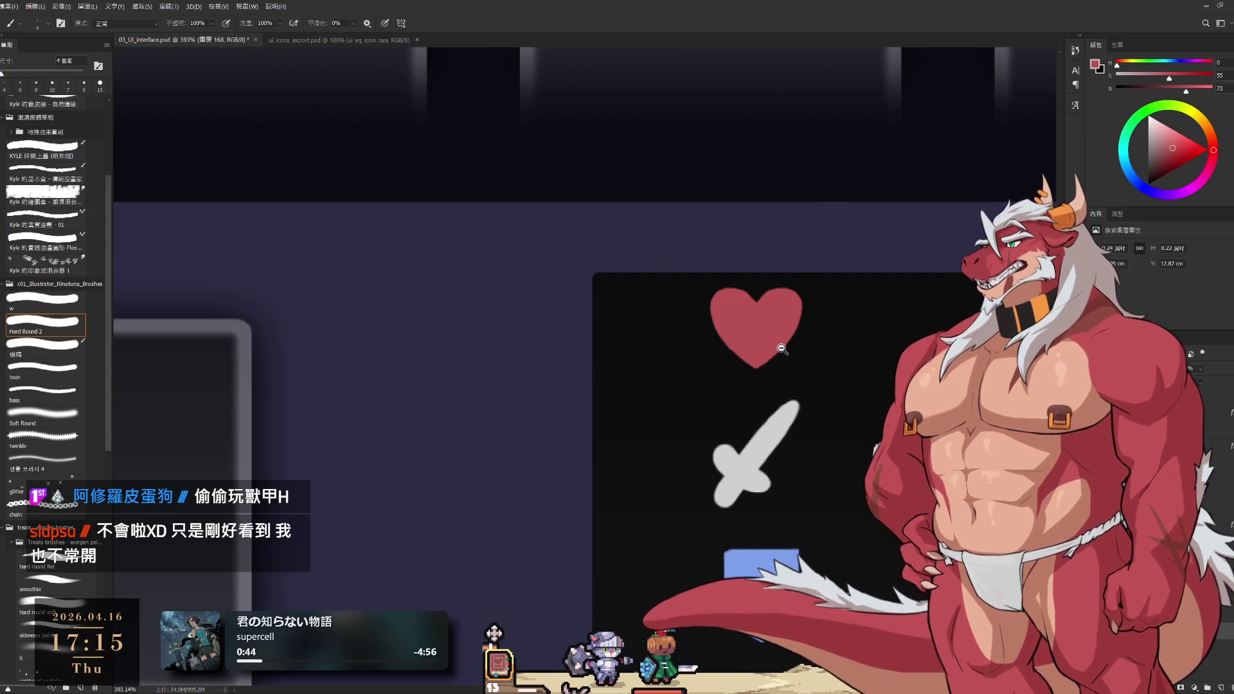
pyautogui.scroll(2, 775, 344)
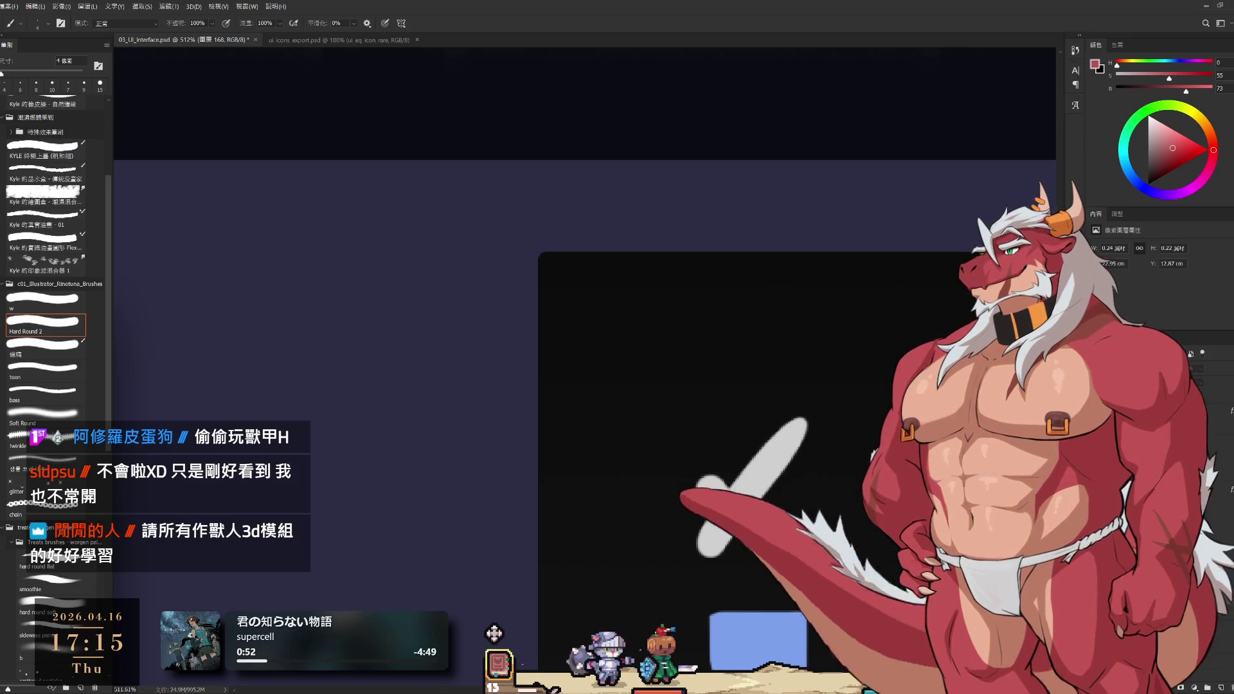
pyautogui.press('h')
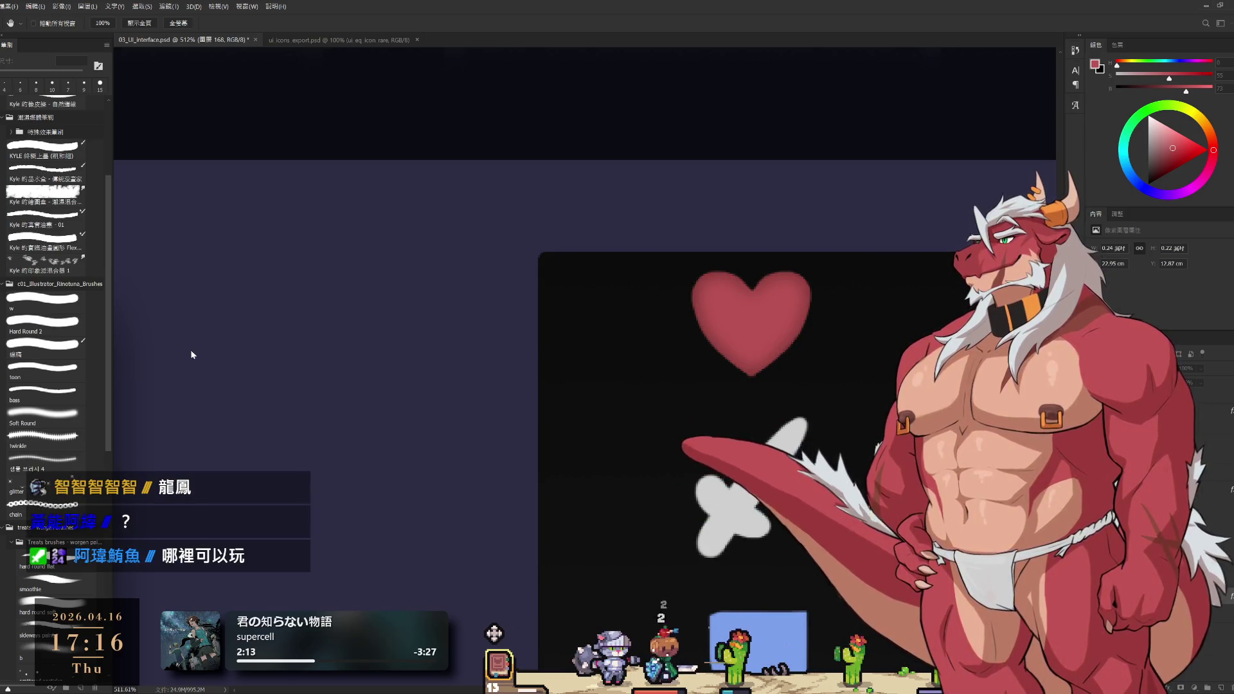
pyautogui.press('v')
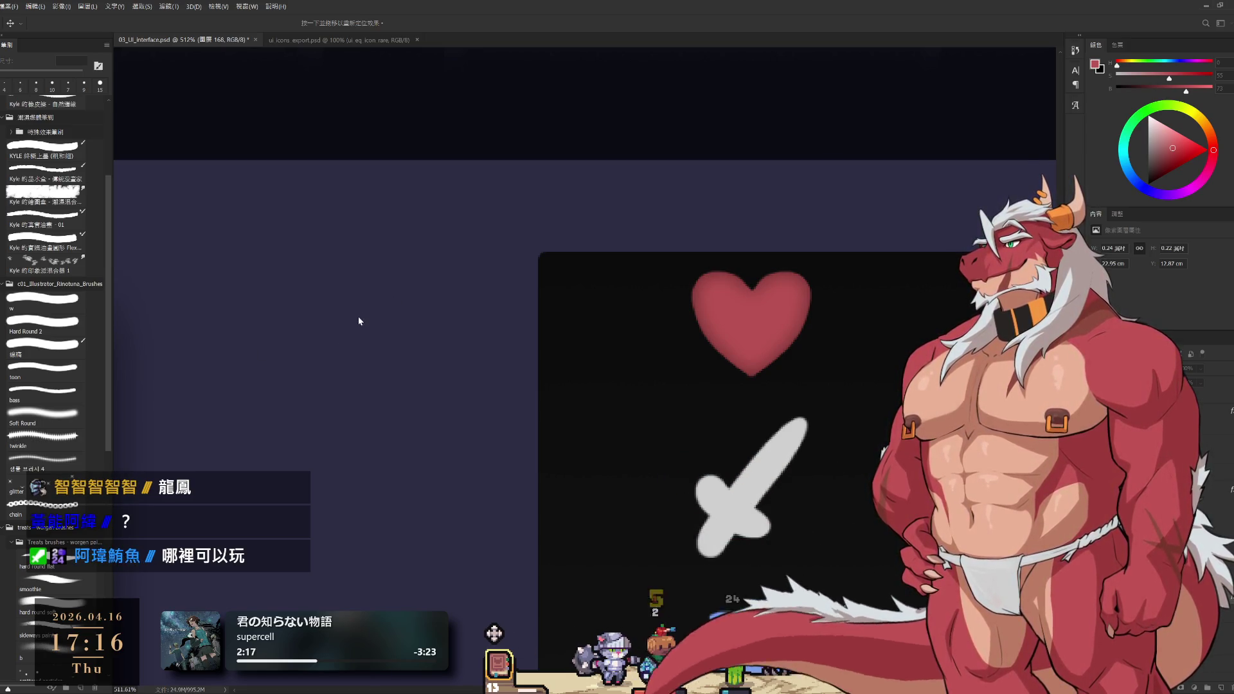
pyautogui.press('i')
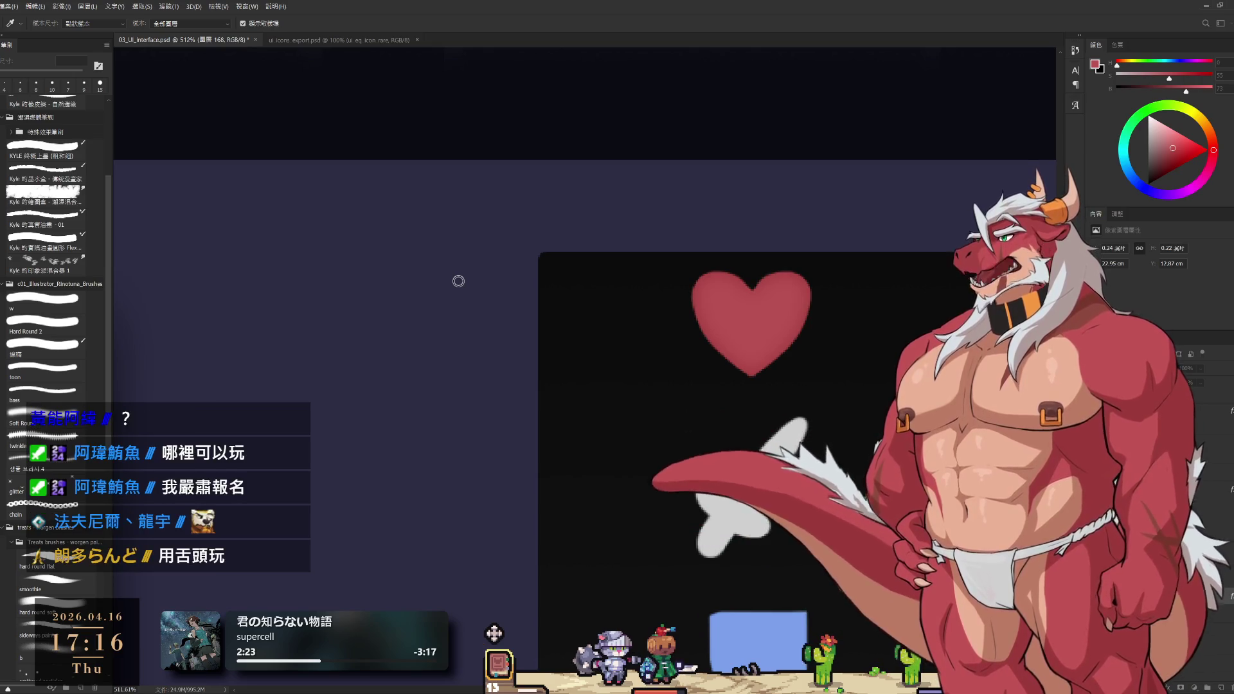
pyautogui.press('v')
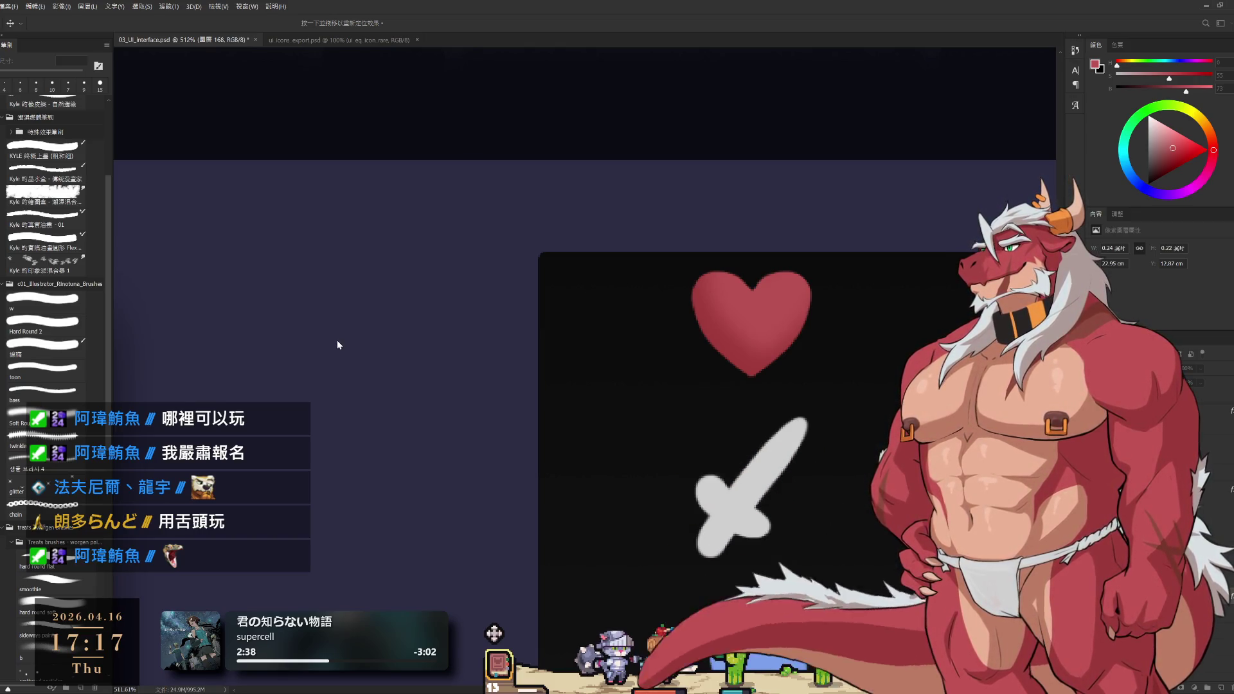
pyautogui.press('b')
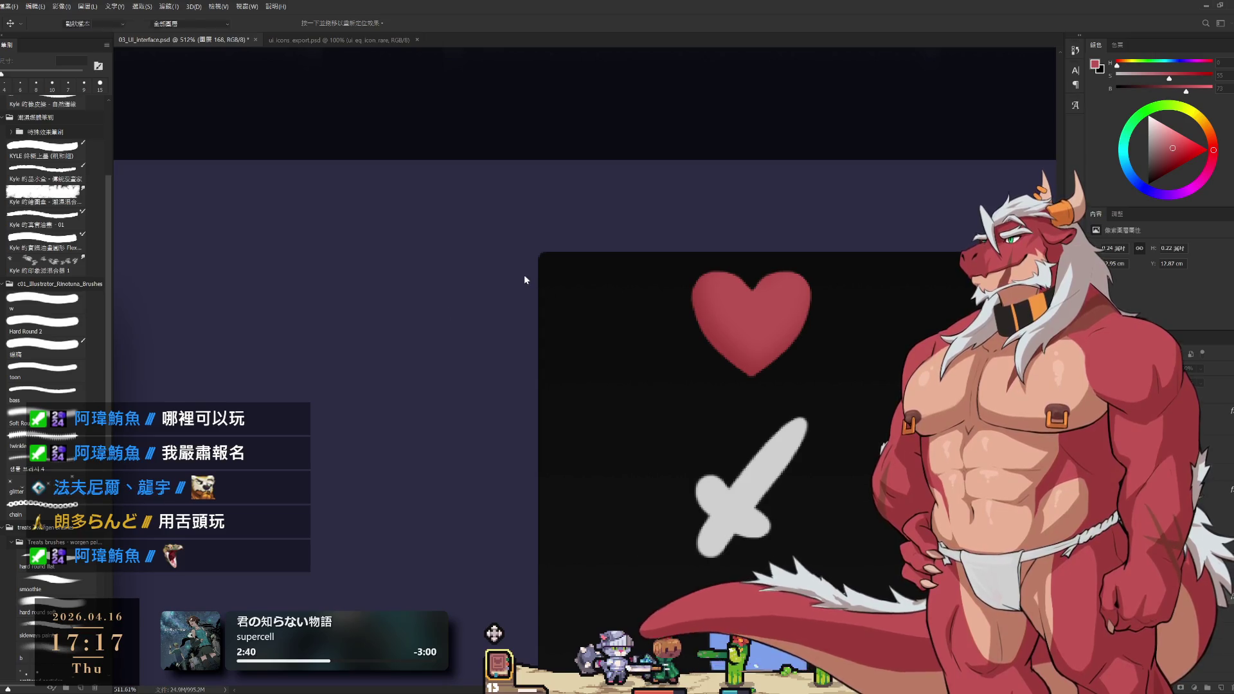
pyautogui.scroll(-5, 779, 343)
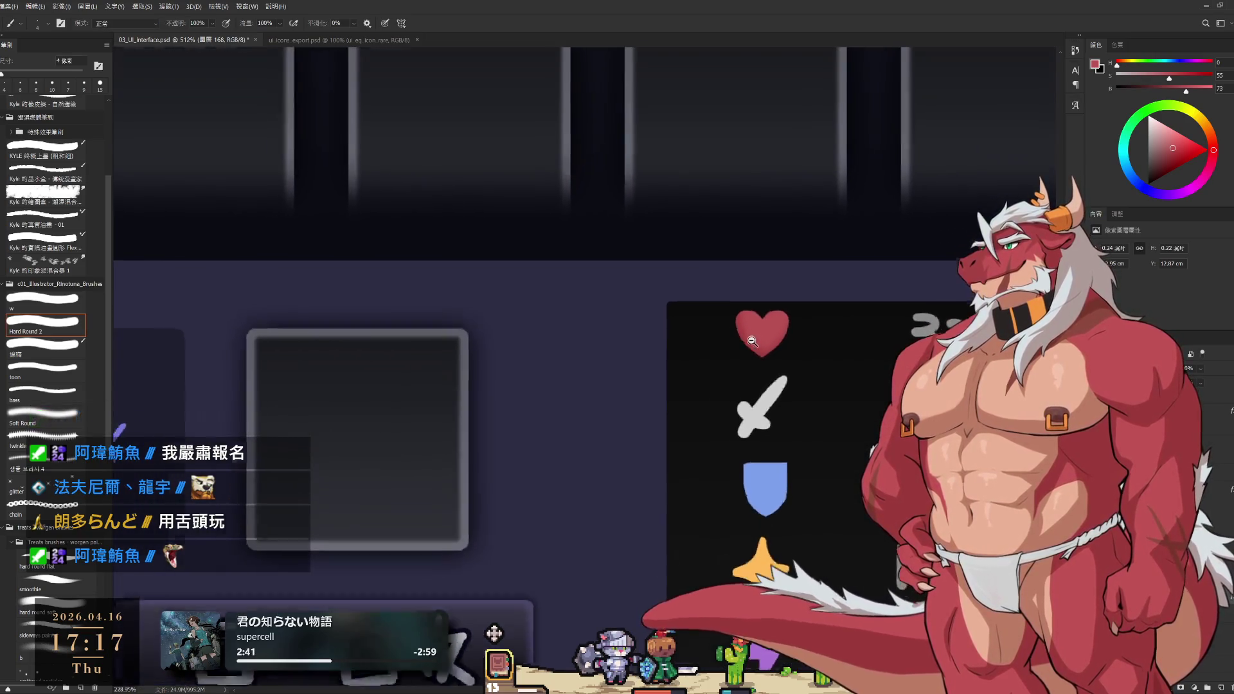
pyautogui.scroll(3, 762, 392)
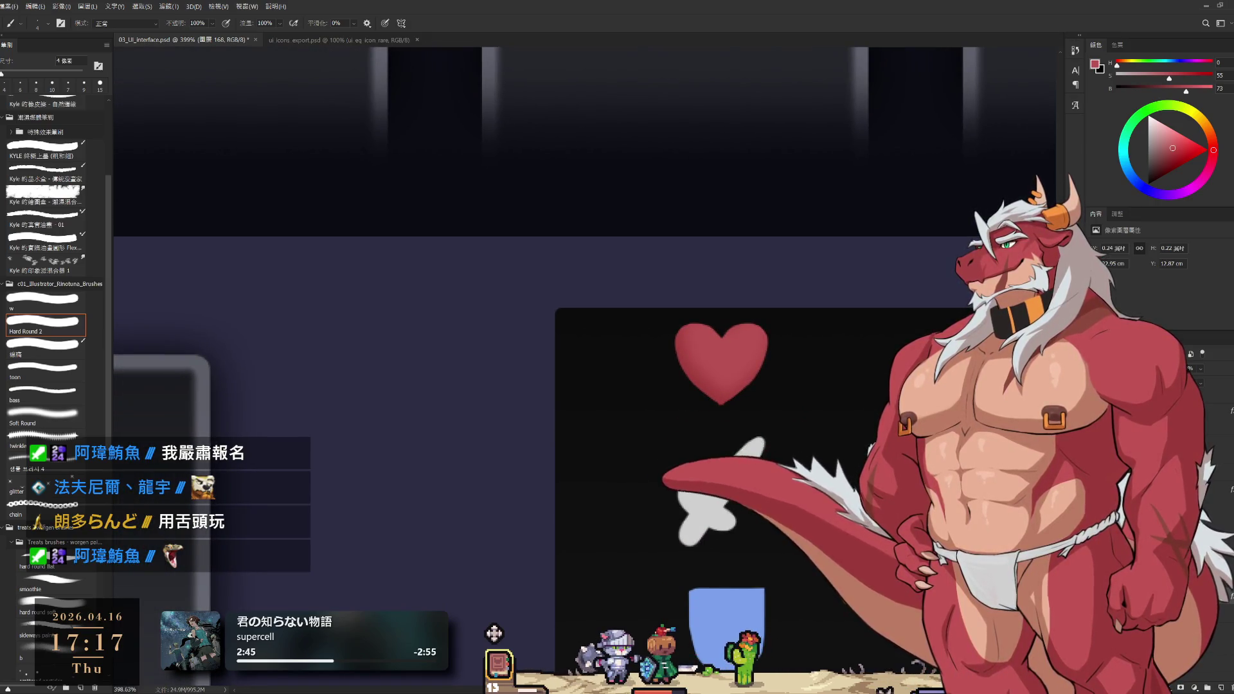
pyautogui.press('h')
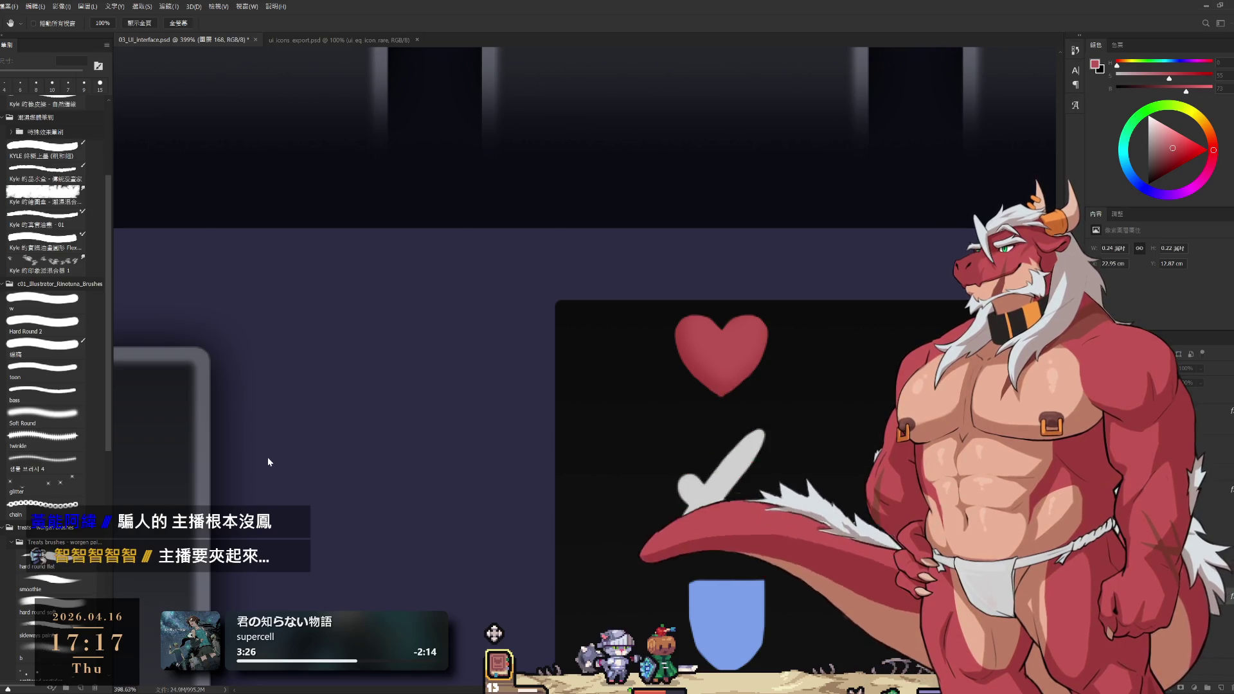
pyautogui.press('v')
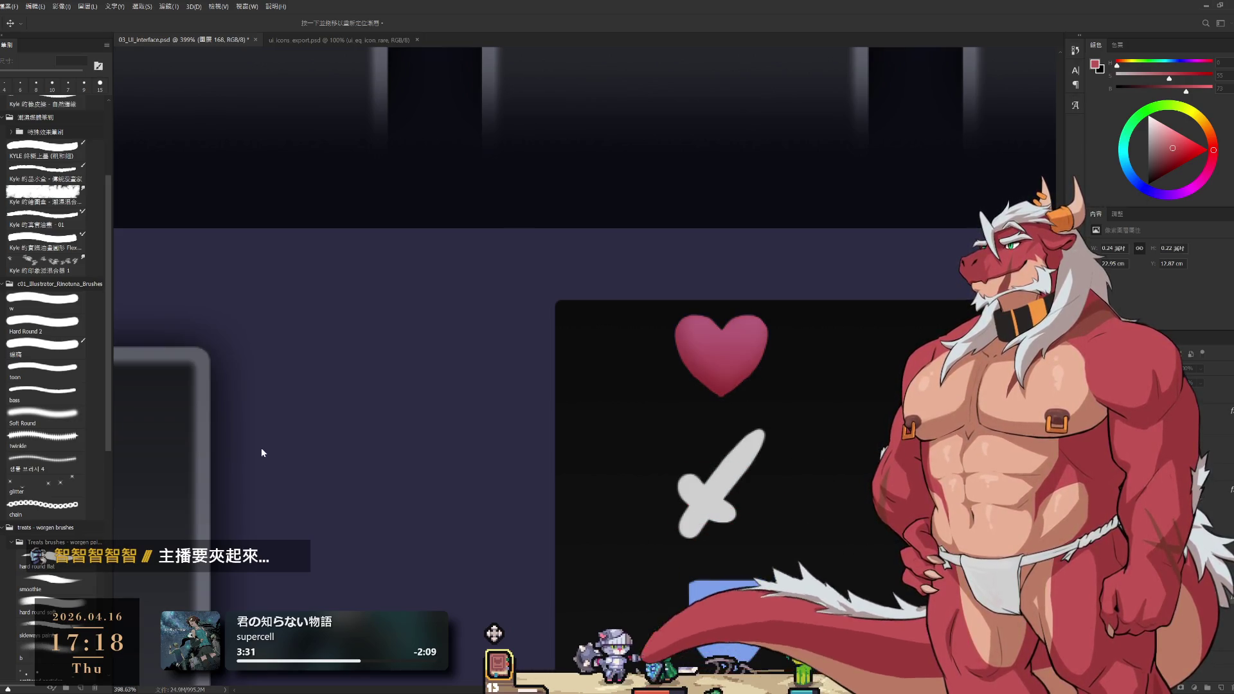
# Add soft gradient shading to the heart, toggling undo and redo to compare before and after
pyautogui.press('i')
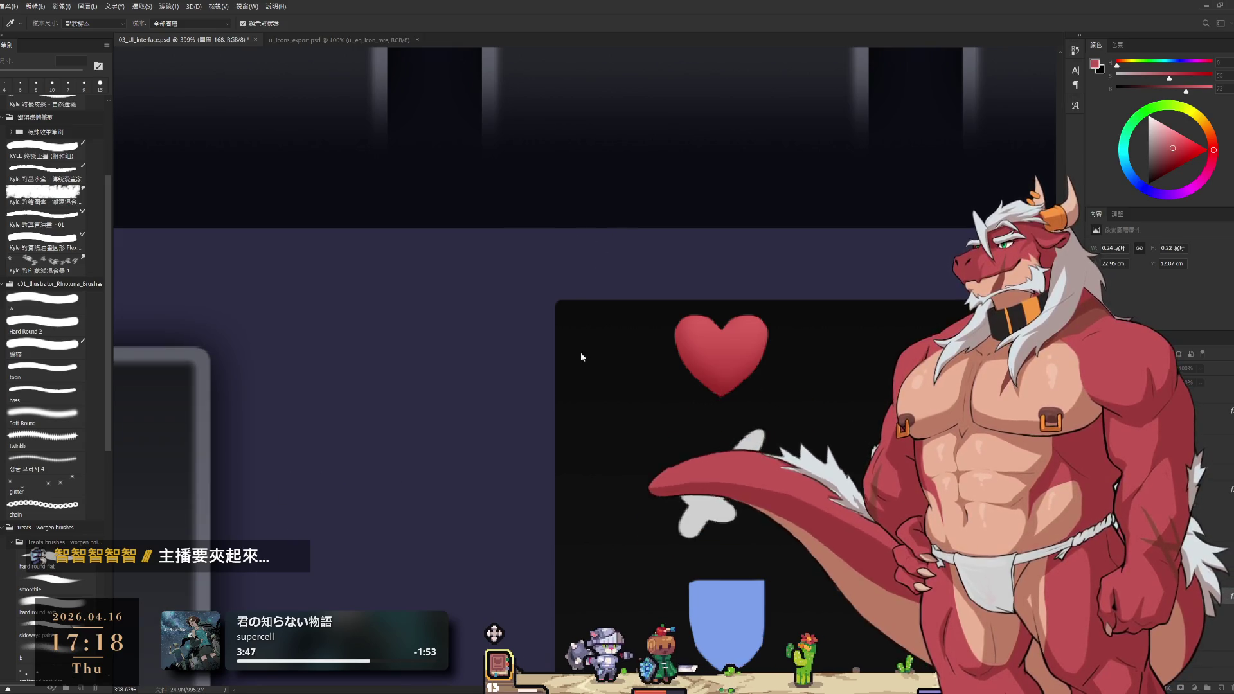
pyautogui.press('v')
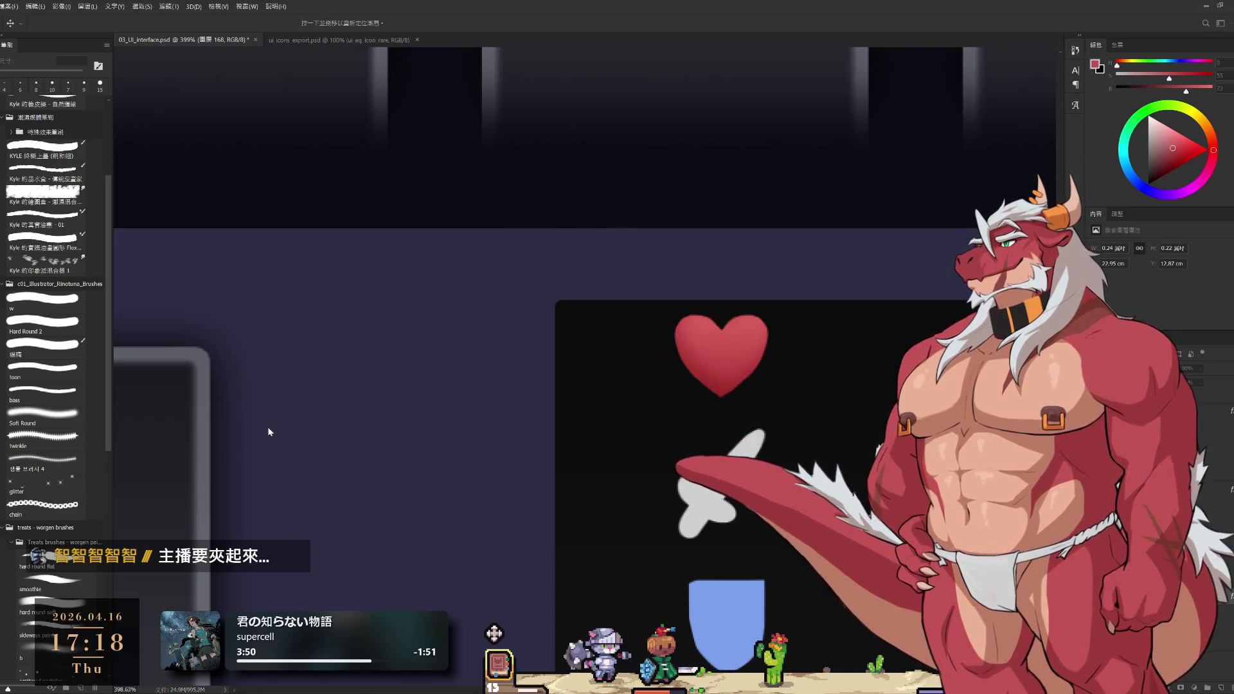
pyautogui.press('h')
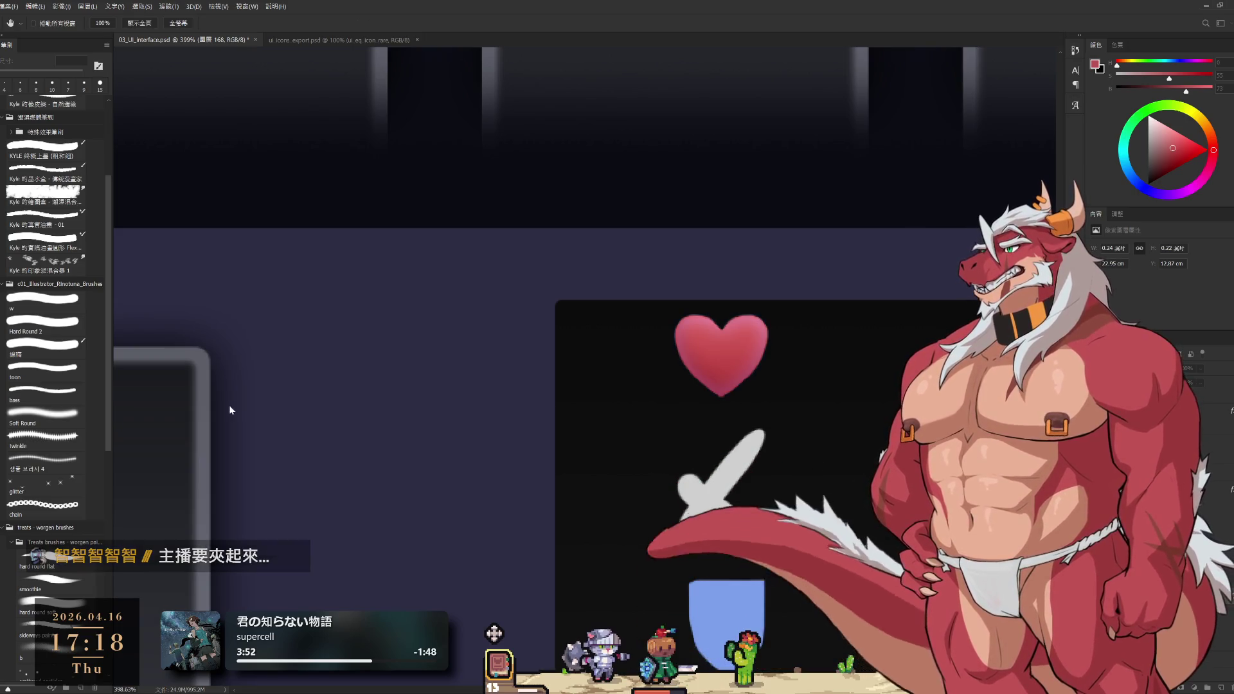
pyautogui.hotkey('ctrl', 'z')
pyautogui.hotkey('ctrl', 'shift', 'z')
pyautogui.hotkey('ctrl', 'z')
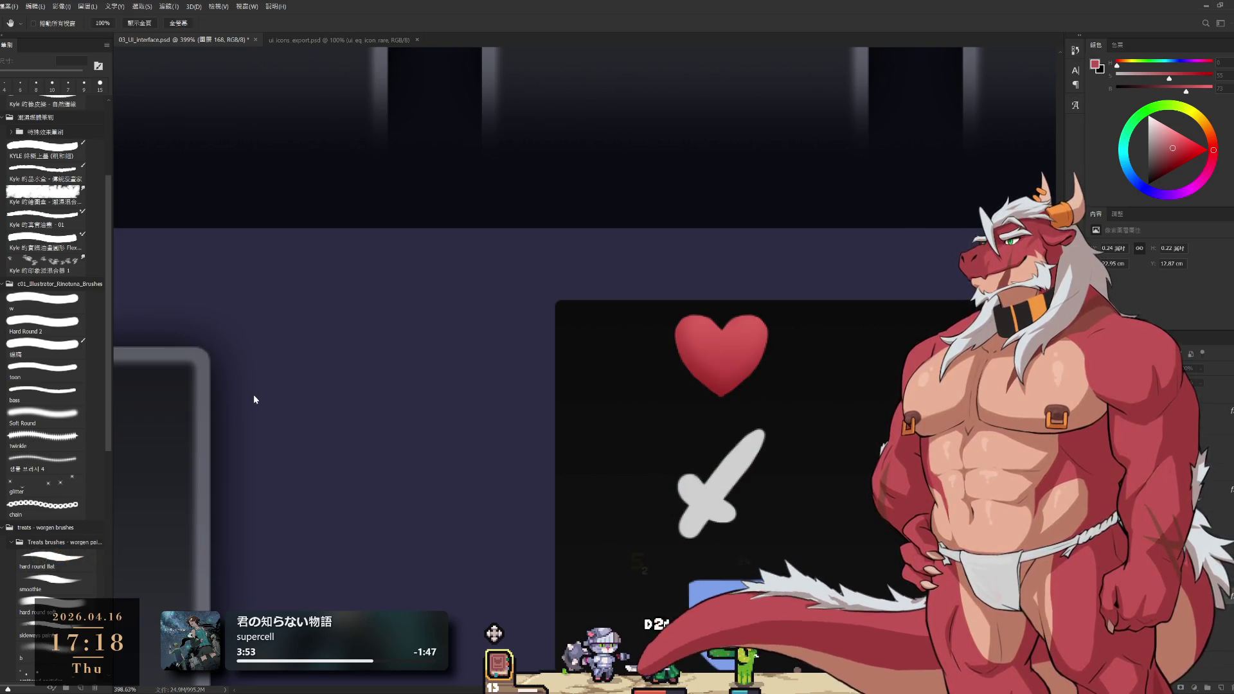
pyautogui.press('v')
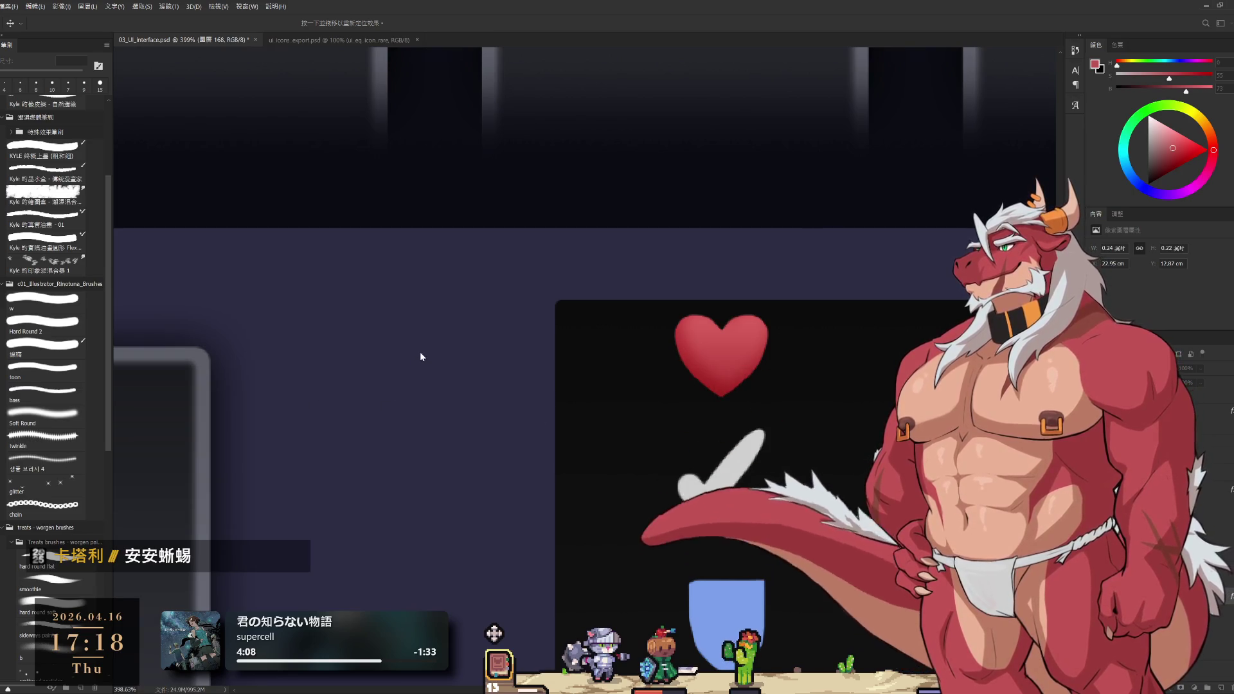
pyautogui.press('i')
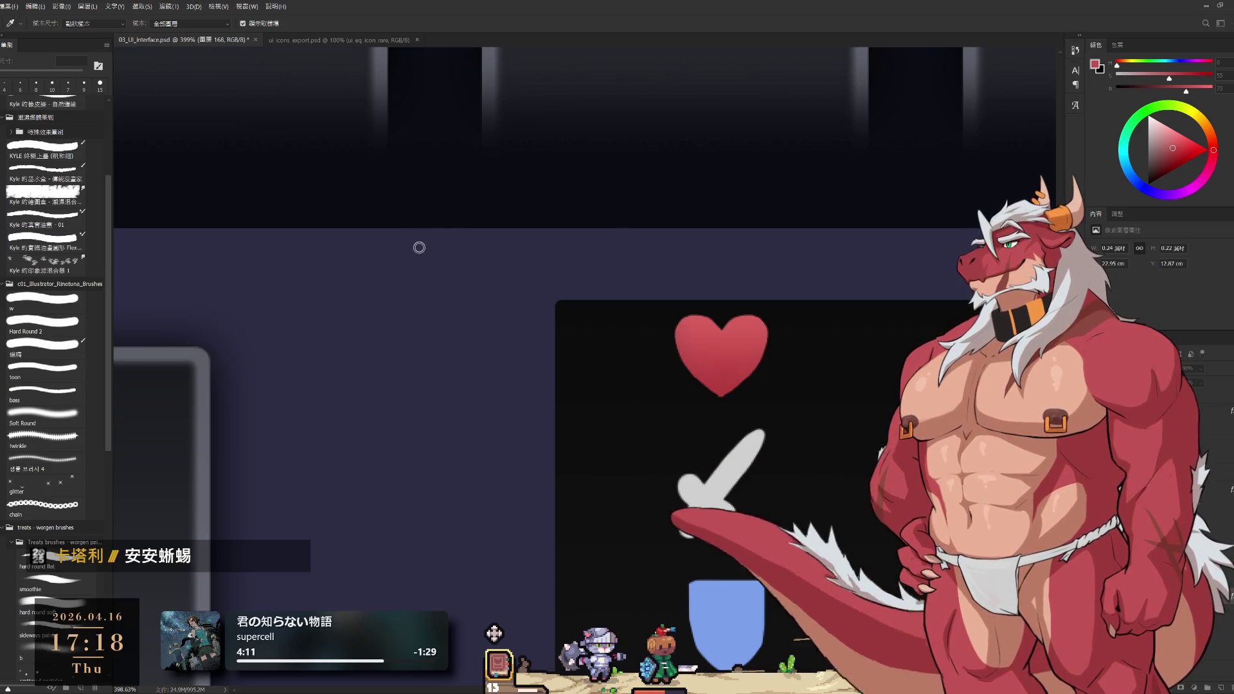
pyautogui.press('v')
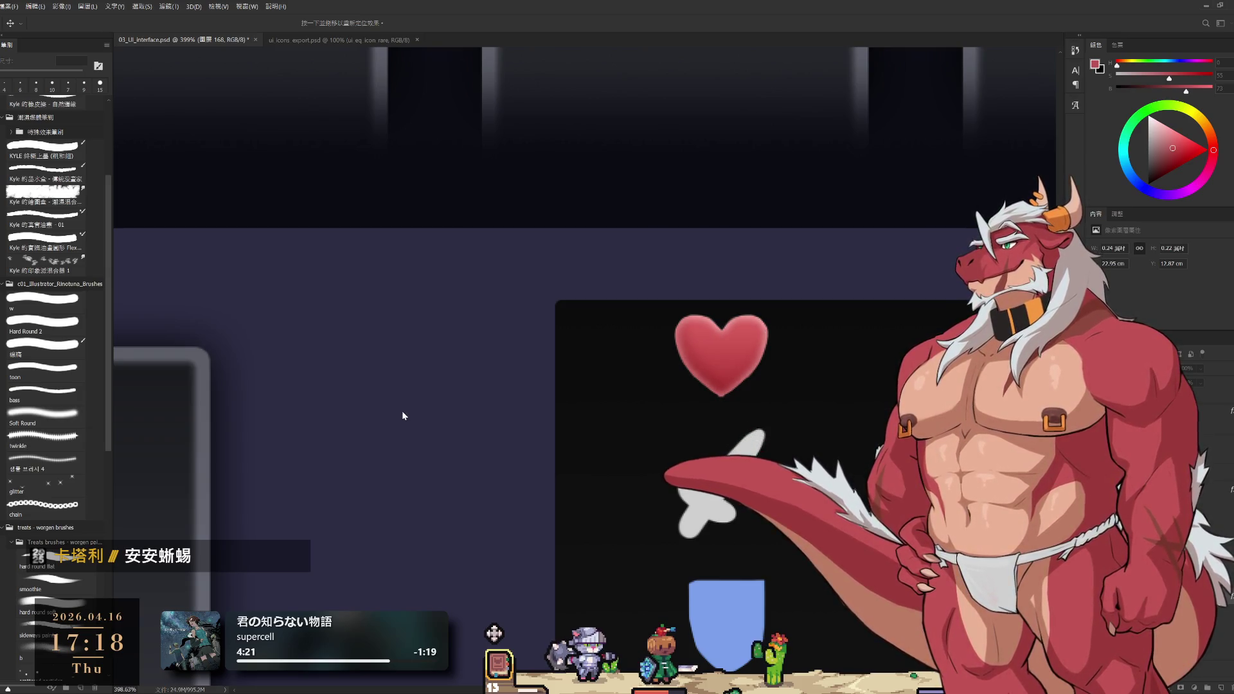
pyautogui.press('i')
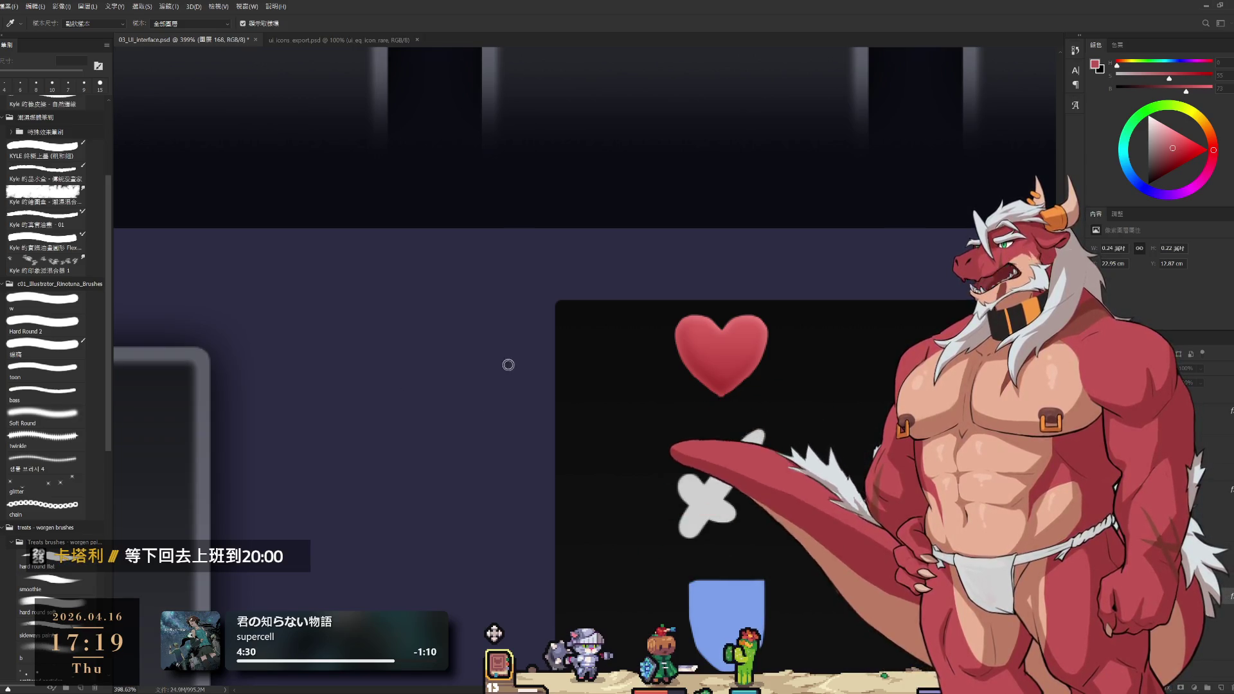
pyautogui.press('v')
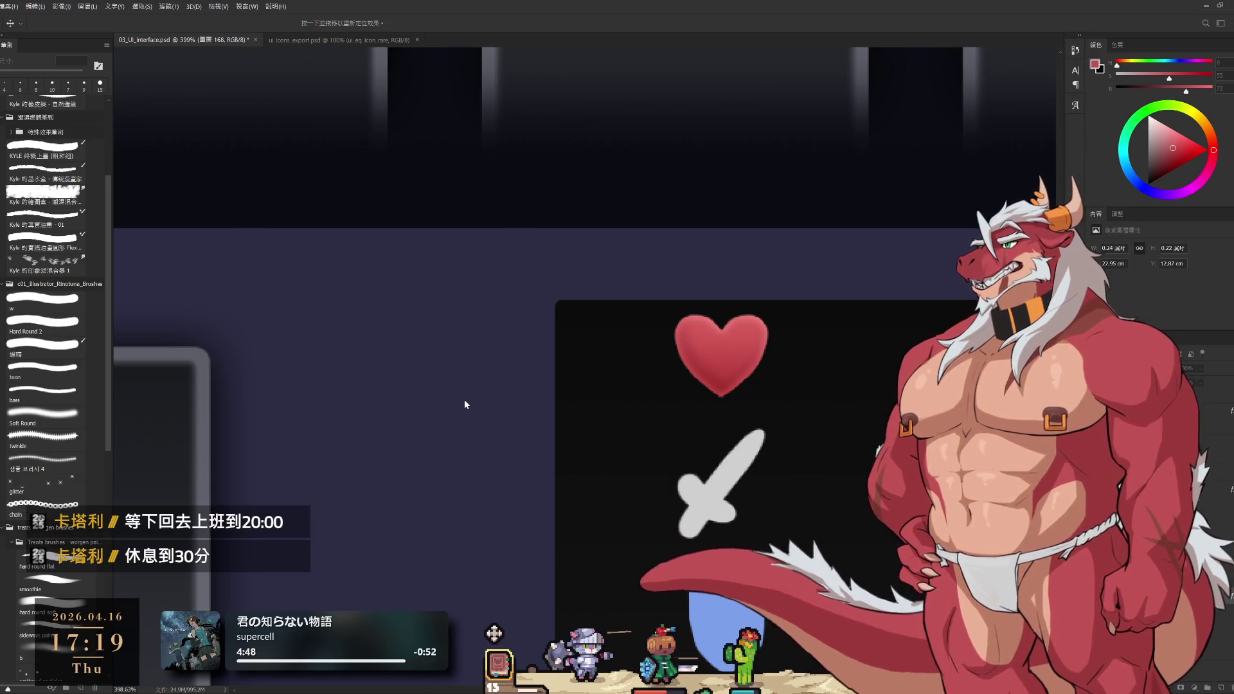
pyautogui.press('b')
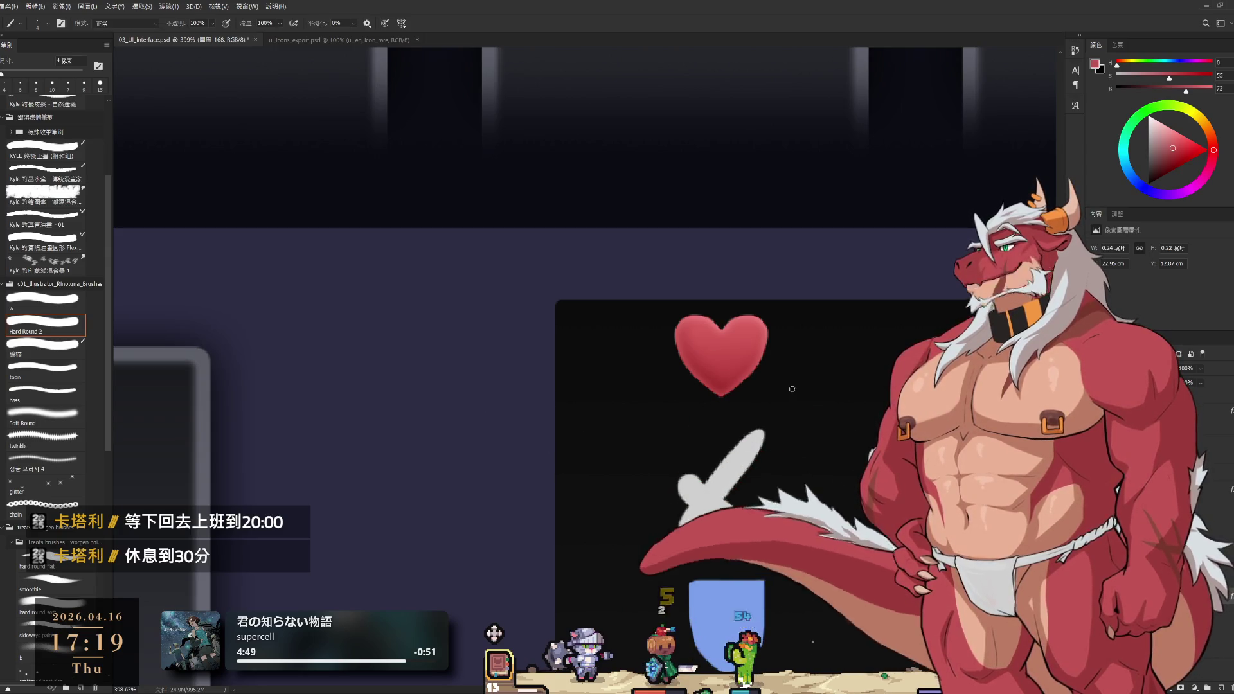
pyautogui.moveTo(809, 411); pyautogui.dragTo(732, 381)
pyautogui.scroll(-3, 732, 381)
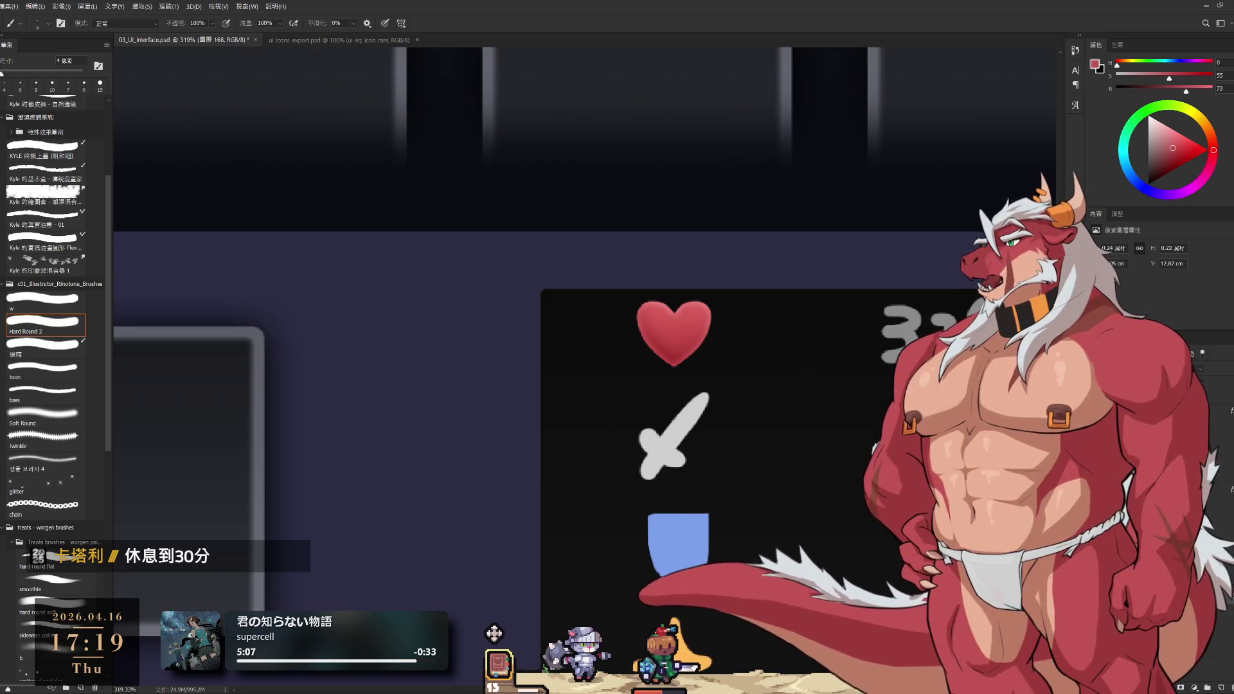
pyautogui.scroll(-3, 804, 377)
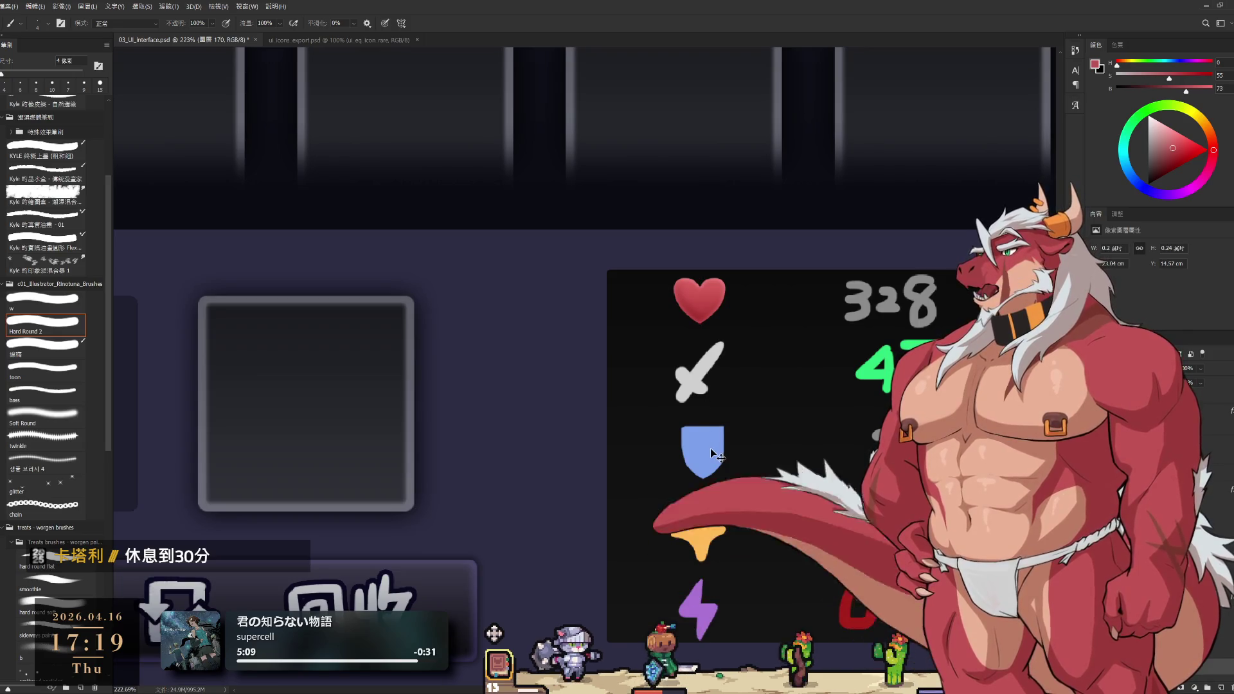
pyautogui.keyDown('ctrl'); pyautogui.click(698, 607); pyautogui.keyUp('ctrl')
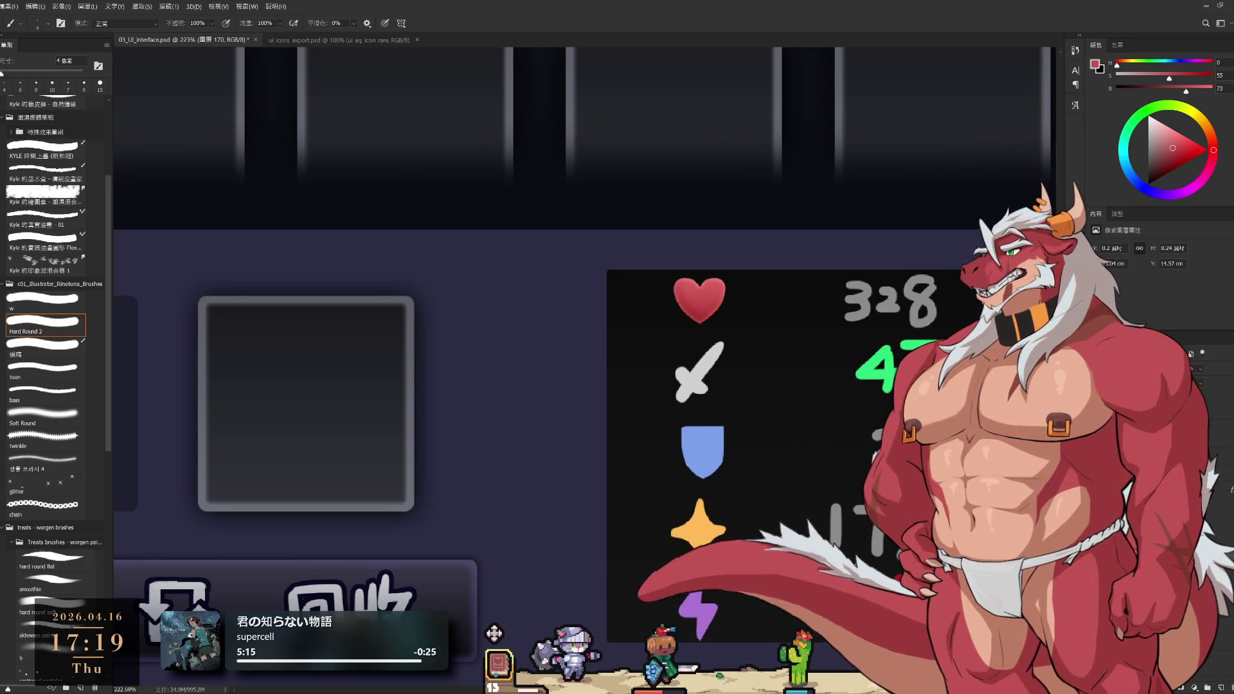
pyautogui.scroll(-2, 687, 377)
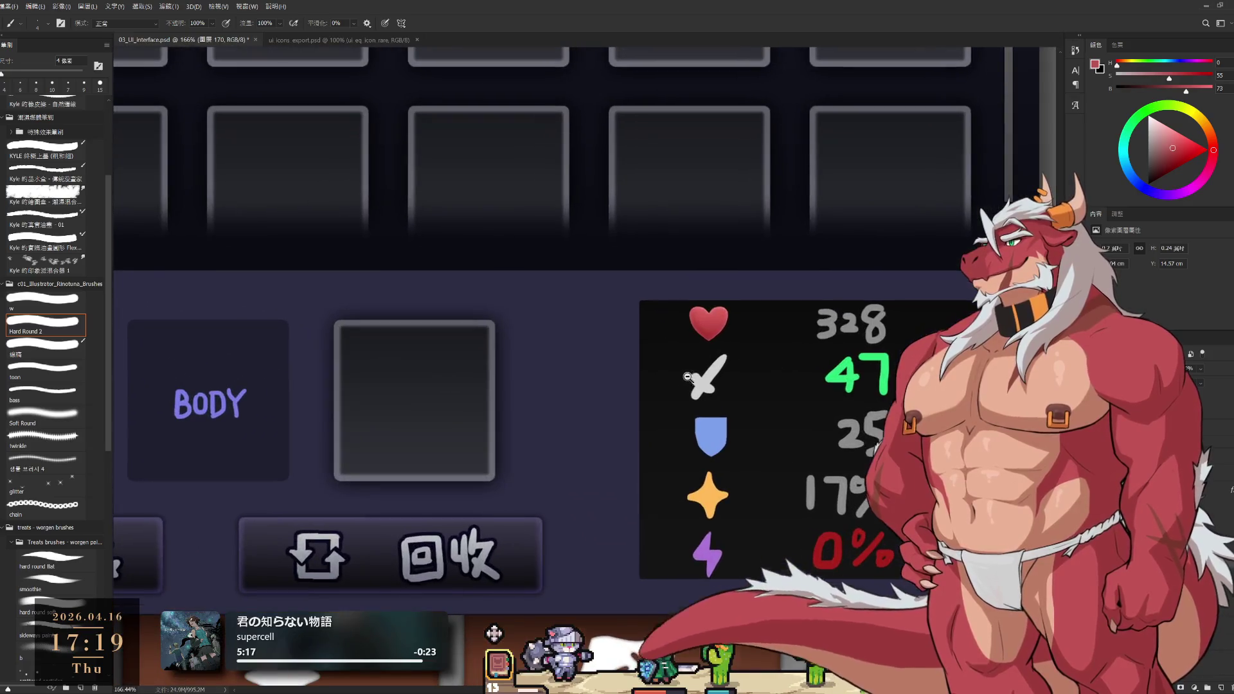
pyautogui.scroll(5, 721, 315)
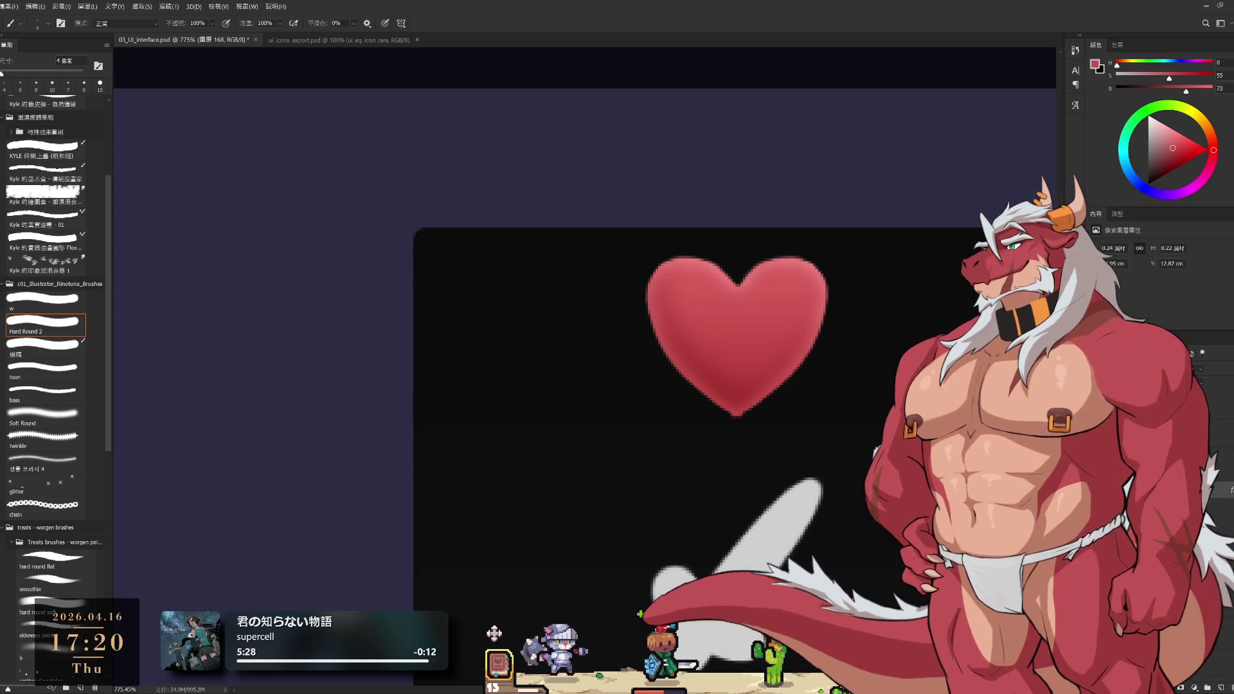
pyautogui.press('h')
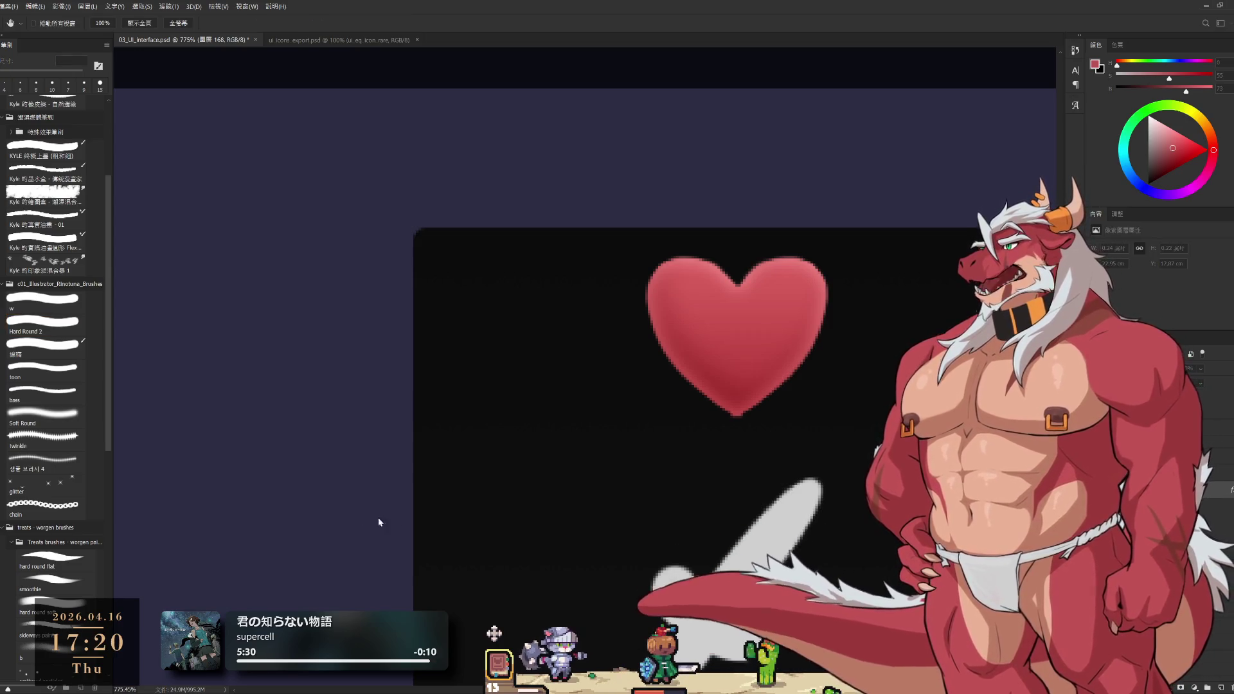
pyautogui.press('v')
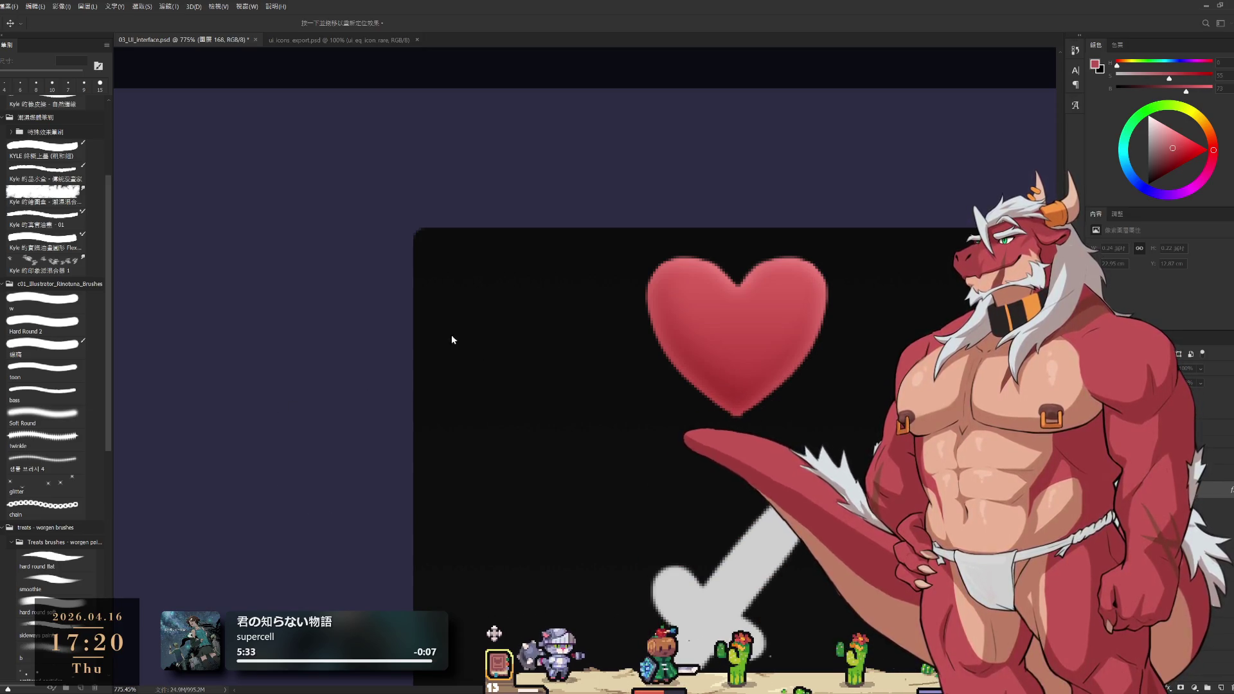
pyautogui.press('i')
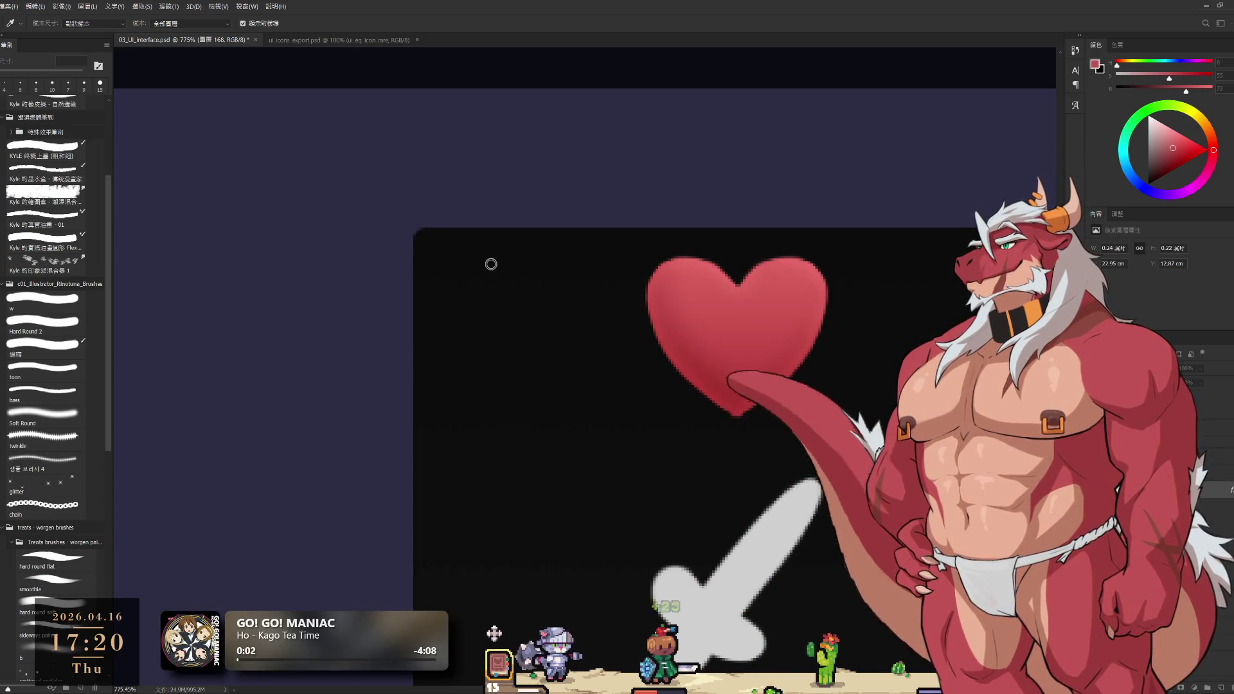
pyautogui.press('b')
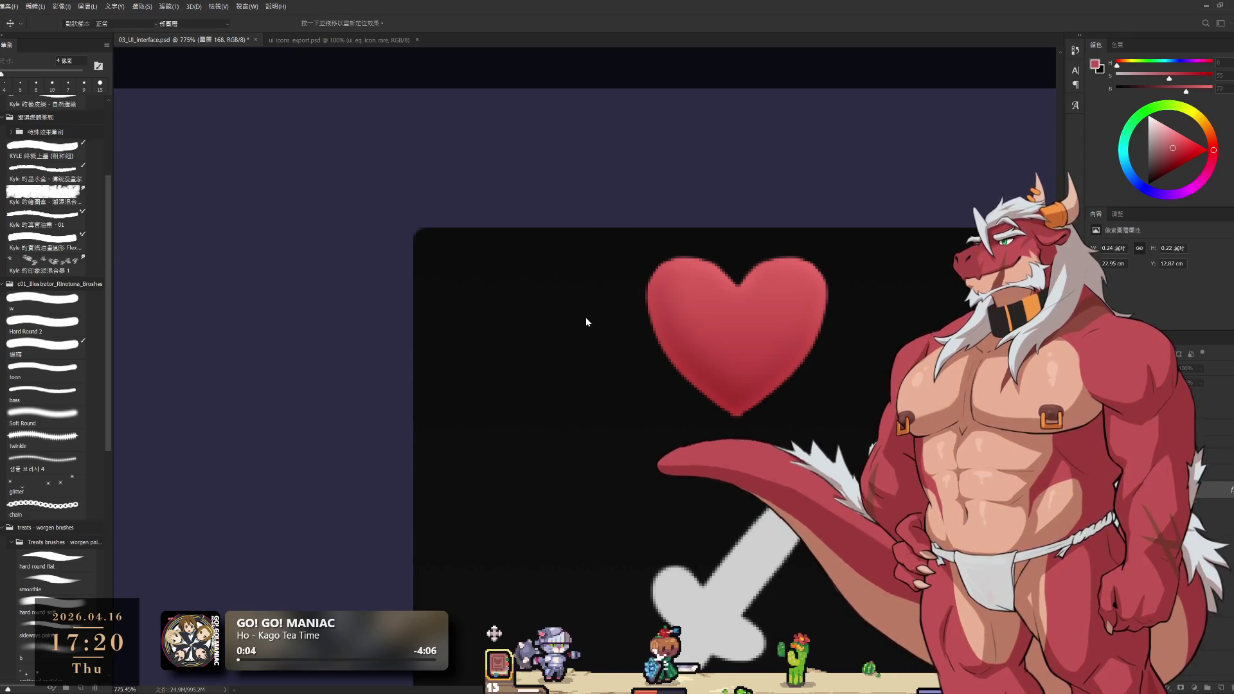
pyautogui.scroll(-5, 900, 392)
pyautogui.scroll(-4, 873, 407)
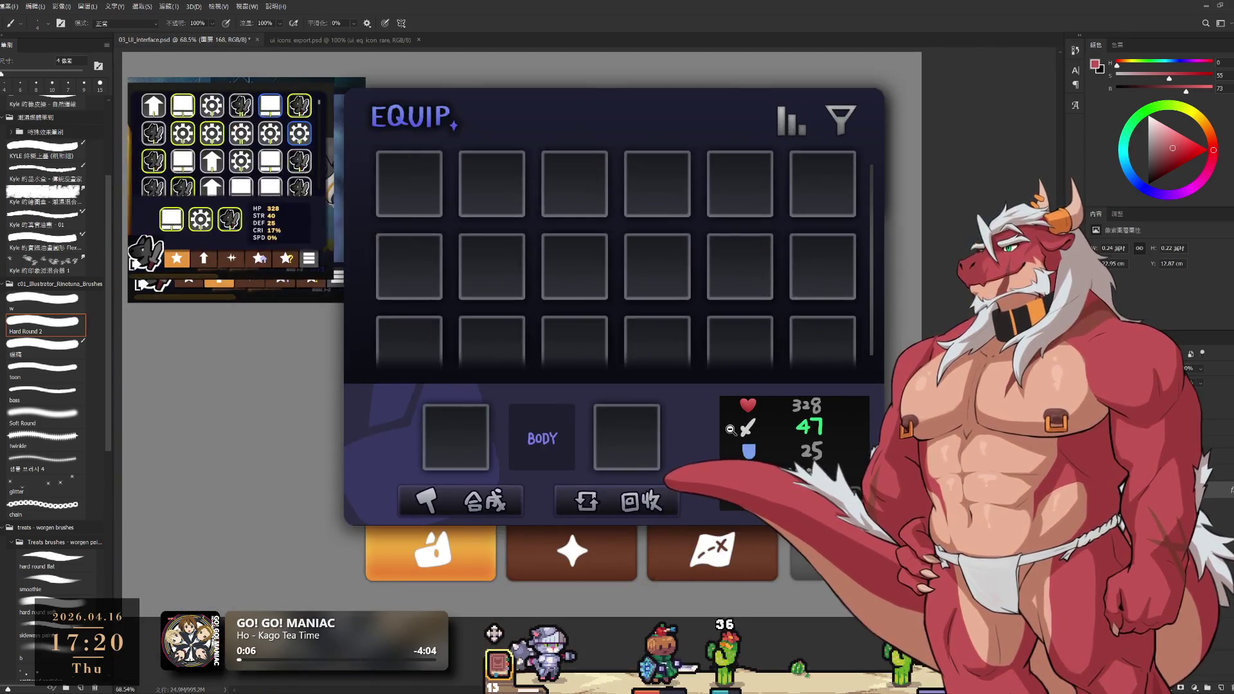
pyautogui.scroll(3, 798, 448)
pyautogui.scroll(2, 893, 406)
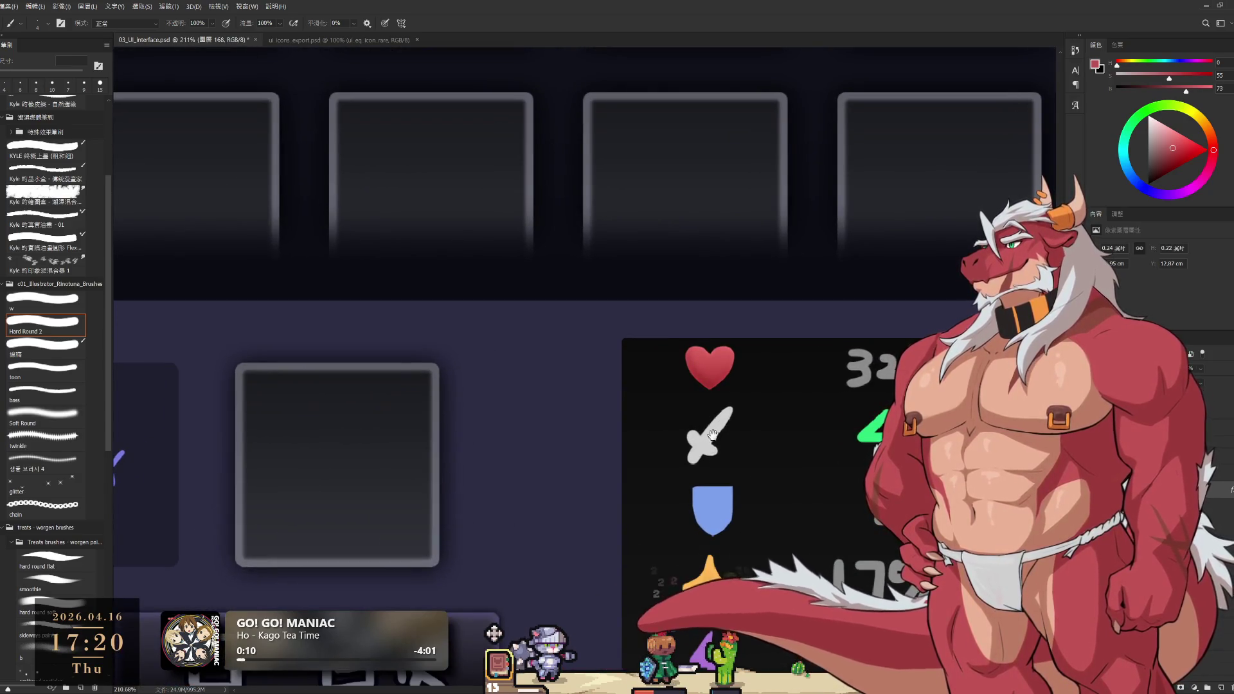
pyautogui.press('h')
pyautogui.press('v')
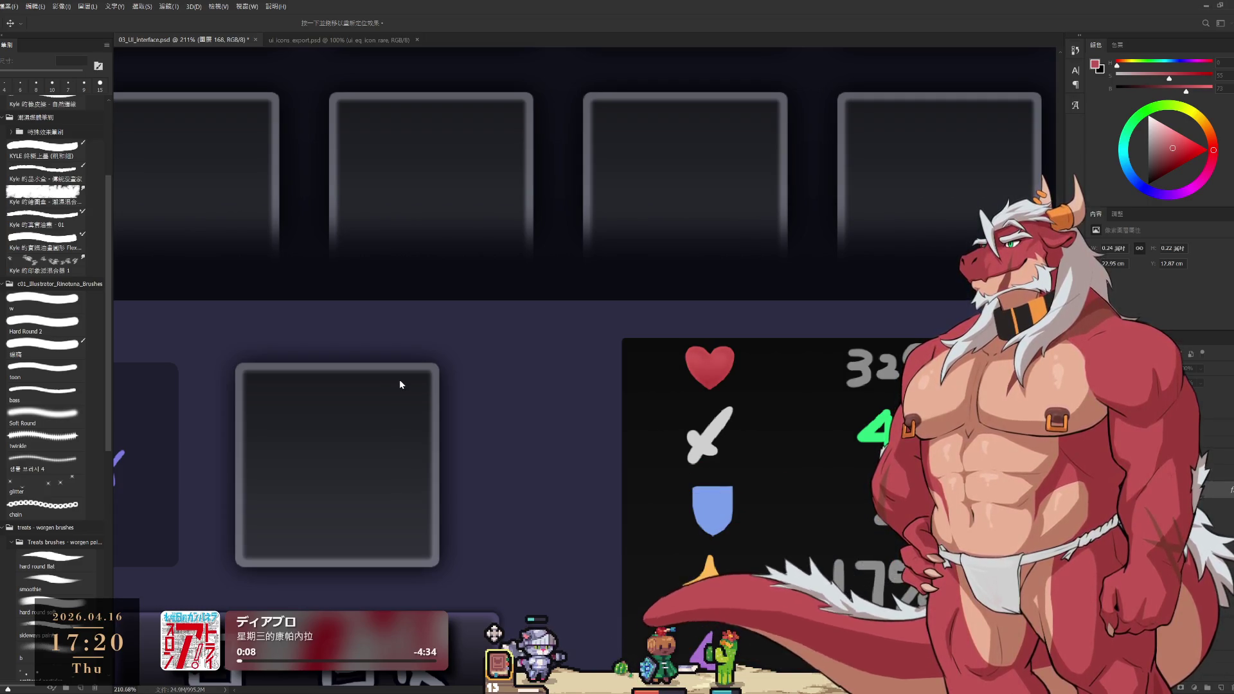
pyautogui.press('b')
pyautogui.scroll(-5, 747, 359)
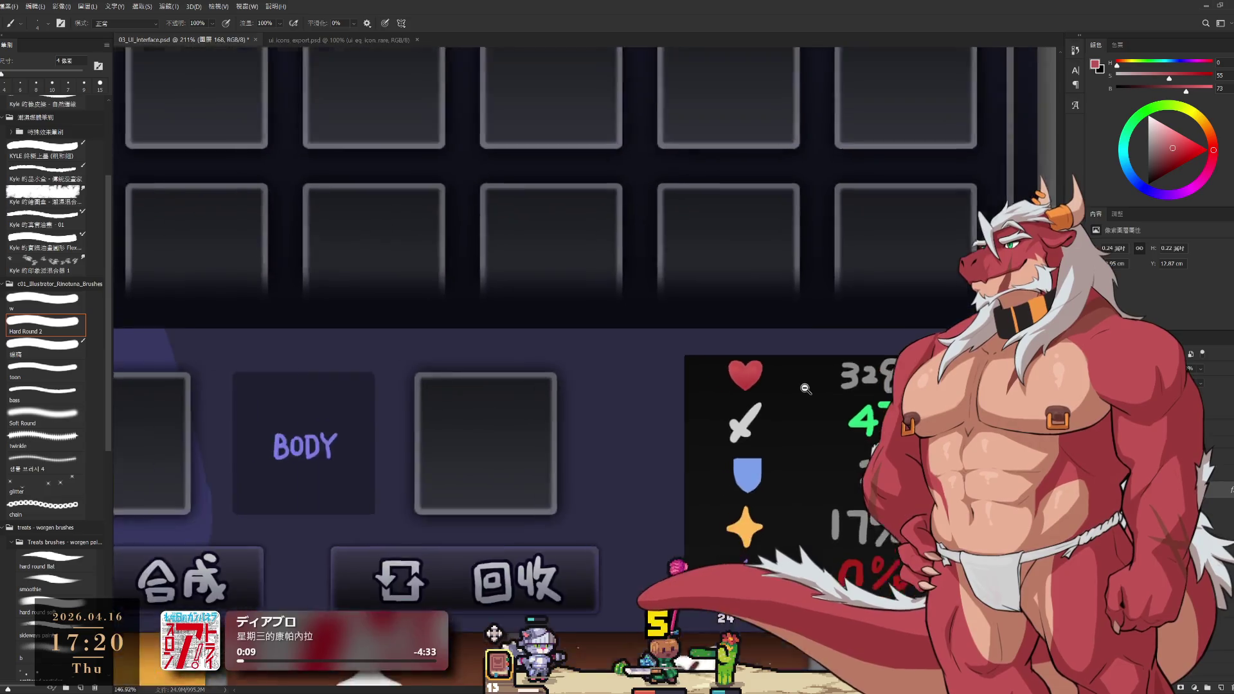
pyautogui.scroll(5, 707, 398)
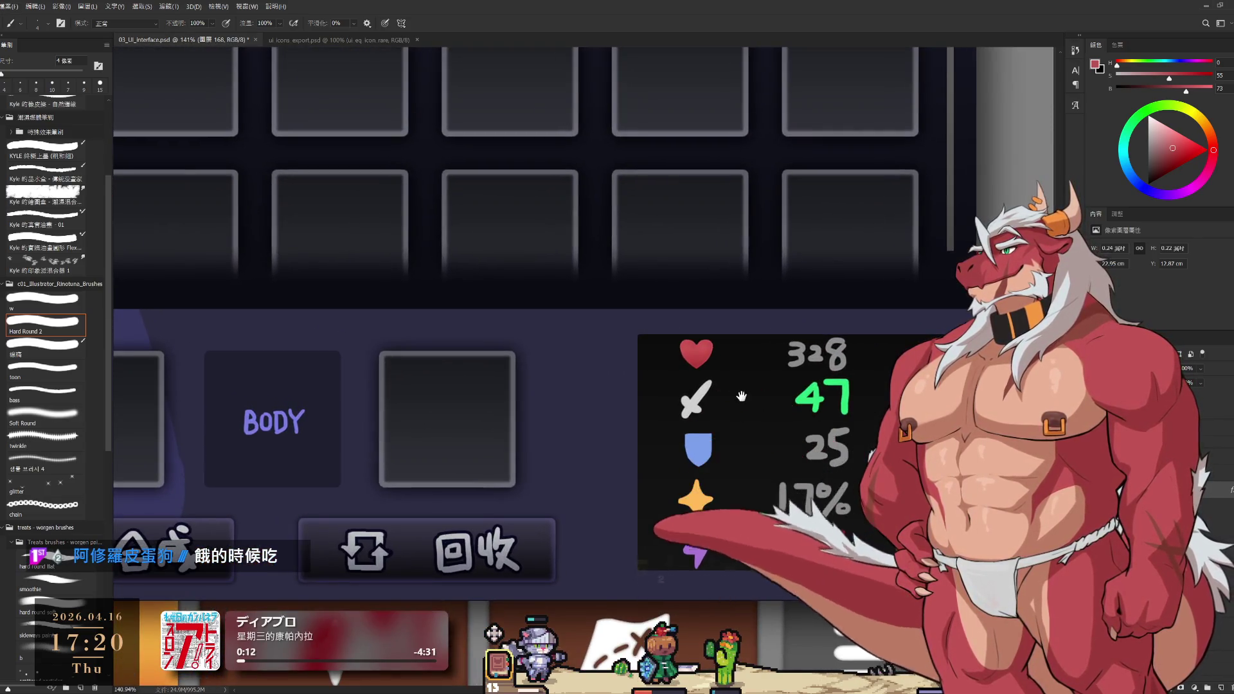
pyautogui.scroll(2, 624, 415)
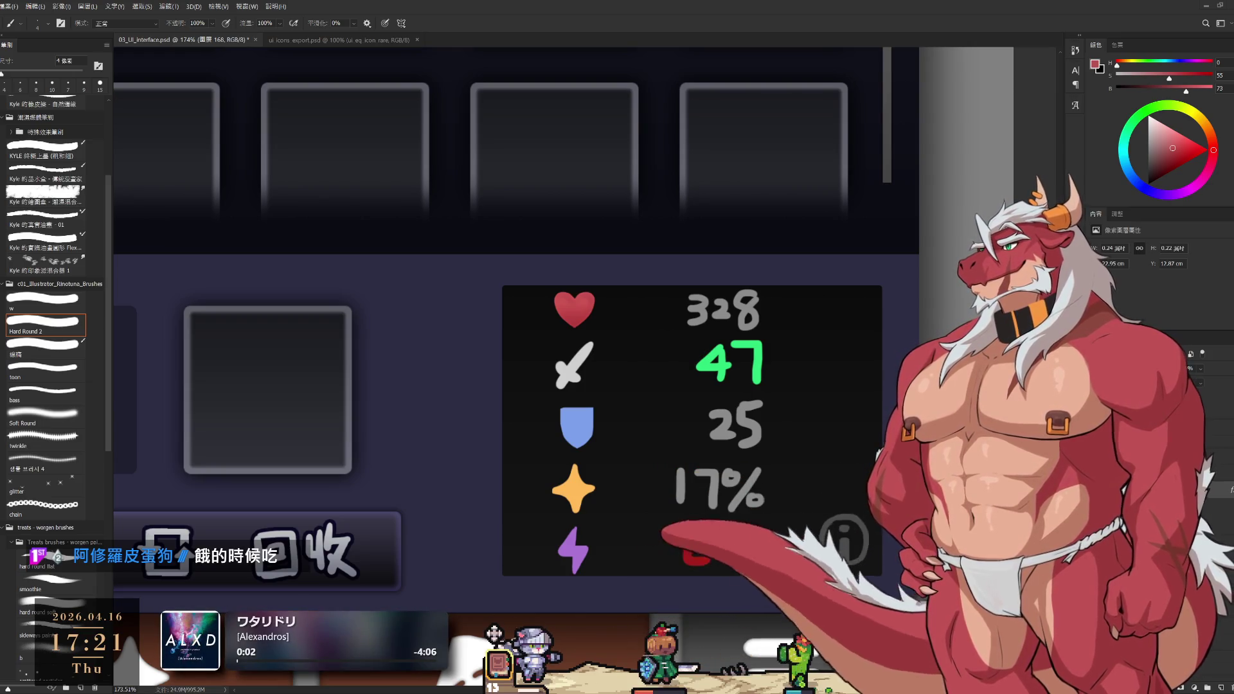
pyautogui.scroll(-3, 647, 380)
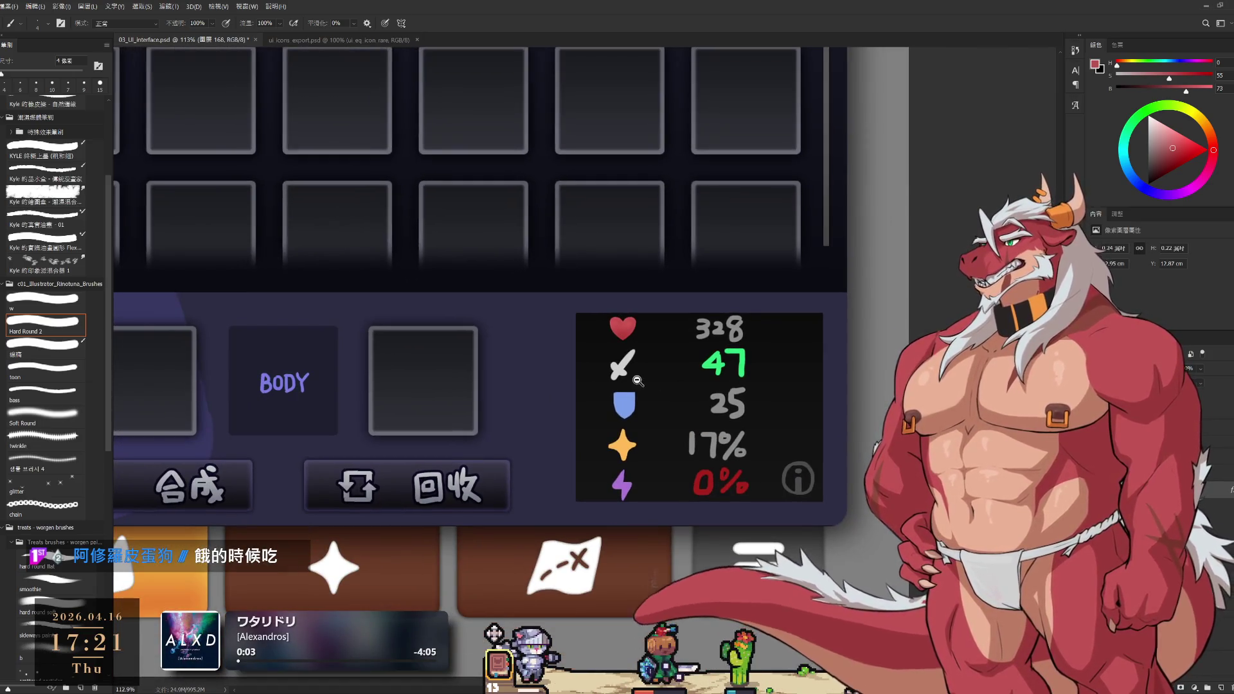
pyautogui.scroll(2, 642, 378)
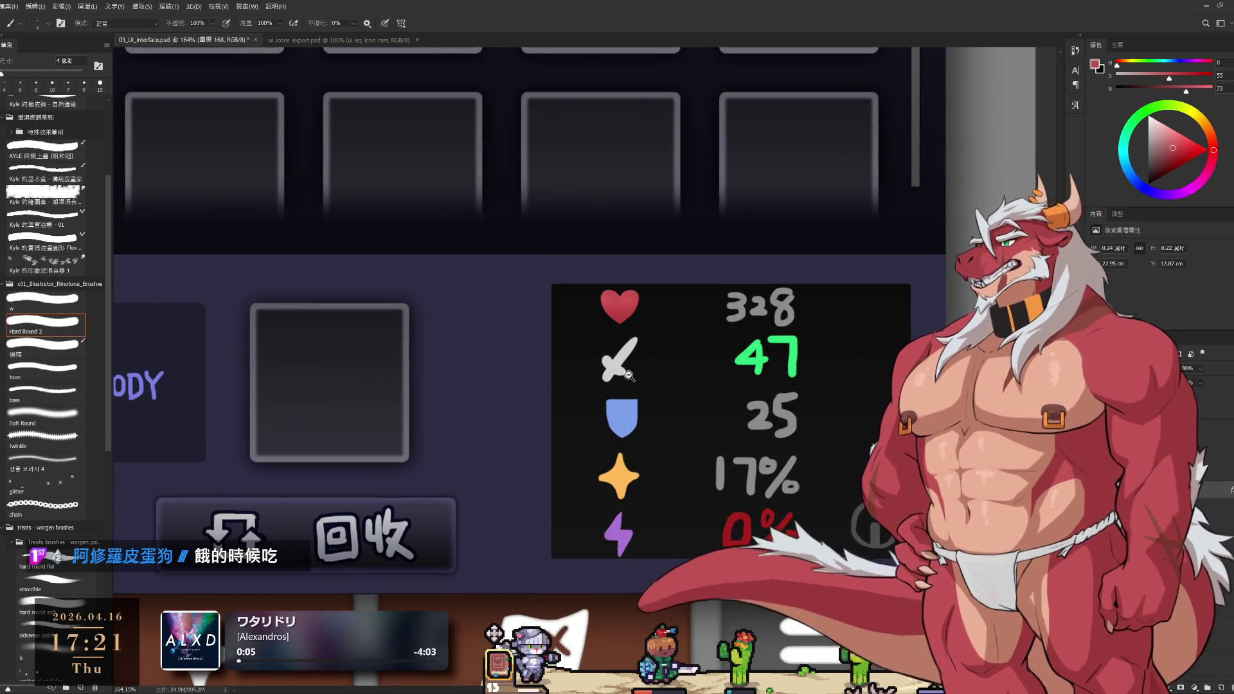
pyautogui.scroll(3, 634, 374)
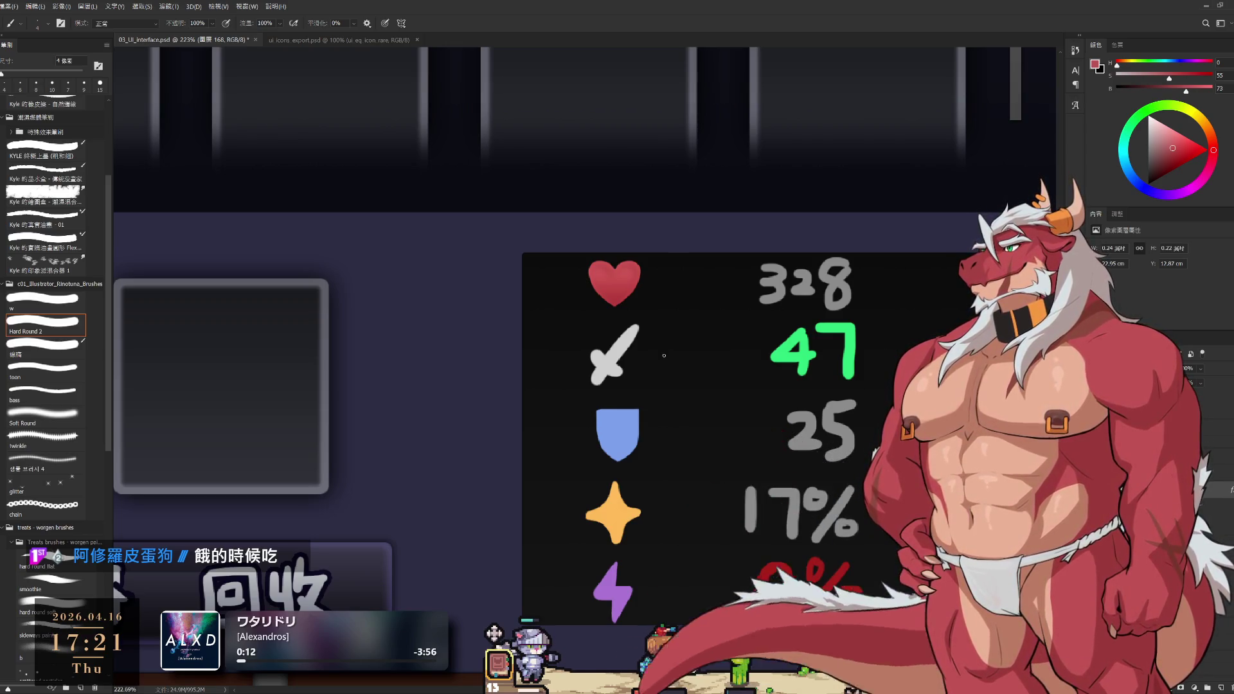
pyautogui.press('r')
pyautogui.moveTo(673, 234); pyautogui.dragTo(809, 347)
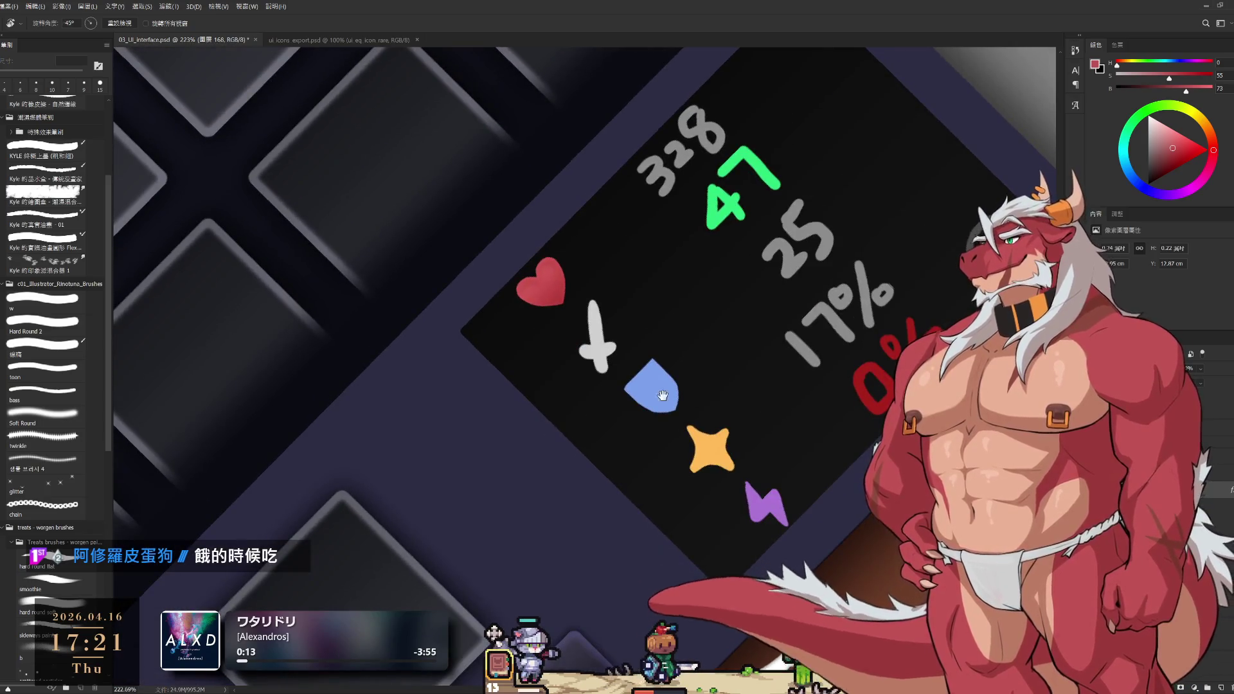
# Zoom in on the sword and sample its light grey colour with the brush
pyautogui.scroll(2, 810, 347)
pyautogui.scroll(2, 745, 295)
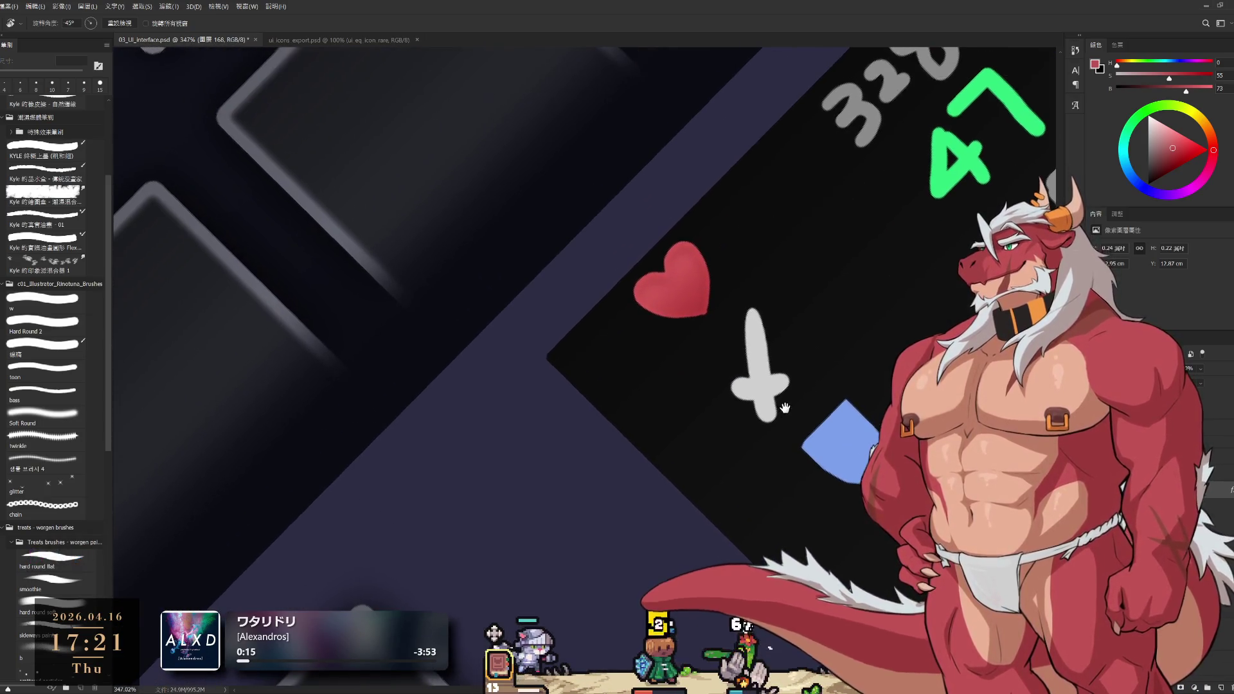
pyautogui.scroll(1, 744, 295)
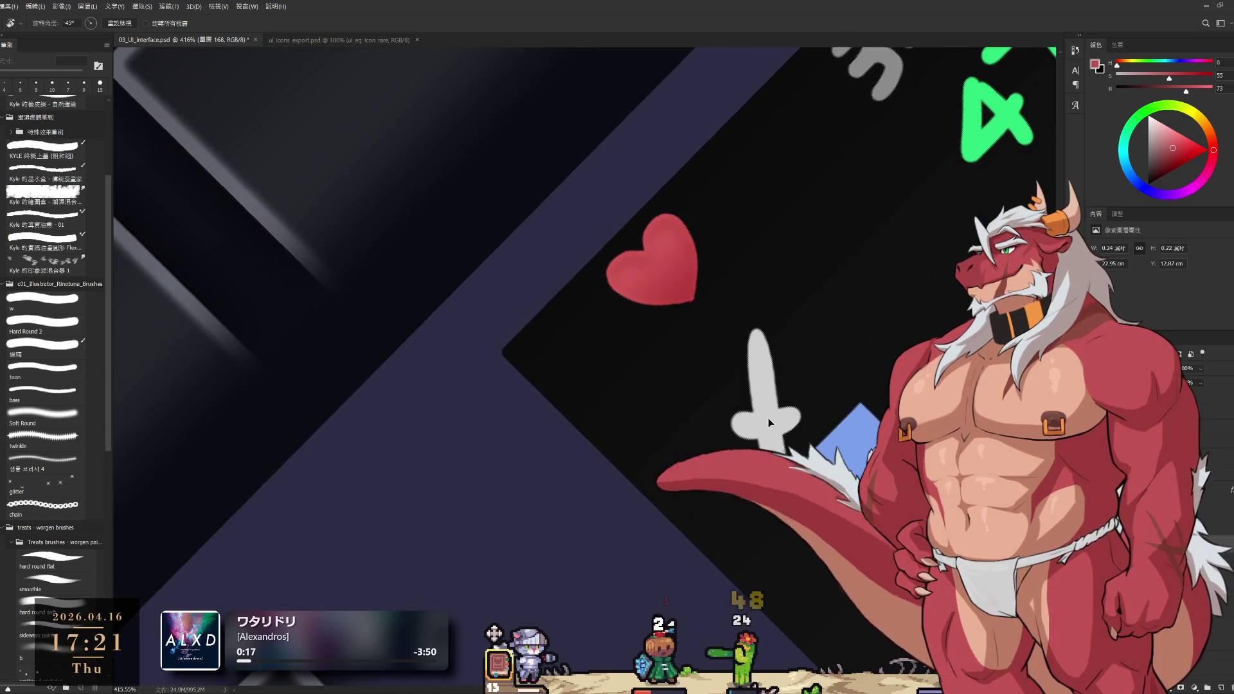
pyautogui.scroll(2, 739, 350)
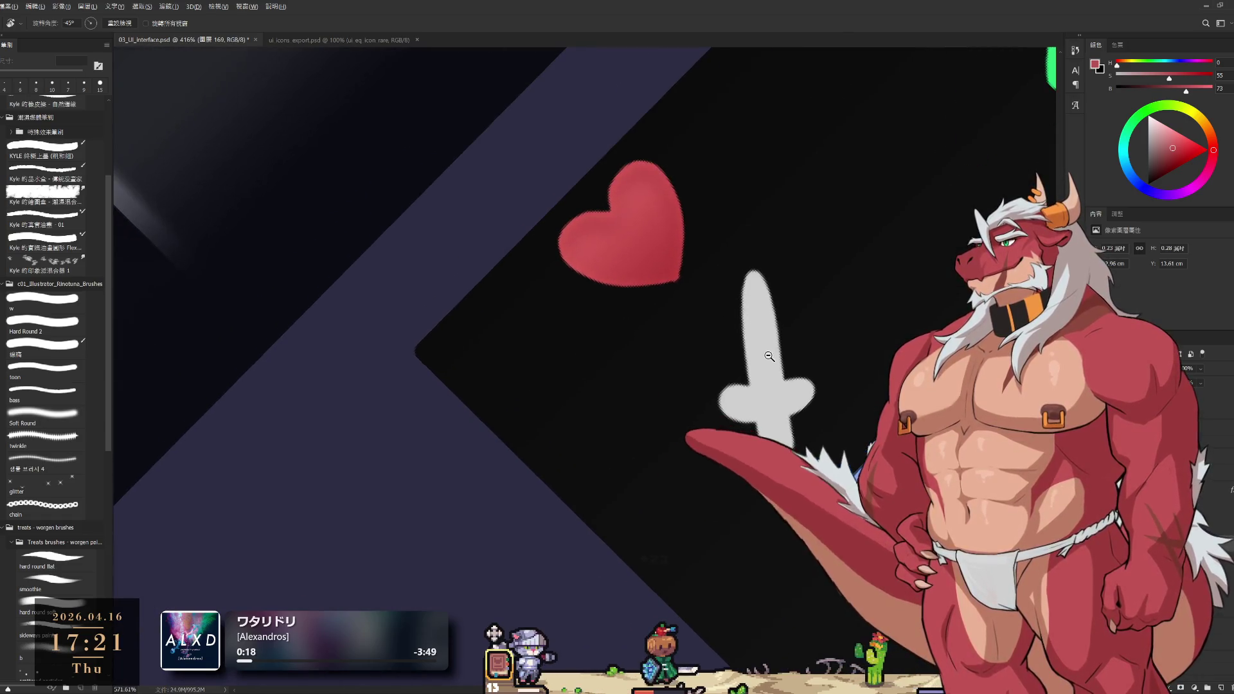
pyautogui.press('b')
pyautogui.keyDown('alt'); pyautogui.click(772, 392); pyautogui.keyUp('alt')
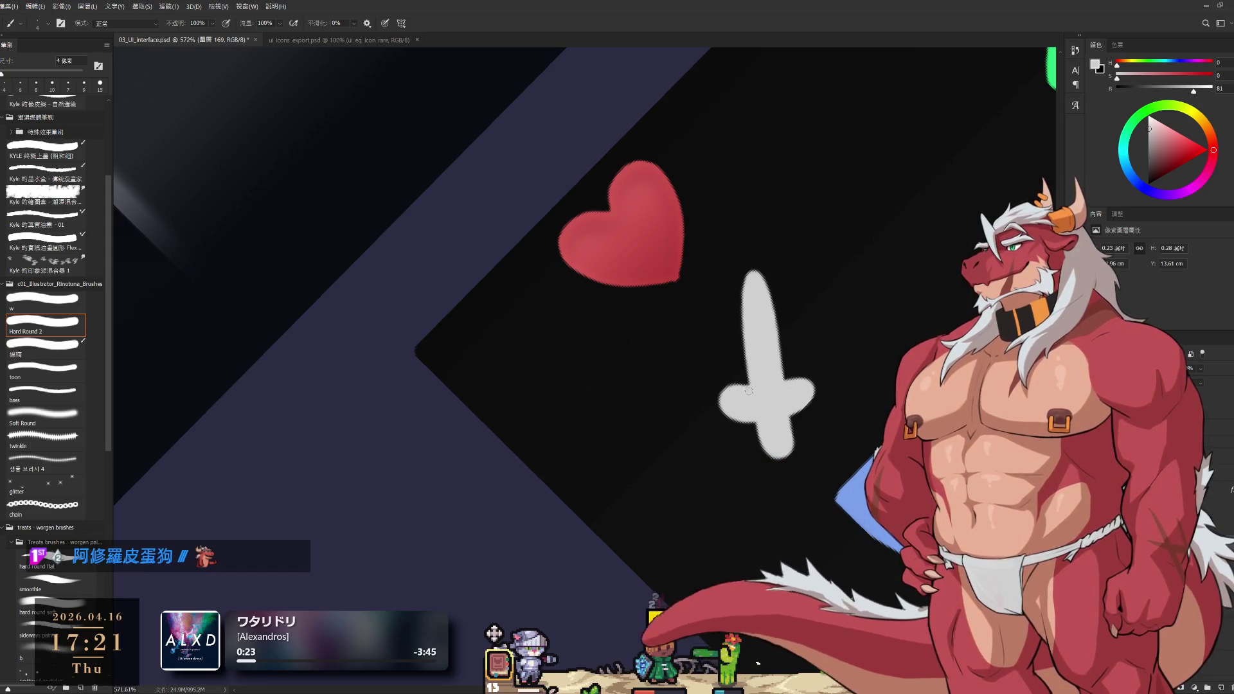
# Repaint and trim the sword's pointed blade and crossguard in light grey, alternating brush and eraser
pyautogui.press('e')
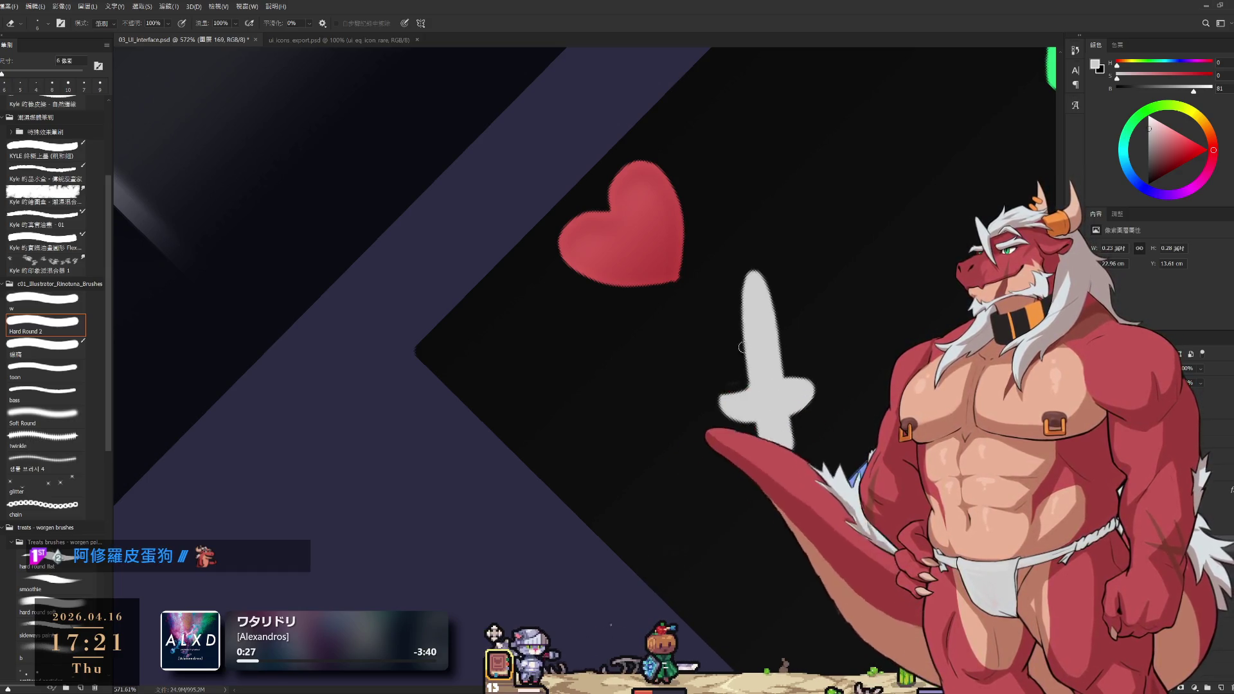
pyautogui.press('b')
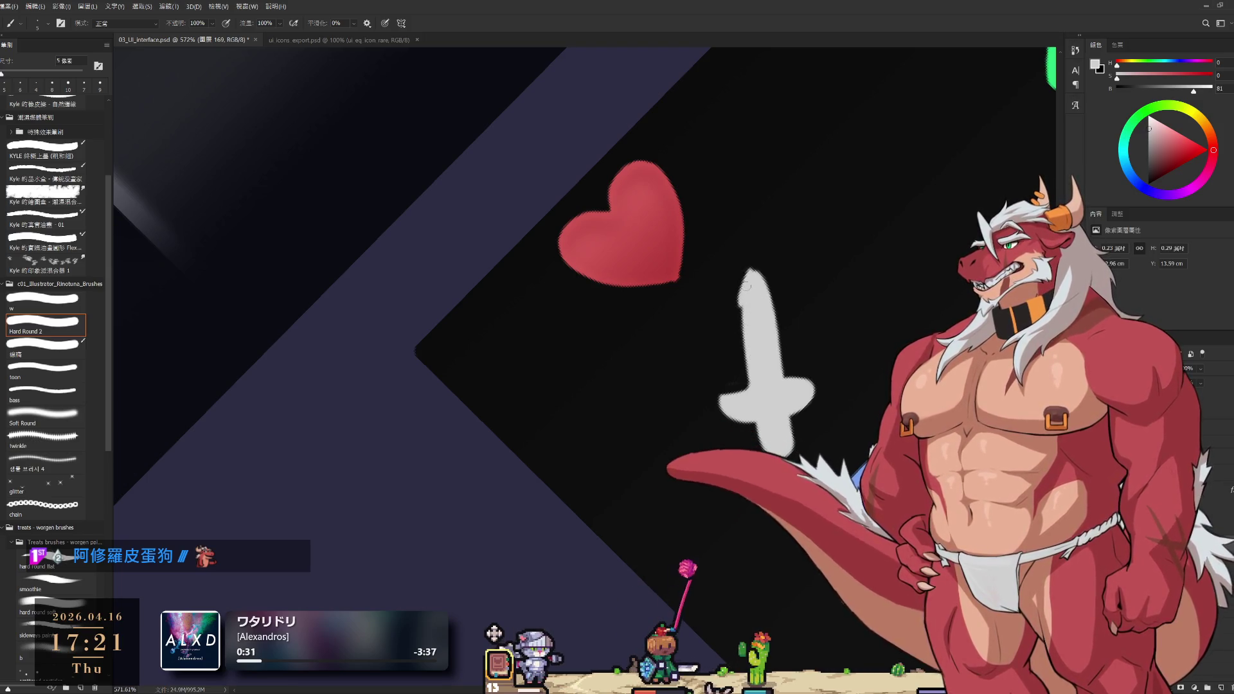
pyautogui.press('e')
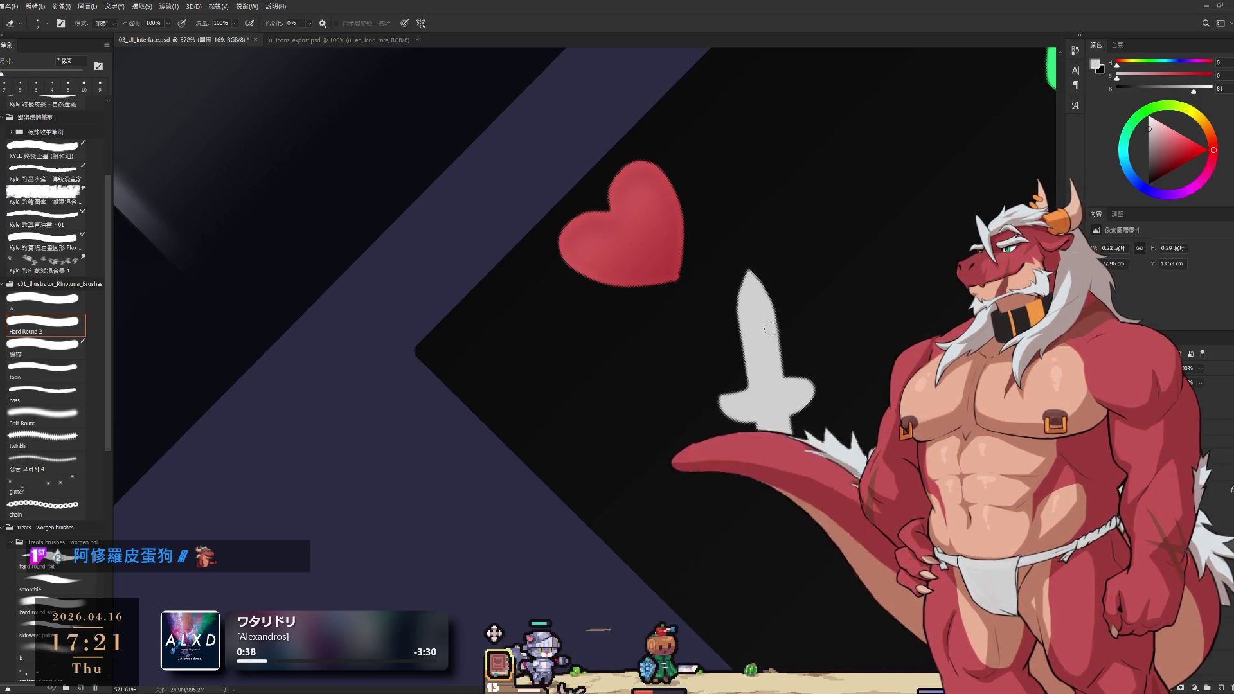
pyautogui.press('b')
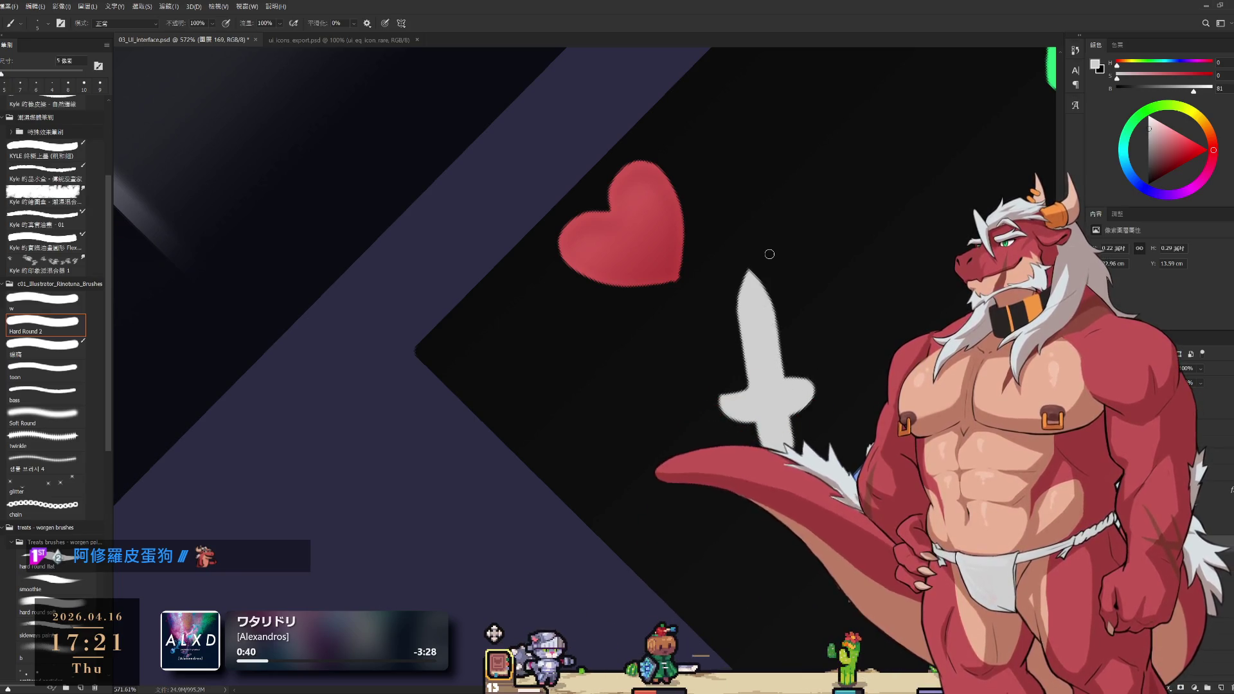
pyautogui.press('e')
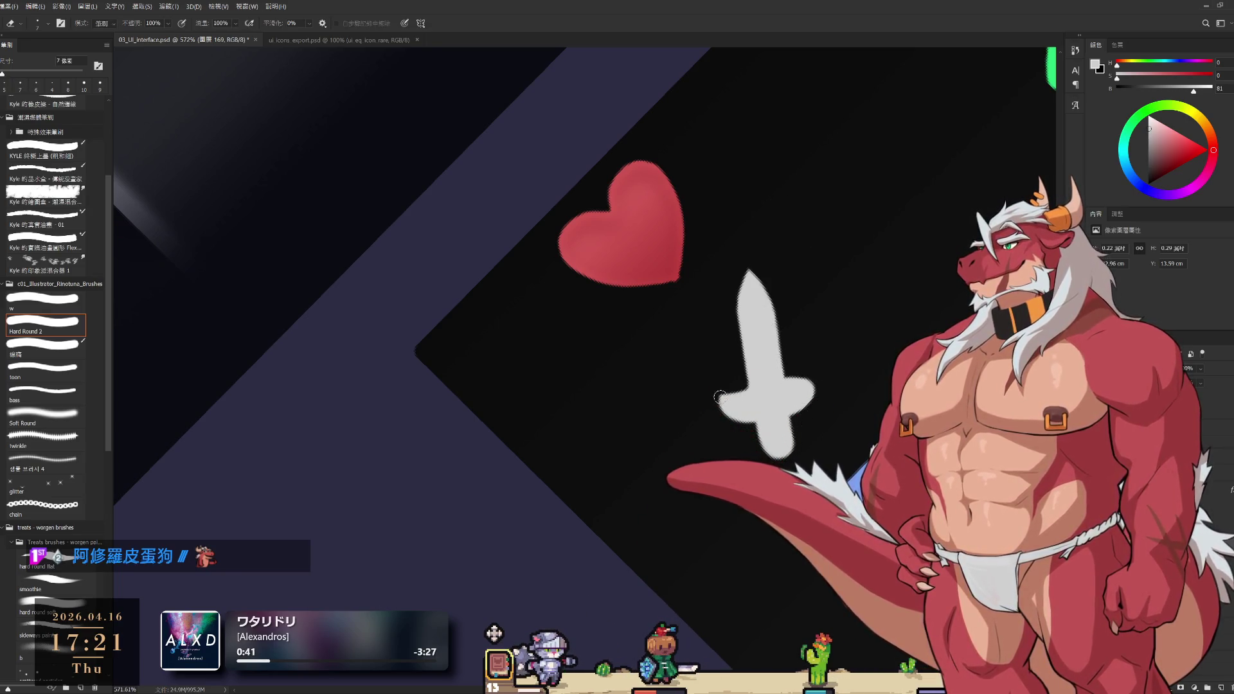
pyautogui.press('b')
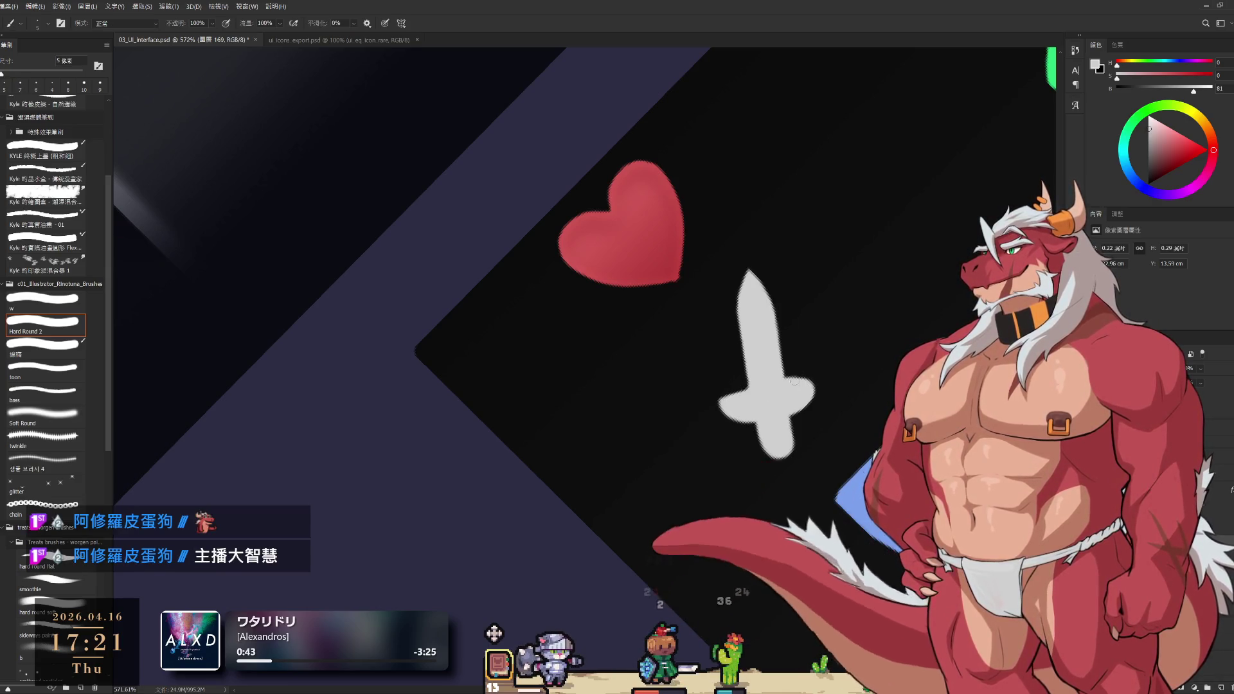
pyautogui.press('e')
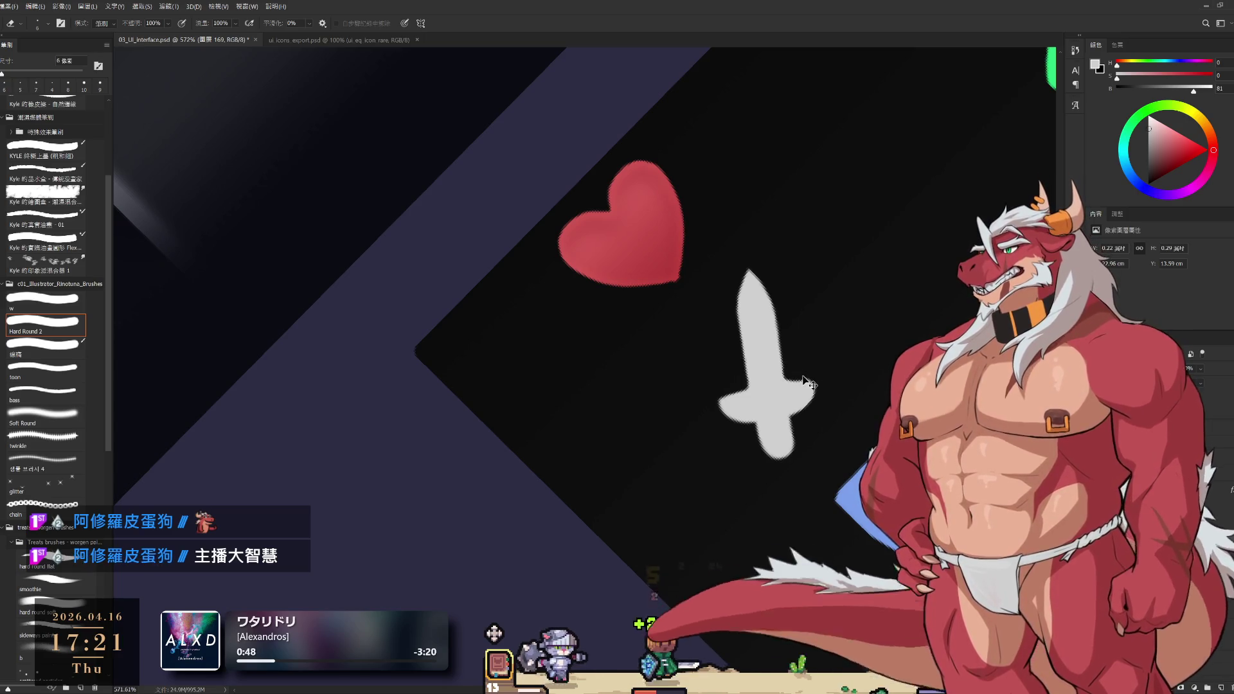
pyautogui.press('b')
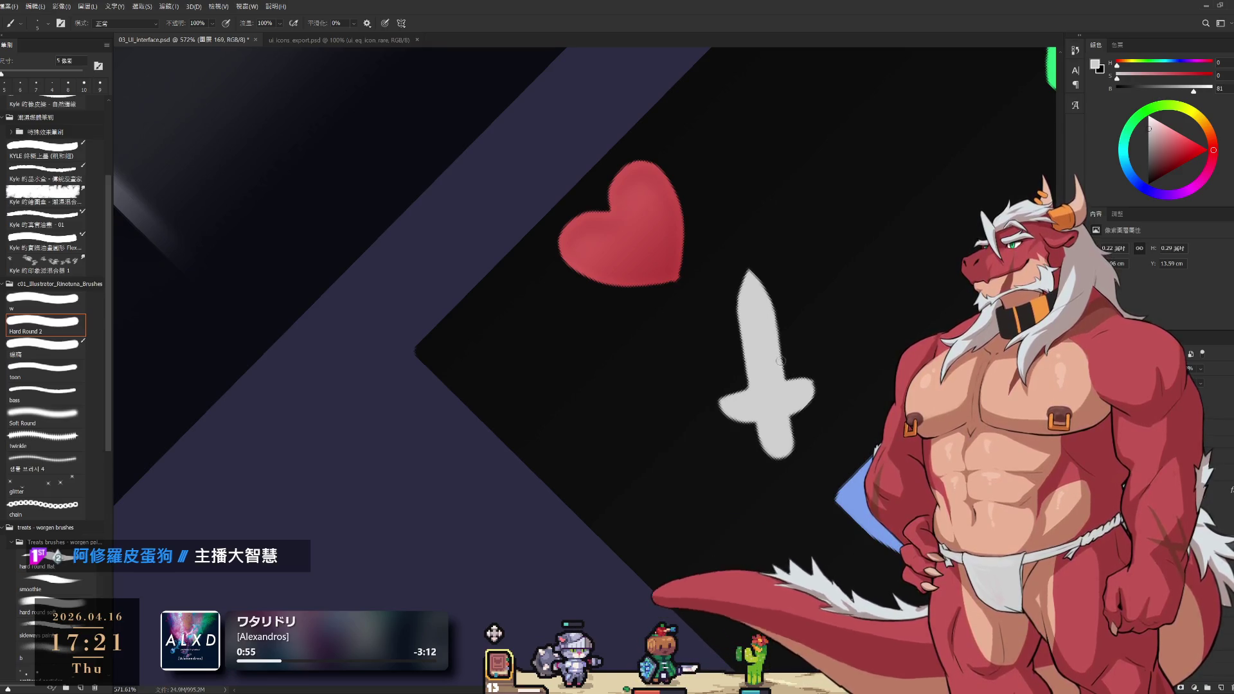
pyautogui.press('e')
pyautogui.moveTo(780, 361); pyautogui.dragTo(806, 404)
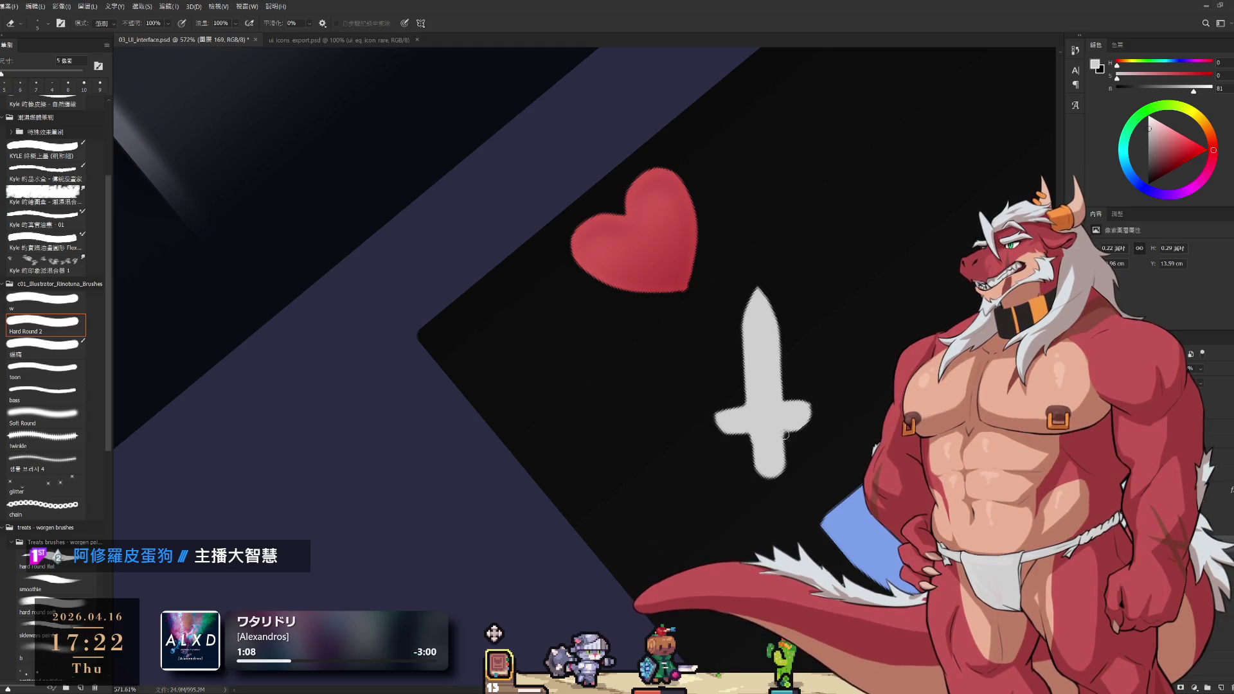
# Smooth the sword's blade and crossguard edges with a finer eraser and the grey brush
pyautogui.press('[')
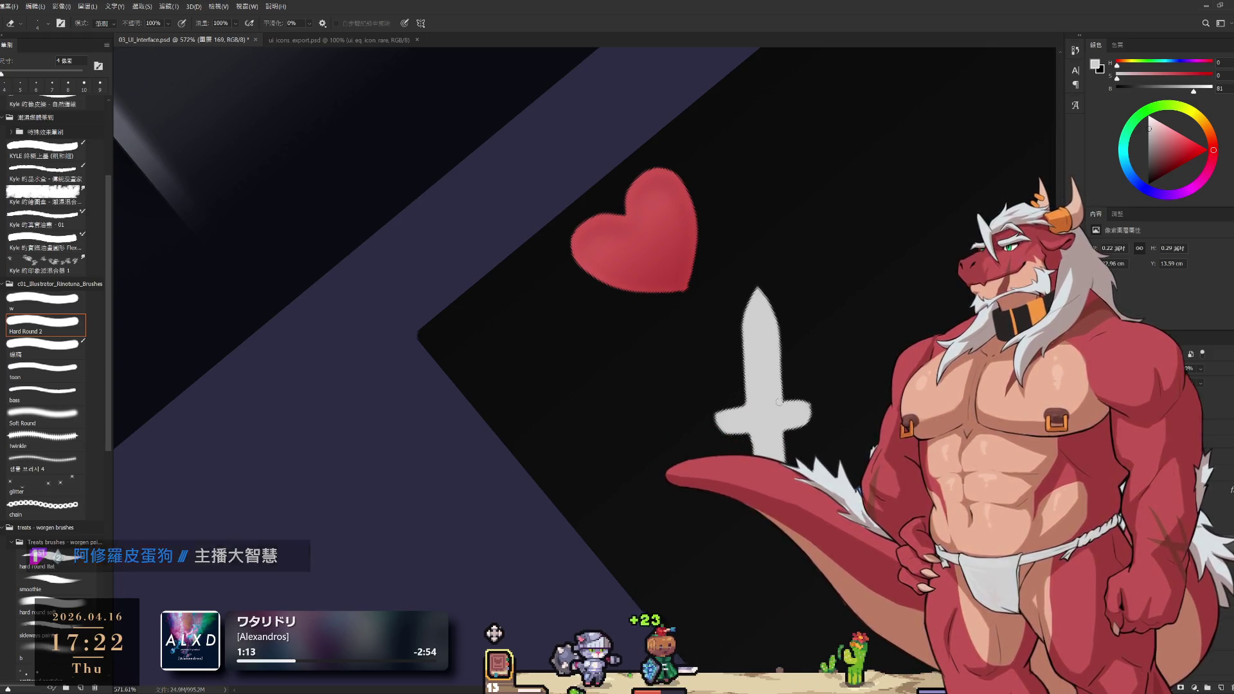
pyautogui.press('b')
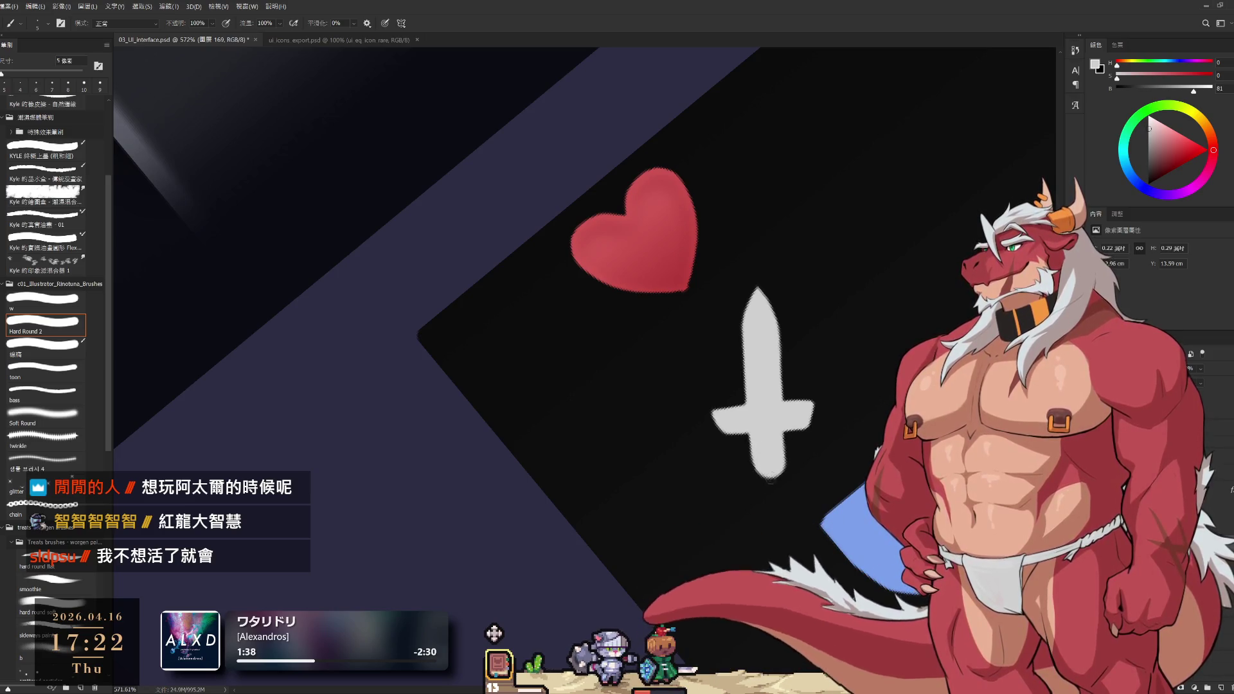
pyautogui.press('e')
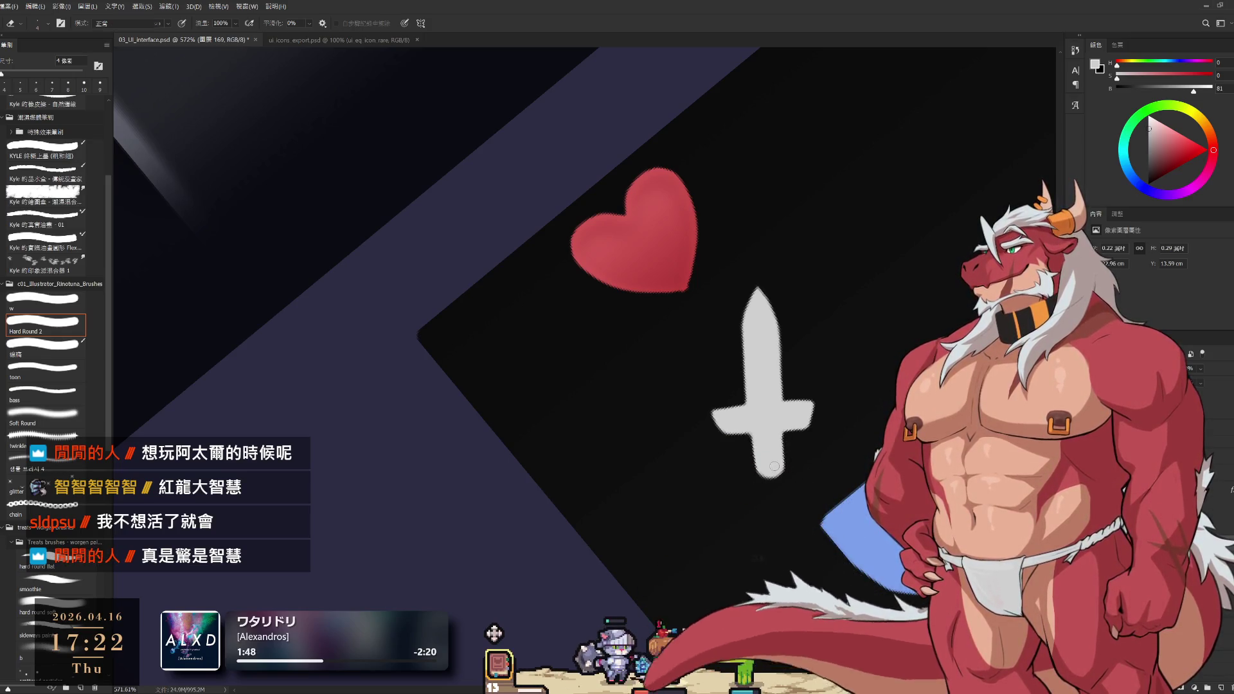
pyautogui.press('b')
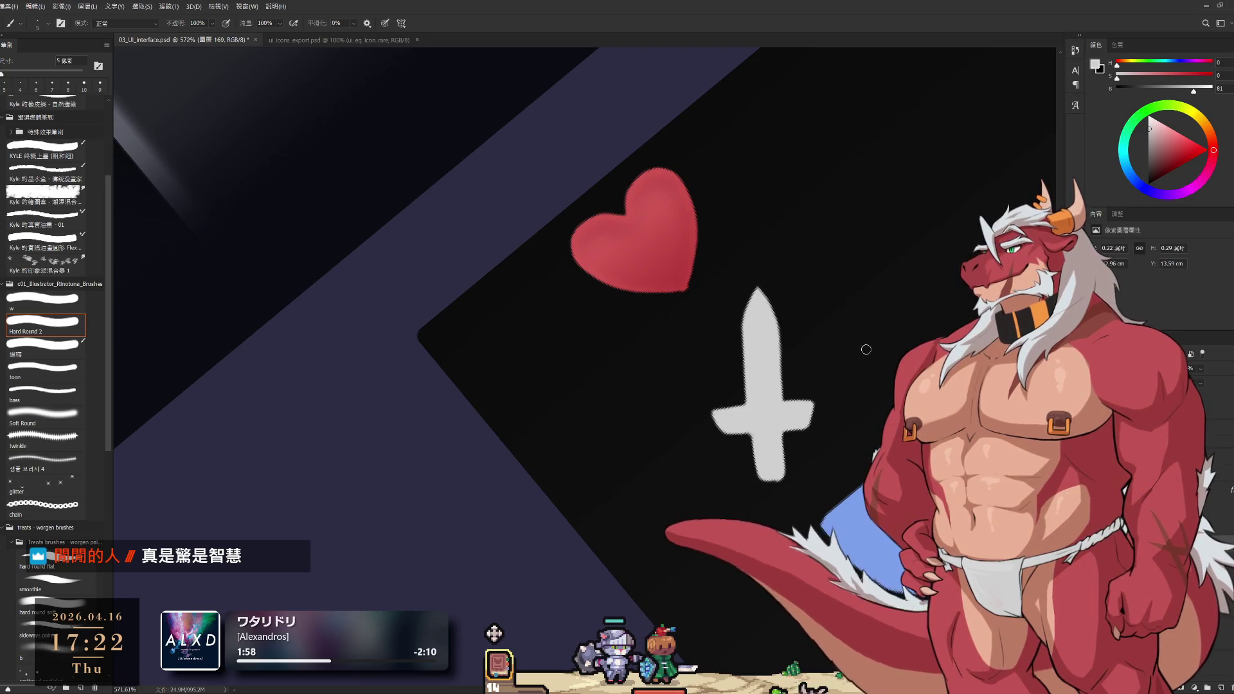
# Return the view to upright and lasso a selection around the sword
pyautogui.press('l')
pyautogui.press('Escape')
pyautogui.moveTo(738, 386)
pyautogui.mouseDown()
pyautogui.moveTo(836, 408)
pyautogui.moveTo(742, 380)
pyautogui.mouseUp()
# Rotate the selected sword to point straight up, apply it and deselect
pyautogui.hotkey('ctrl', 't')
pyautogui.moveTo(906, 310); pyautogui.dragTo(785, 239)
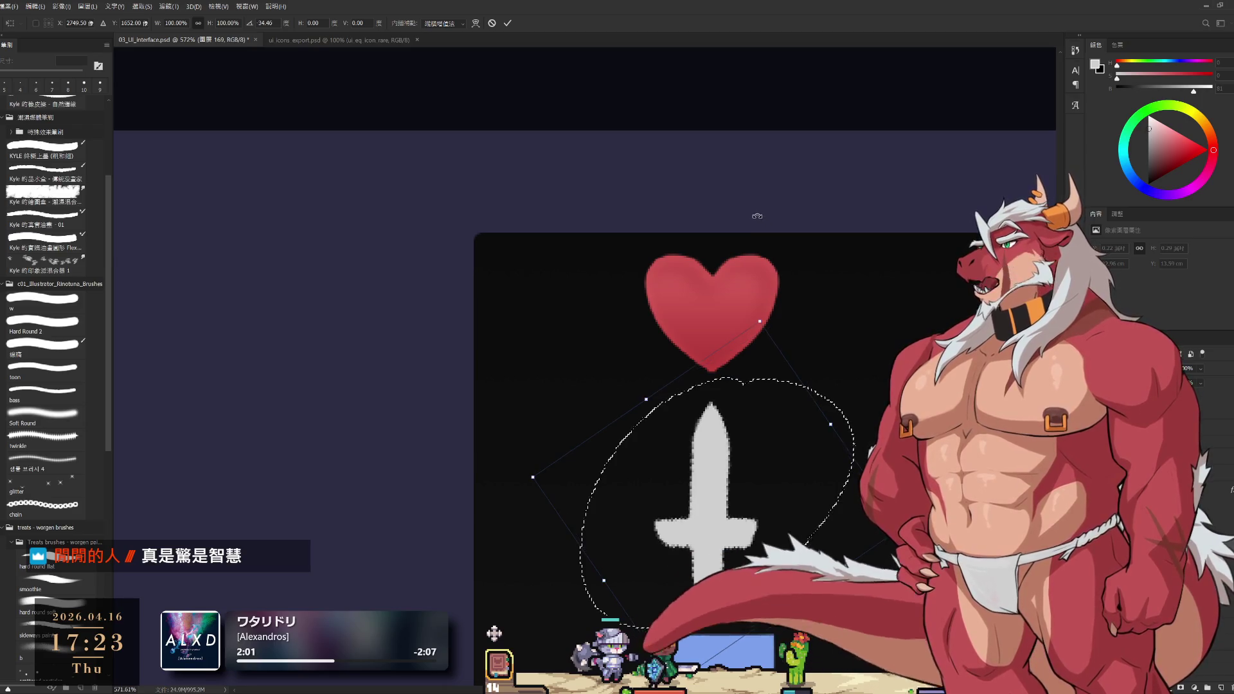
pyautogui.moveTo(746, 203); pyautogui.dragTo(753, 284)
pyautogui.press('Return')
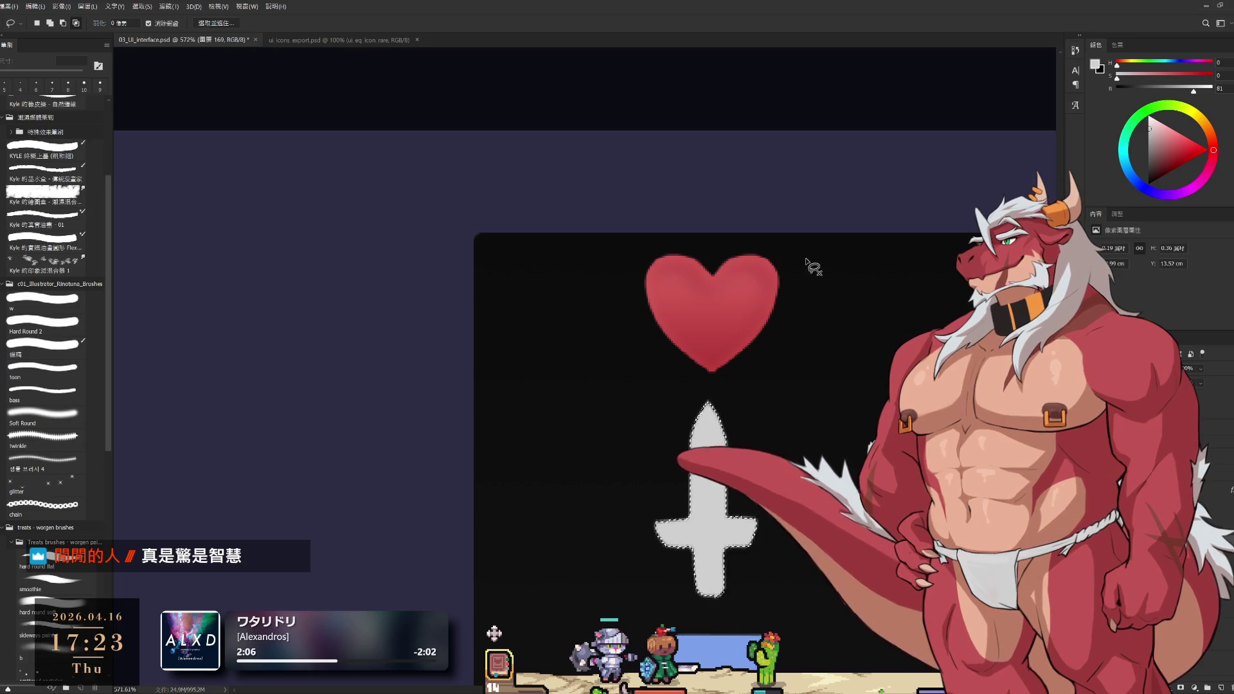
pyautogui.hotkey('ctrl', 'd')
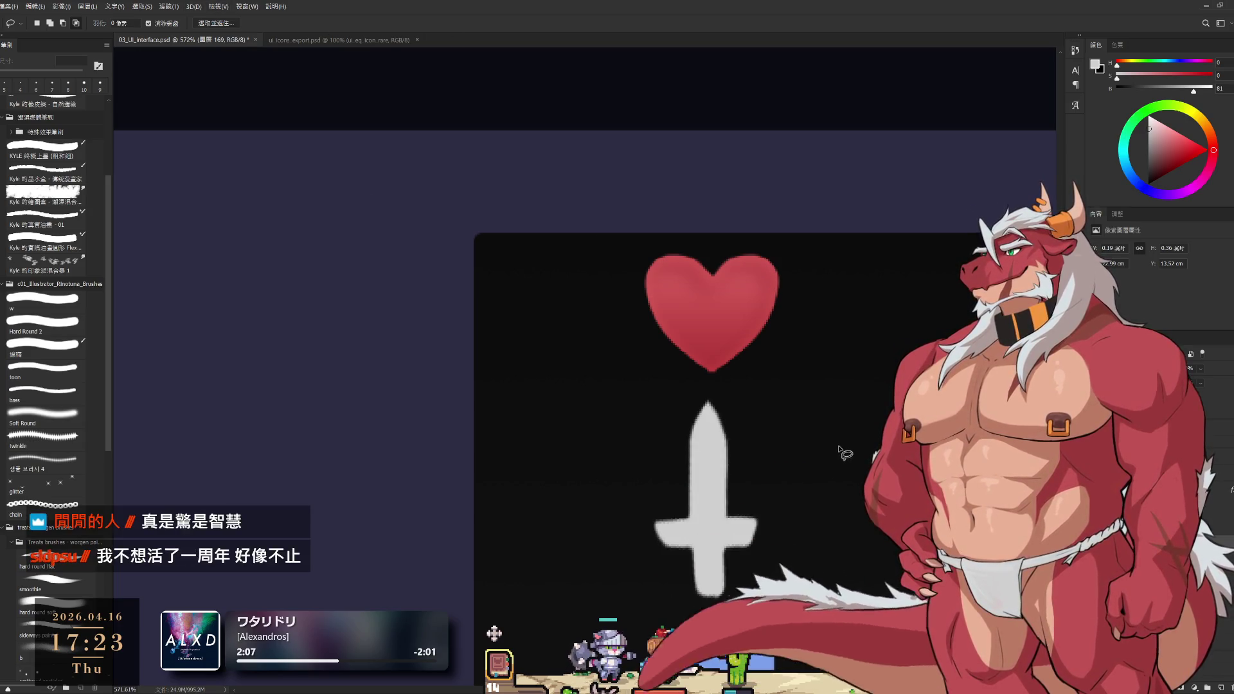
pyautogui.scroll(-2, 749, 403)
pyautogui.scroll(1, 752, 402)
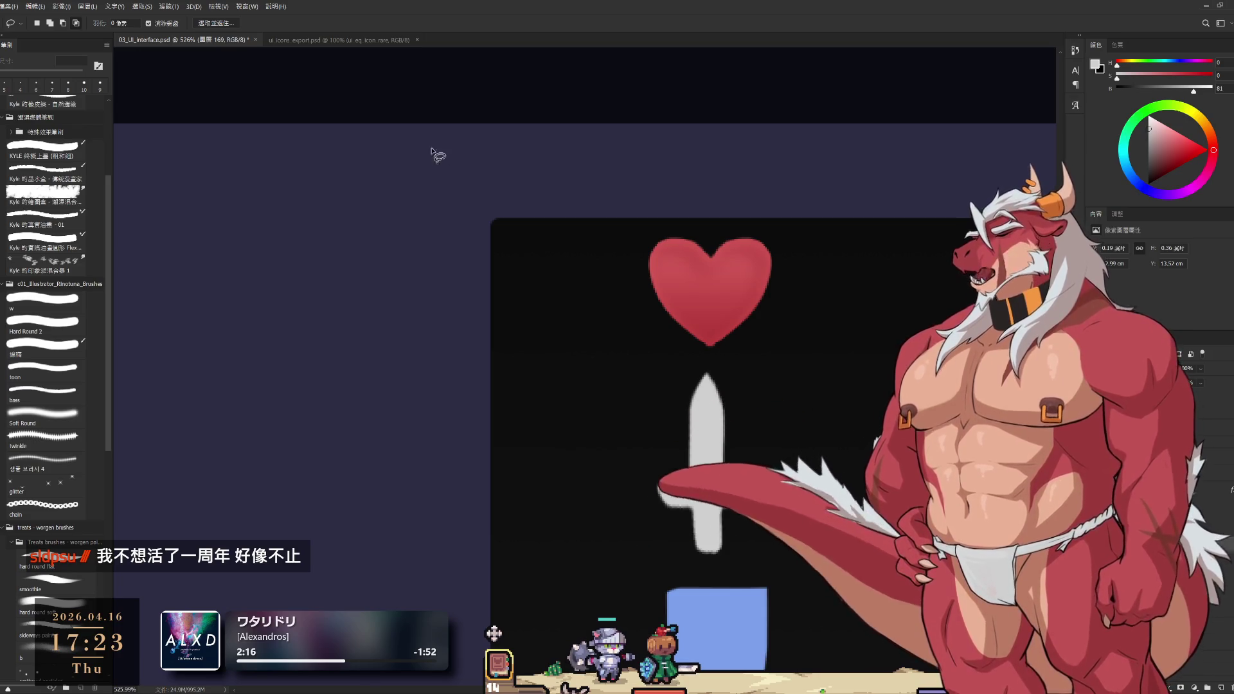
# Start free-transforming the thin vertical-line layer
pyautogui.press('b')
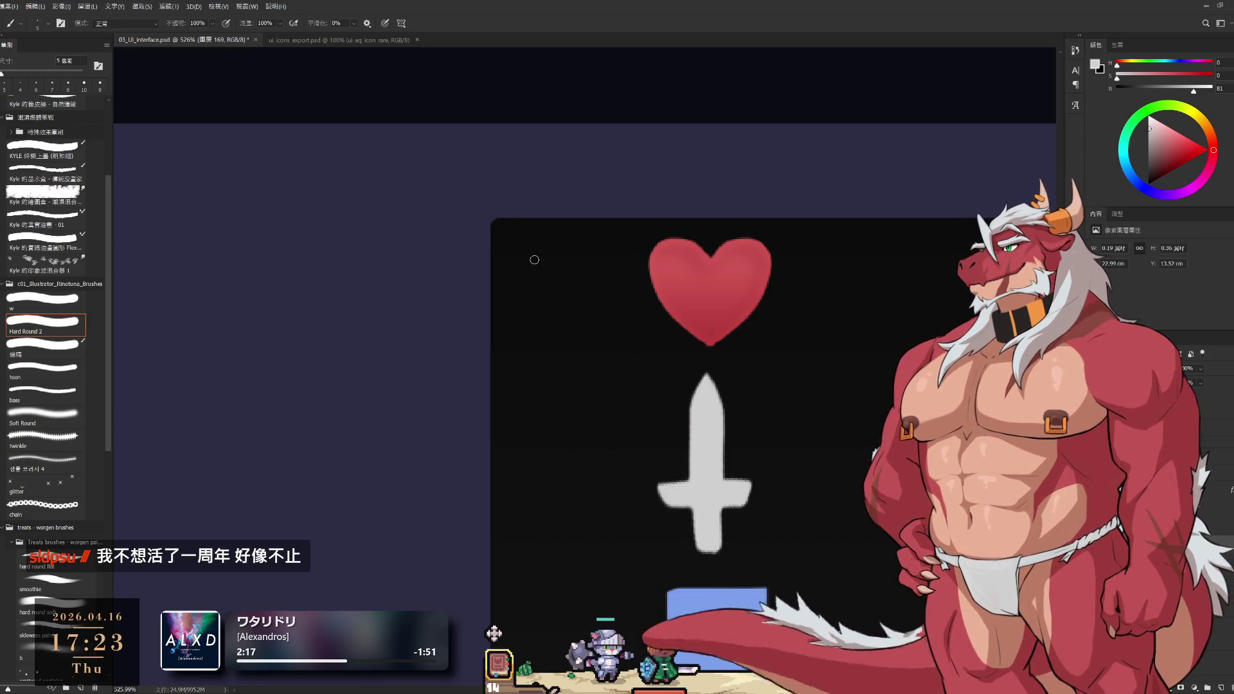
pyautogui.hotkey('ctrl', 't')
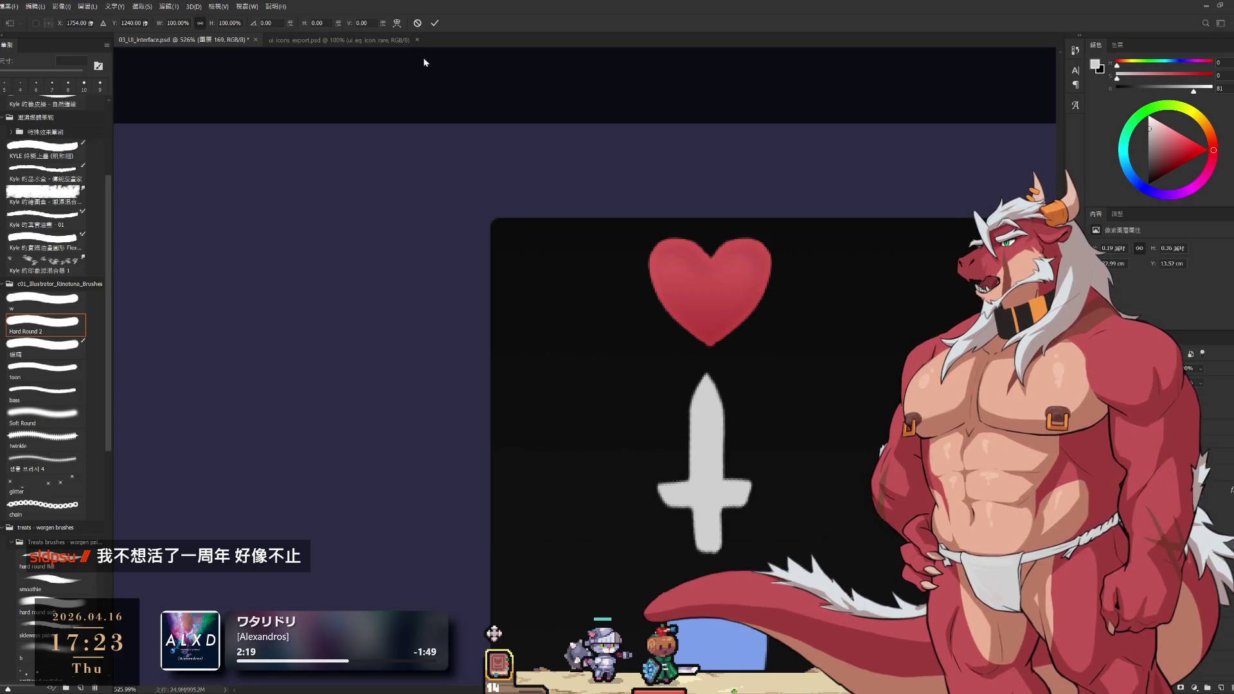
pyautogui.scroll(-5, 539, 376)
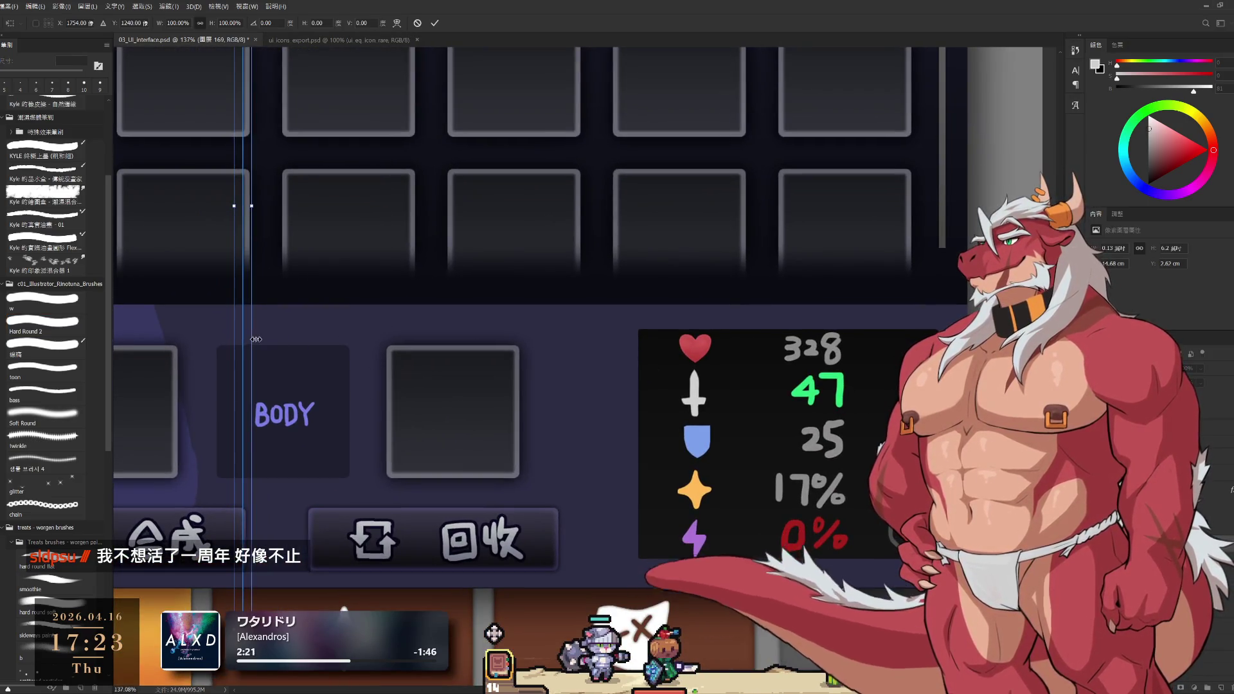
# Line the vertical-line layer up through the icon column and commit its position
pyautogui.moveTo(242, 344)
pyautogui.mouseDown()
pyautogui.moveTo(647, 417)
pyautogui.moveTo(785, 351)
pyautogui.mouseUp()
pyautogui.scroll(4, 648, 418)
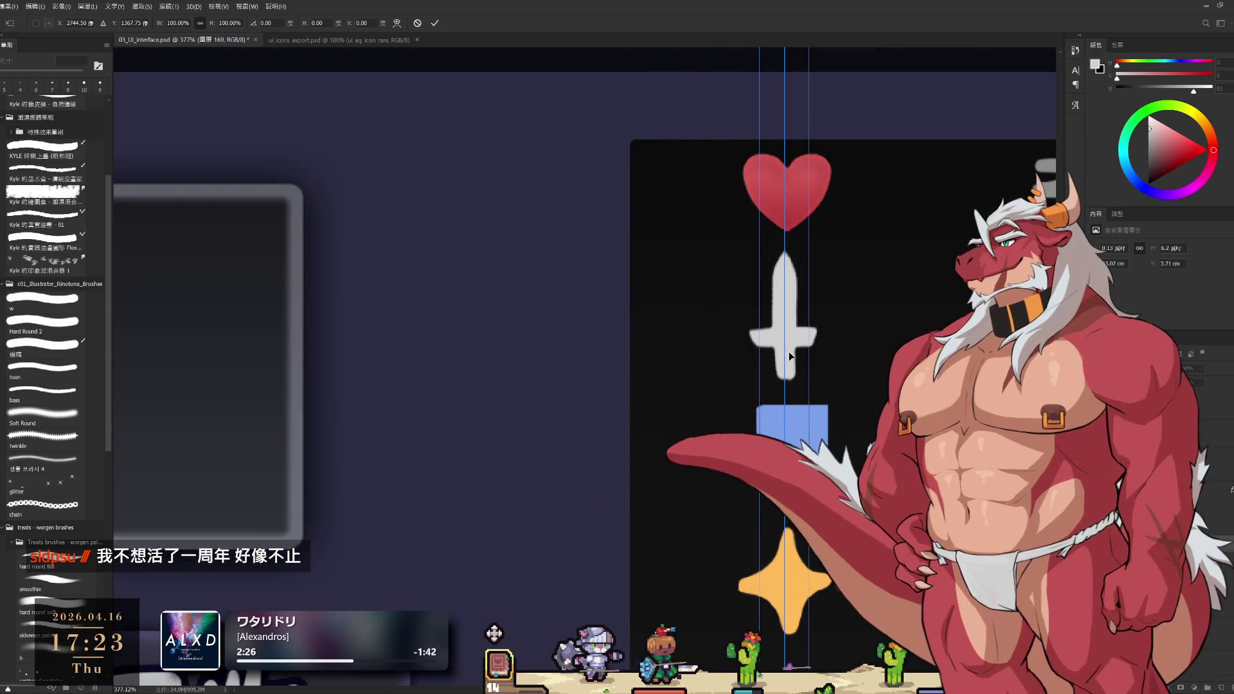
pyautogui.scroll(2, 800, 344)
pyautogui.scroll(1, 800, 344)
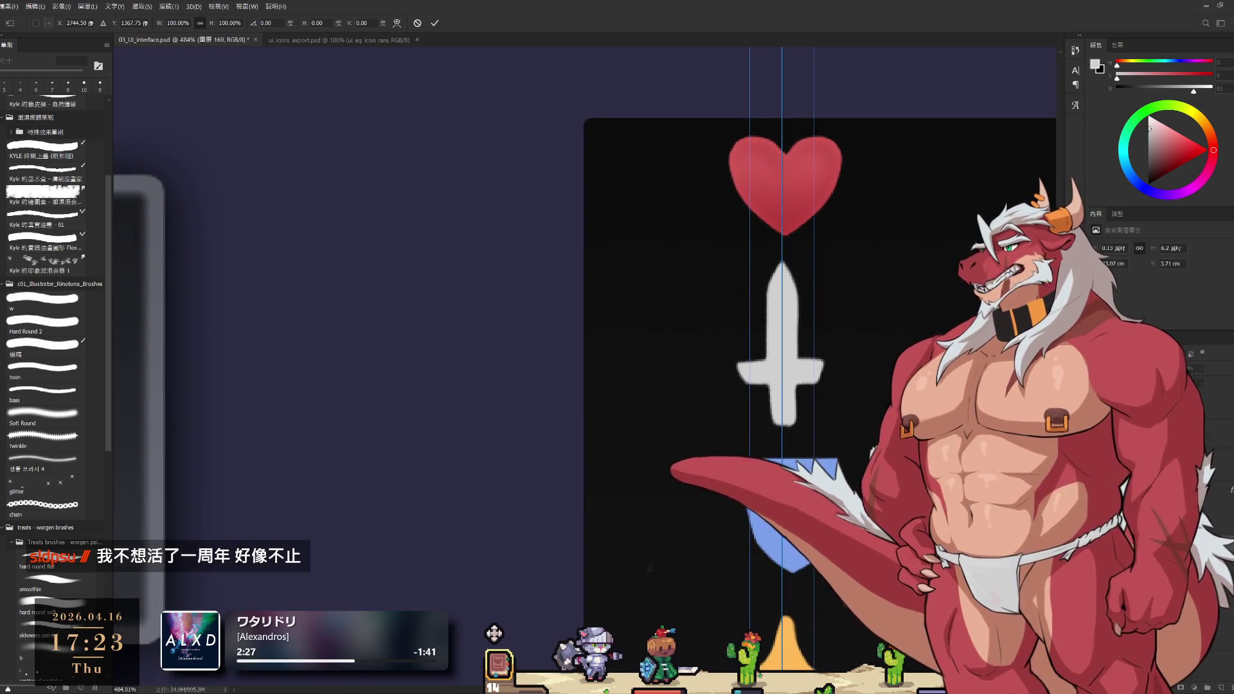
pyautogui.press('Return')
# Erase the sword's crossguard and grip, leaving only the slim pointed blade
pyautogui.press('b')
pyautogui.hotkey('ctrl', ';')
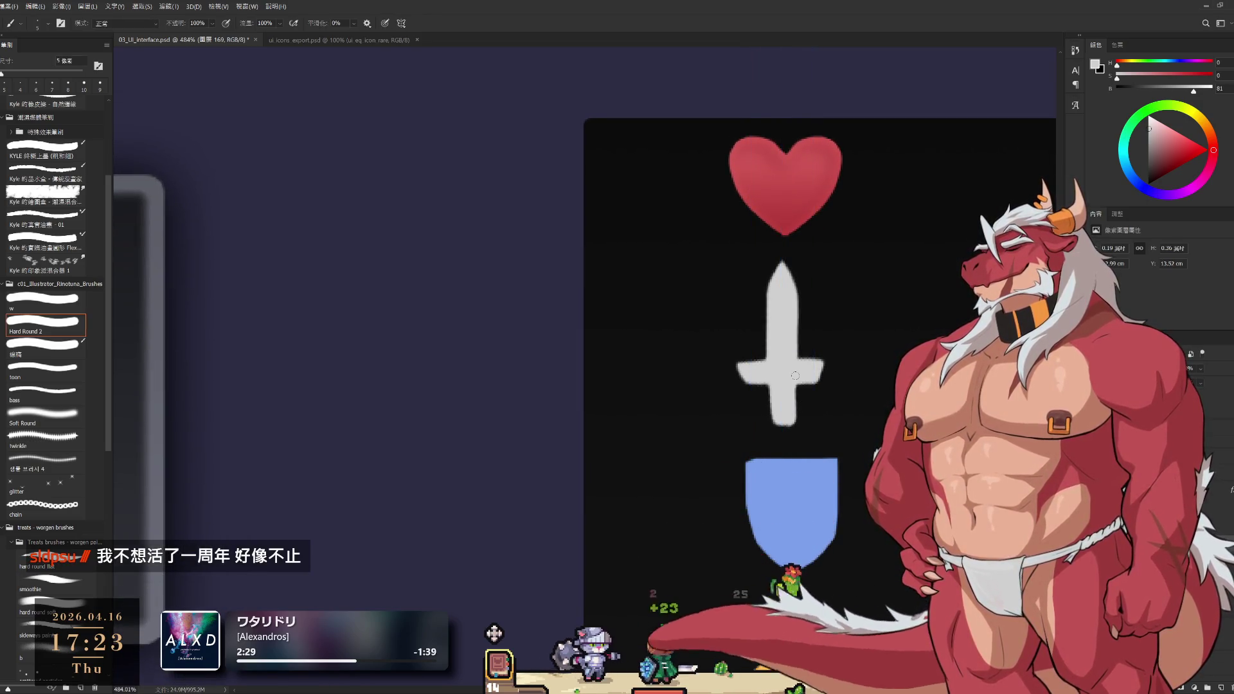
pyautogui.scroll(2, 867, 365)
pyautogui.hotkey('ctrl', ';')
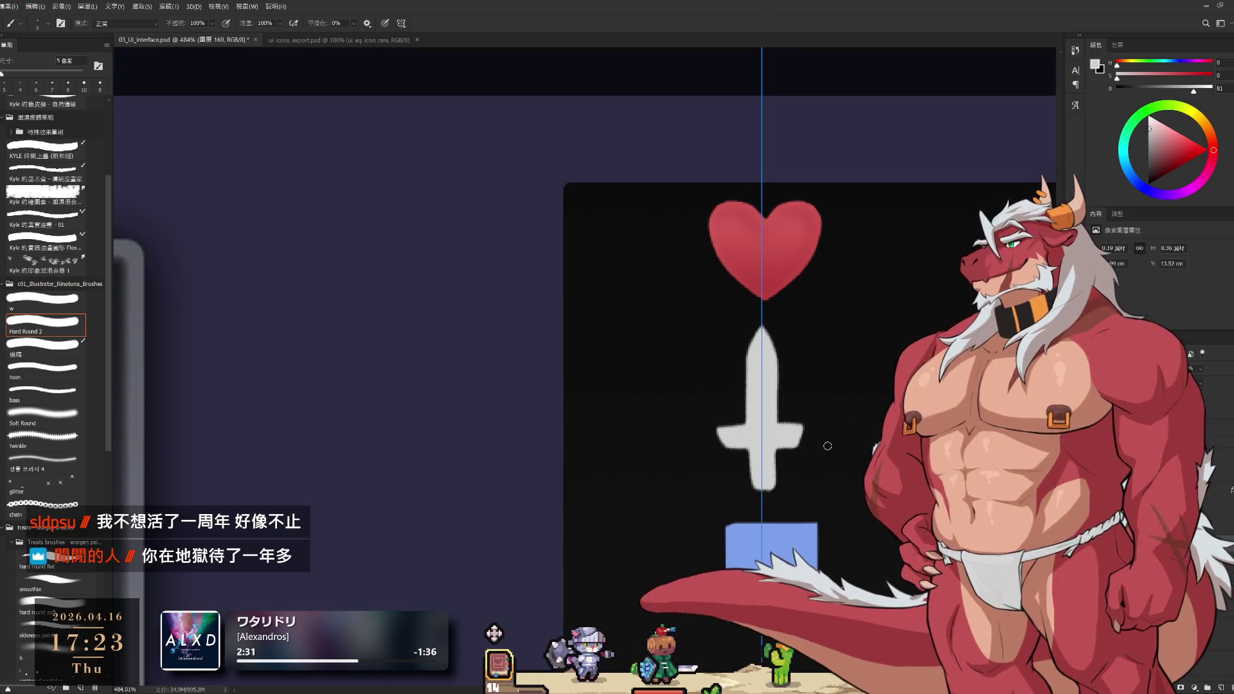
pyautogui.press('e')
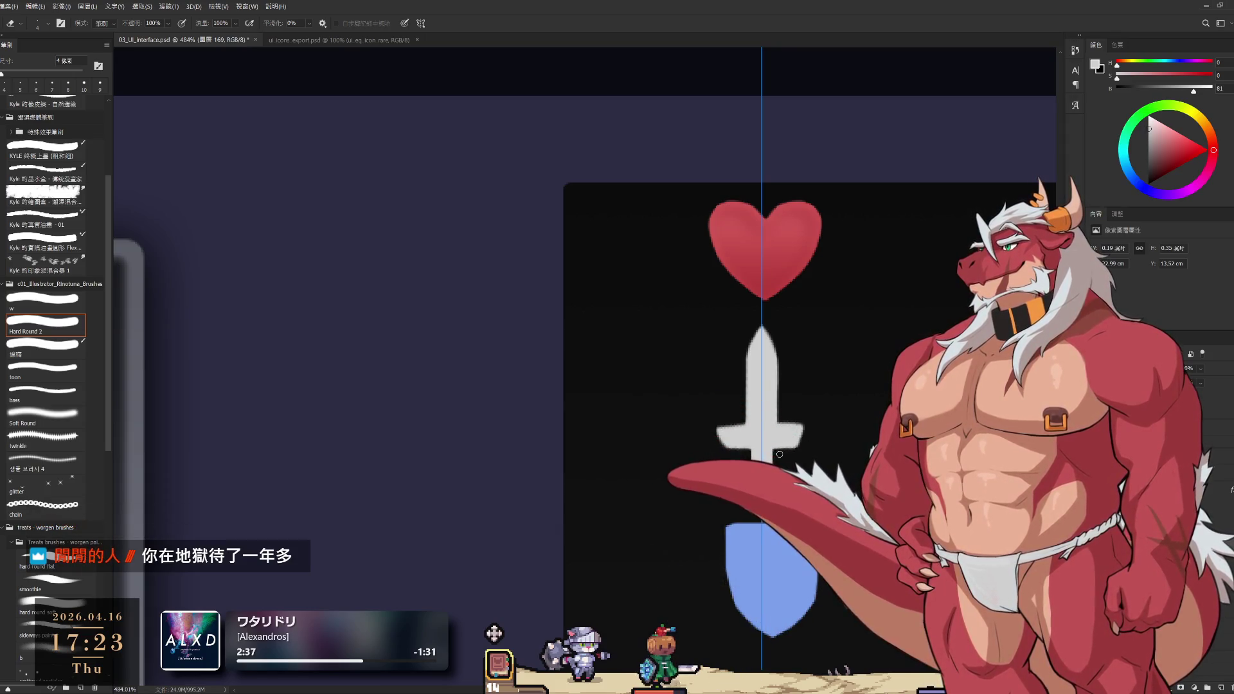
pyautogui.press('b')
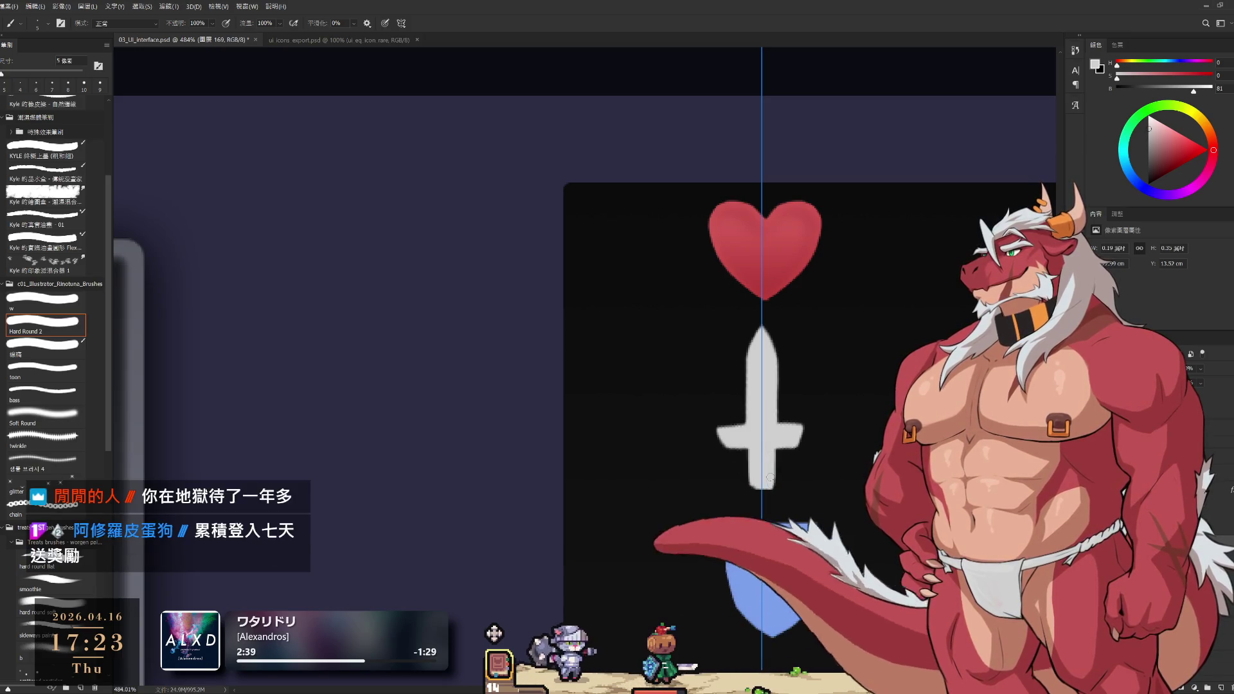
pyautogui.press('e')
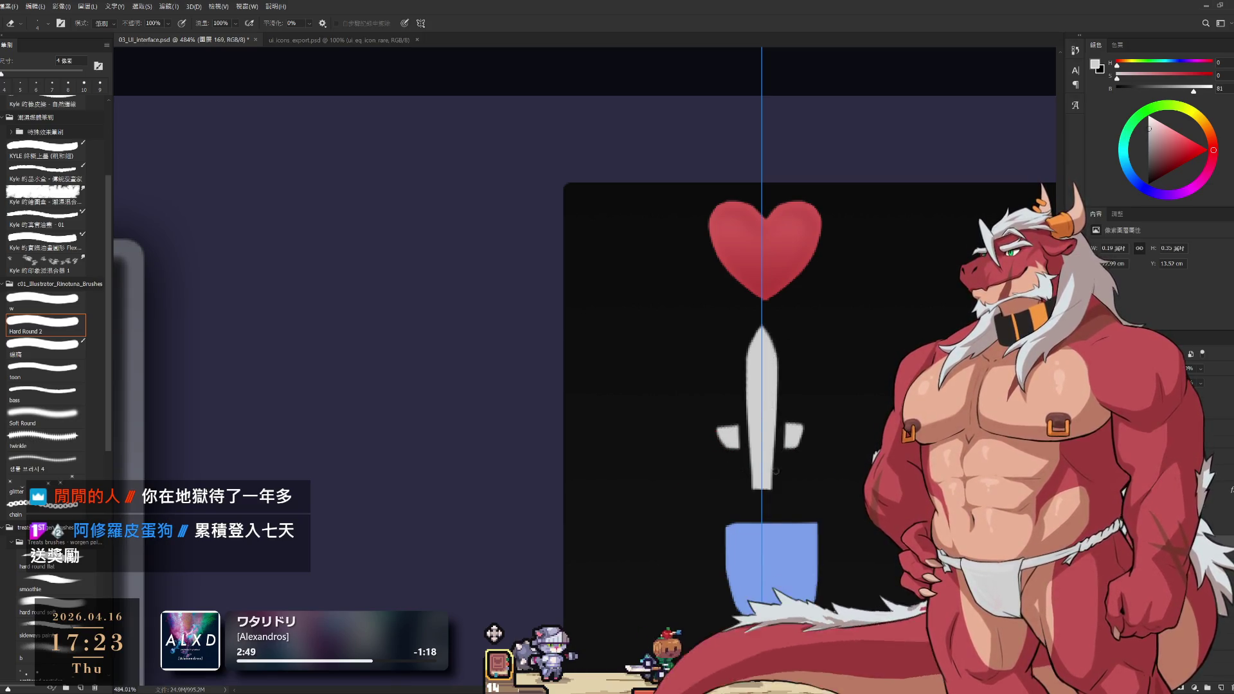
# Repaint both sides of the sword's blade wider in light grey
pyautogui.press('b')
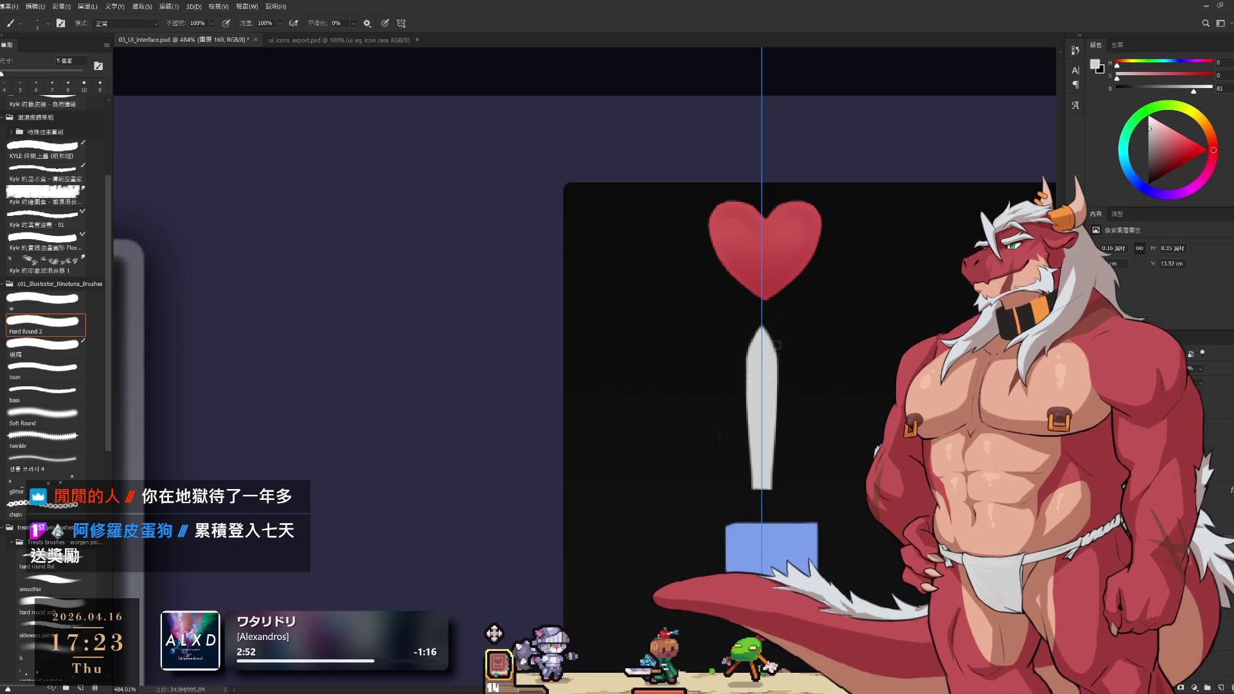
pyautogui.moveTo(746, 341); pyautogui.dragTo(745, 489)
pyautogui.moveTo(778, 341); pyautogui.dragTo(772, 479)
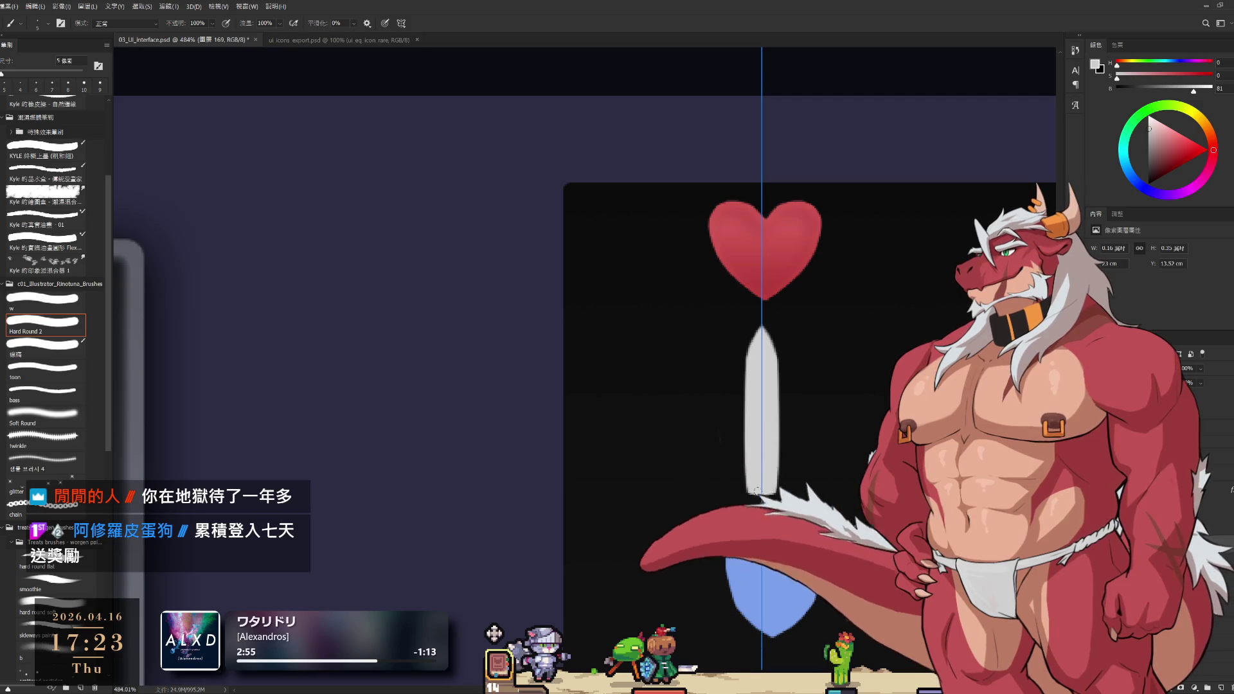
# Redraw a thin crossguard across the blade, undoing stray erasing
pyautogui.press('e')
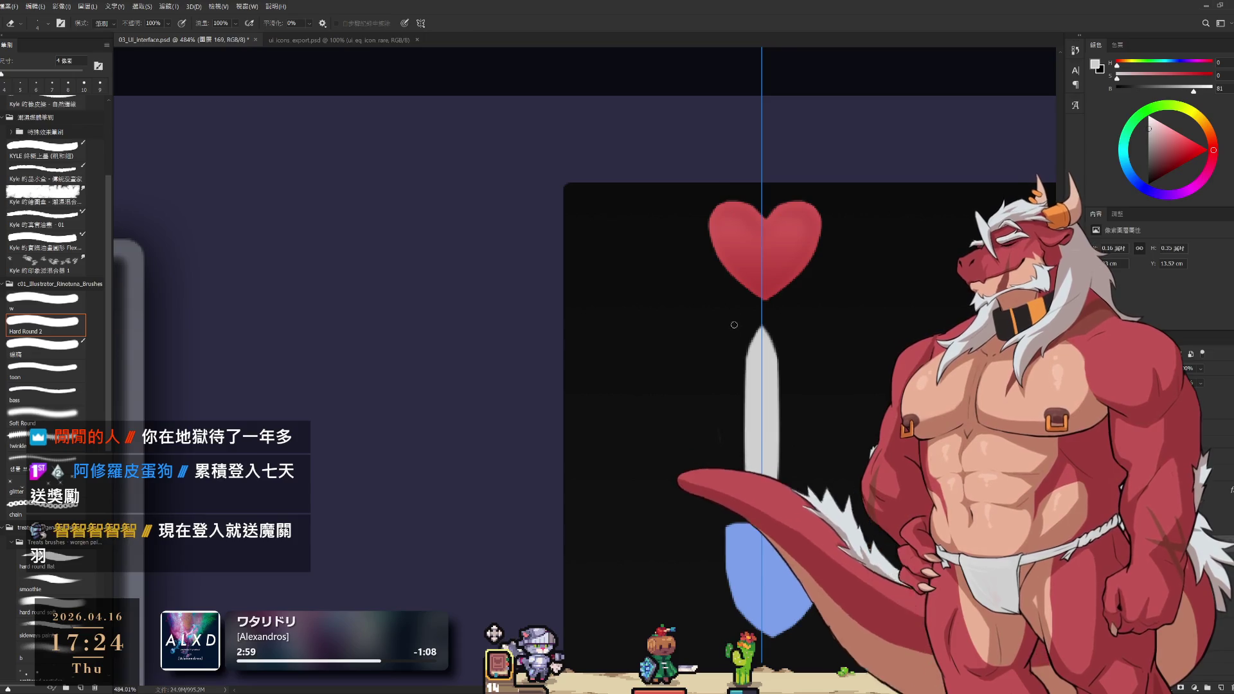
pyautogui.press('b')
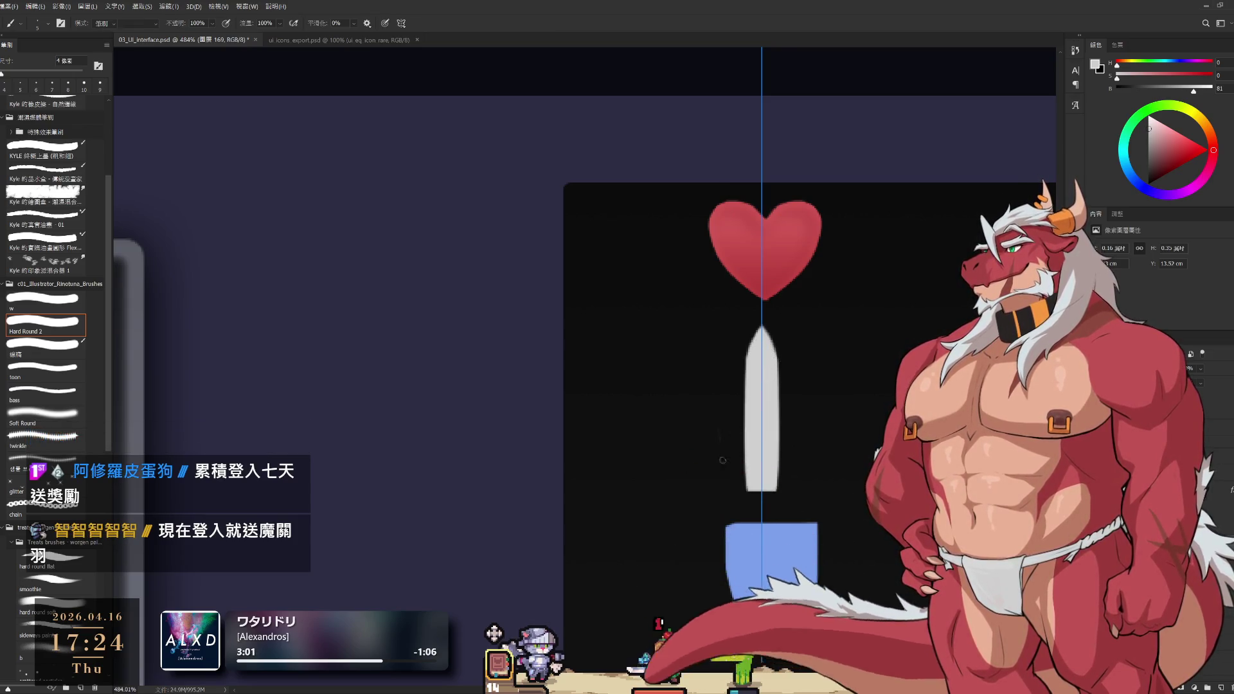
pyautogui.press('e')
pyautogui.press('b')
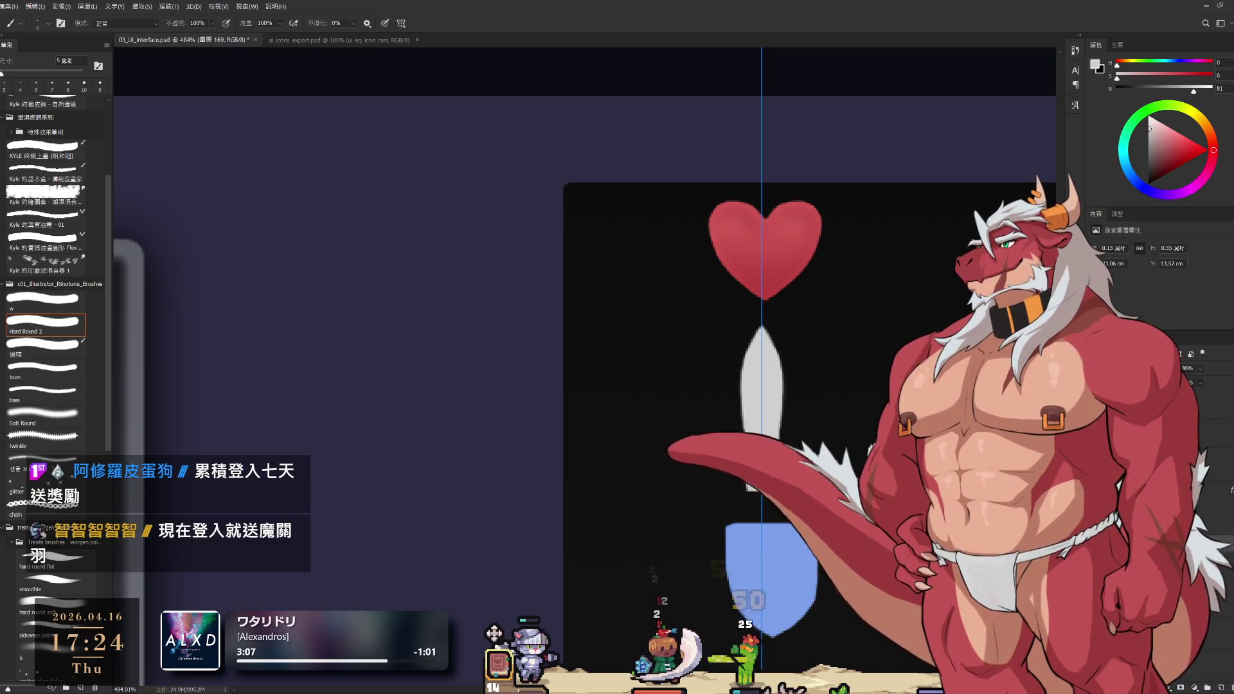
pyautogui.press('e')
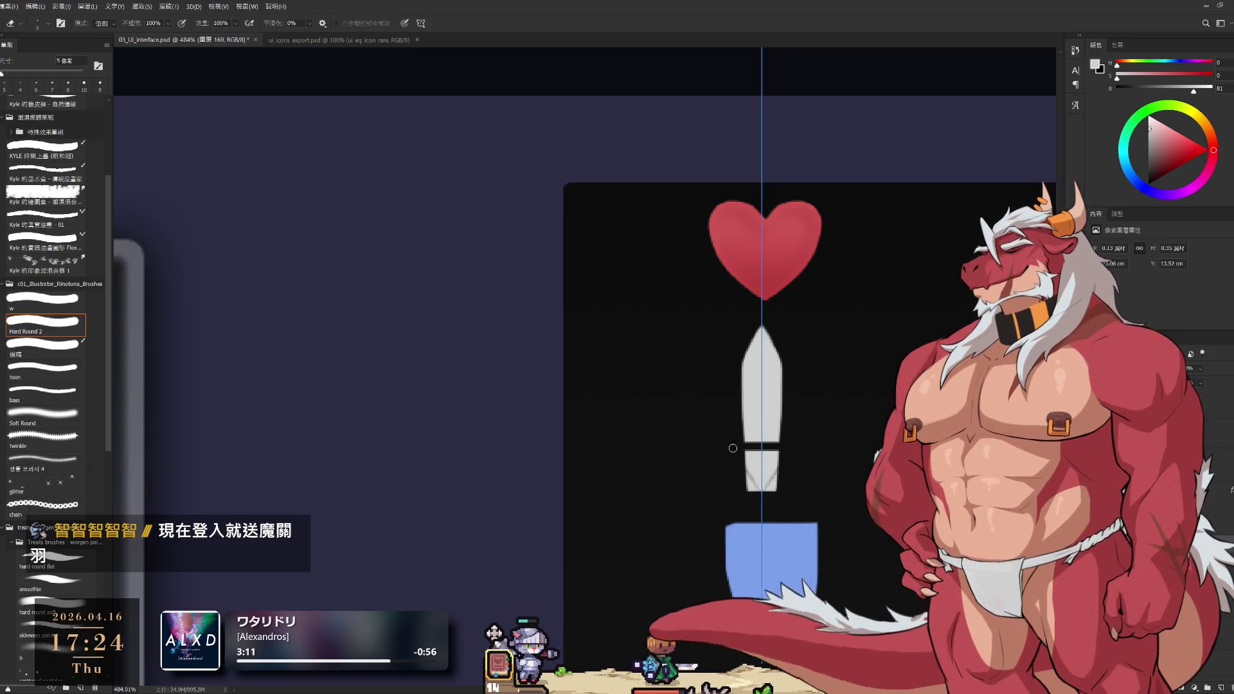
pyautogui.hotkey('ctrl', 'z')
pyautogui.press('b')
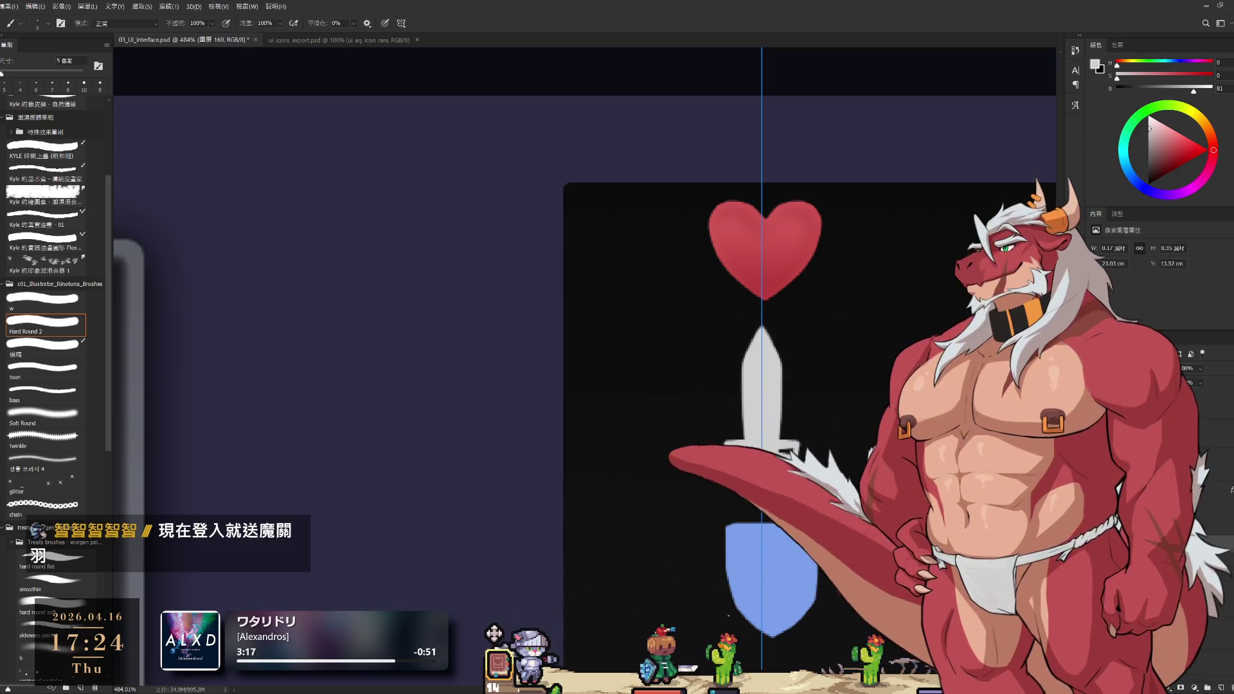
pyautogui.scroll(-3, 739, 444)
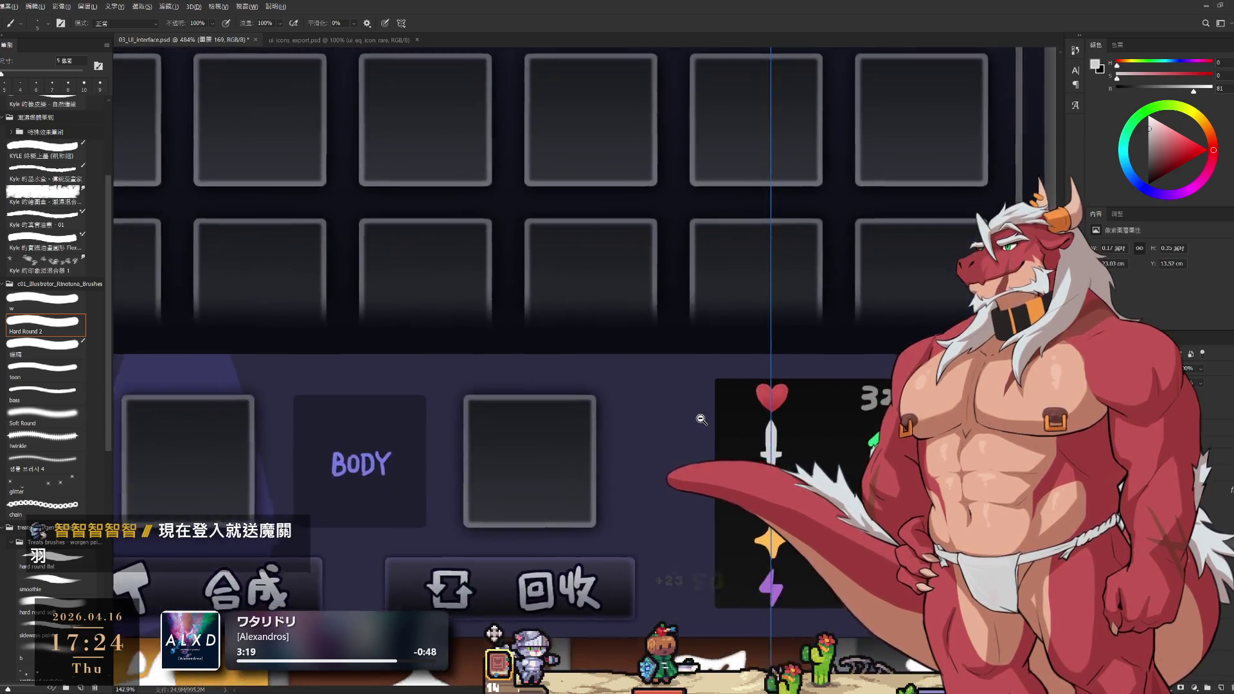
pyautogui.scroll(5, 727, 463)
pyautogui.press('e')
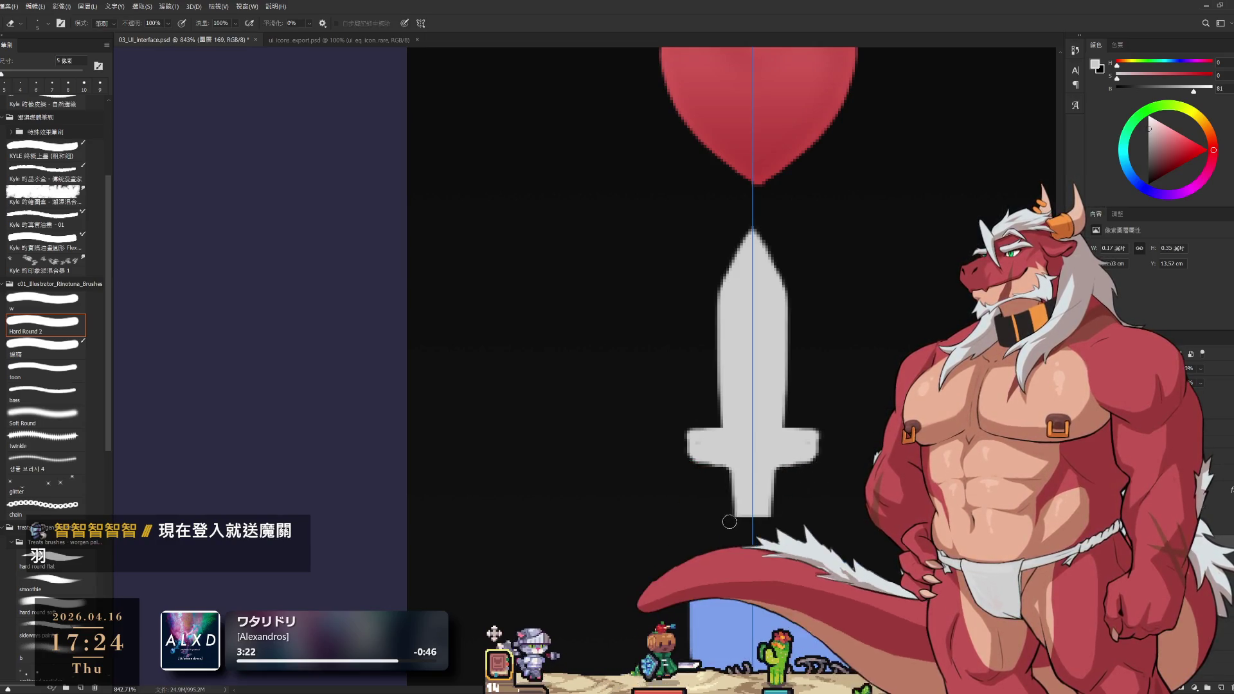
pyautogui.press('b')
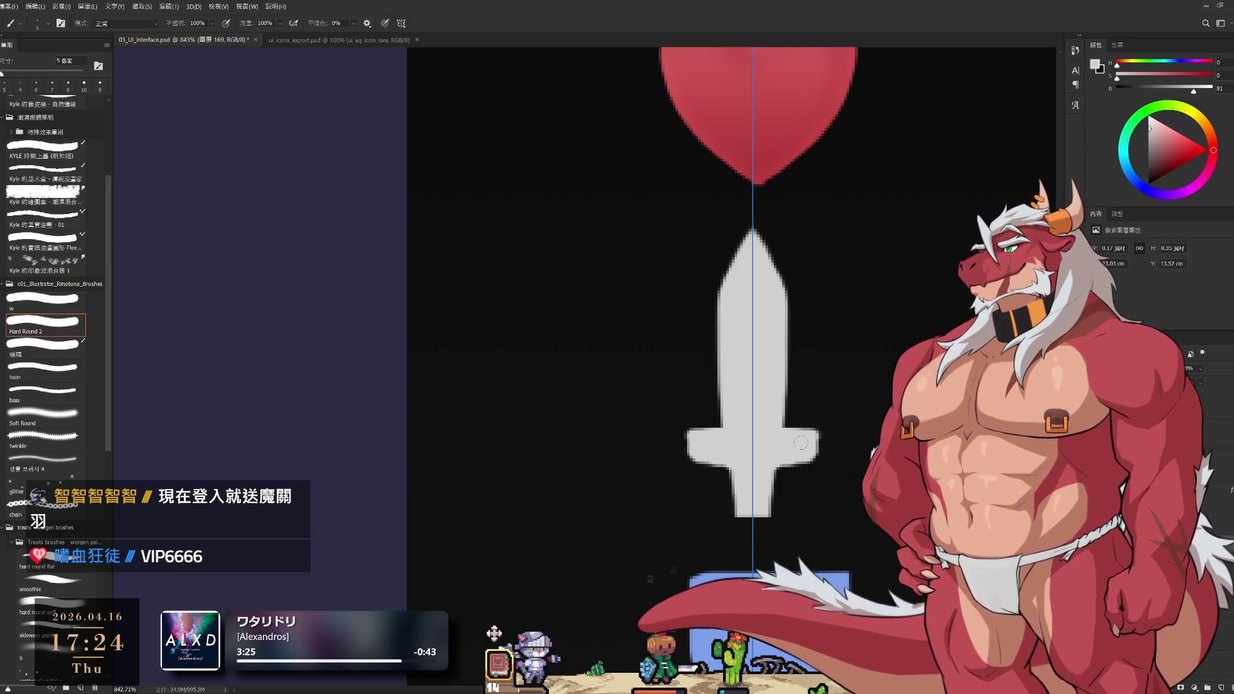
pyautogui.scroll(-5, 777, 398)
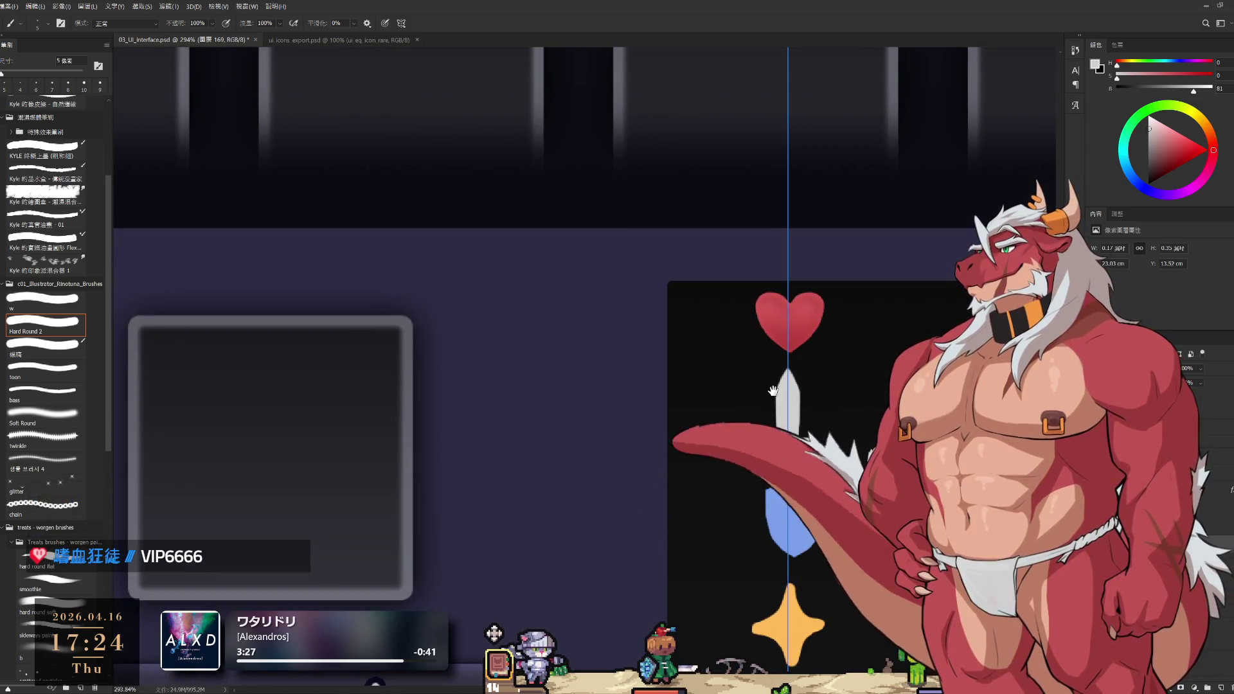
pyautogui.scroll(-3, 784, 398)
pyautogui.scroll(5, 809, 414)
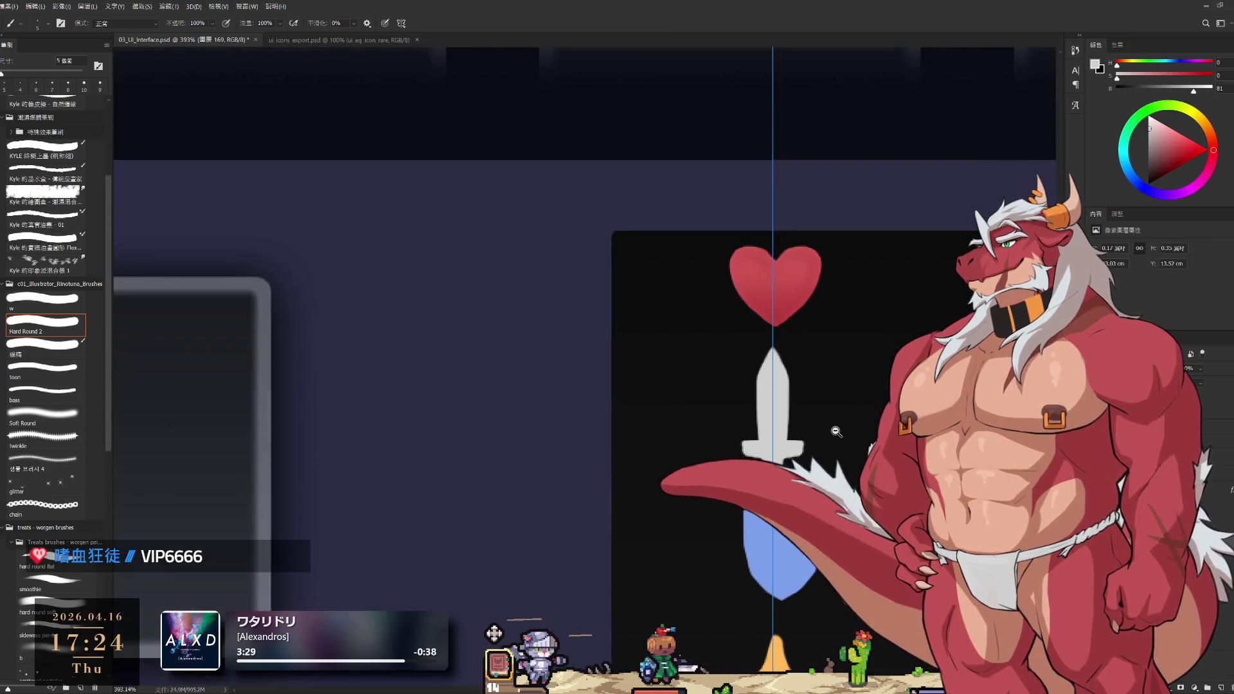
pyautogui.scroll(3, 730, 334)
pyautogui.press('e')
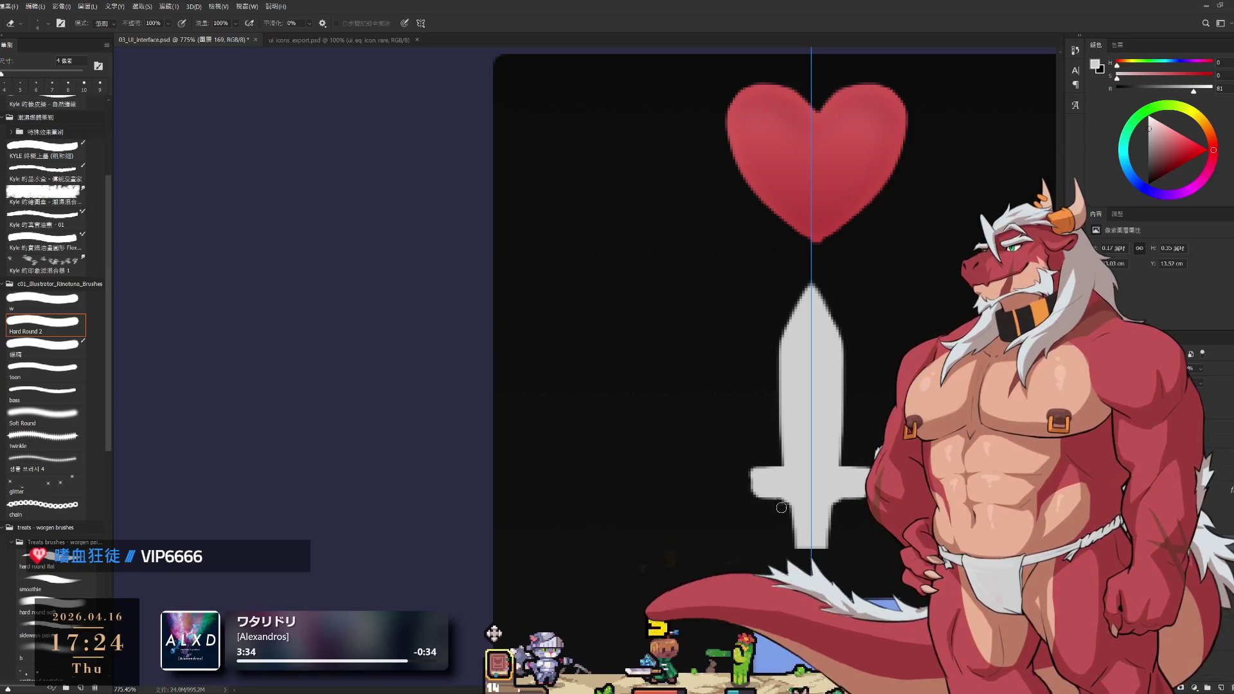
pyautogui.press('b')
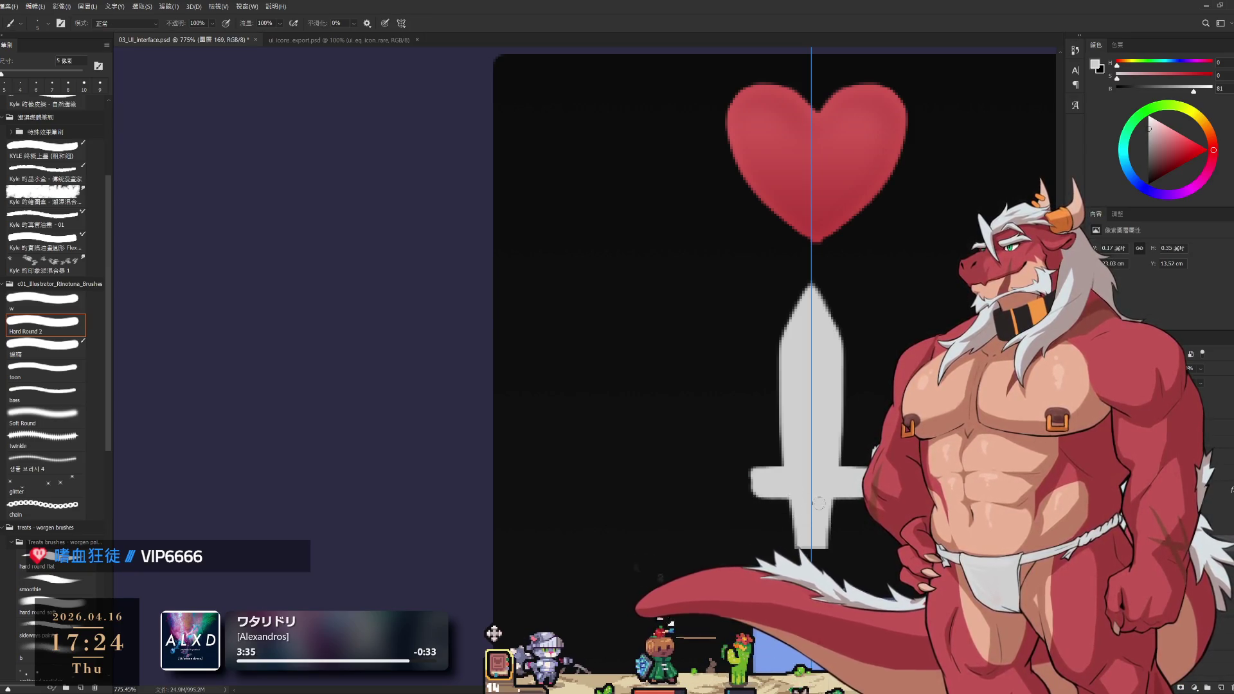
pyautogui.scroll(-4, 822, 511)
pyautogui.scroll(3, 823, 511)
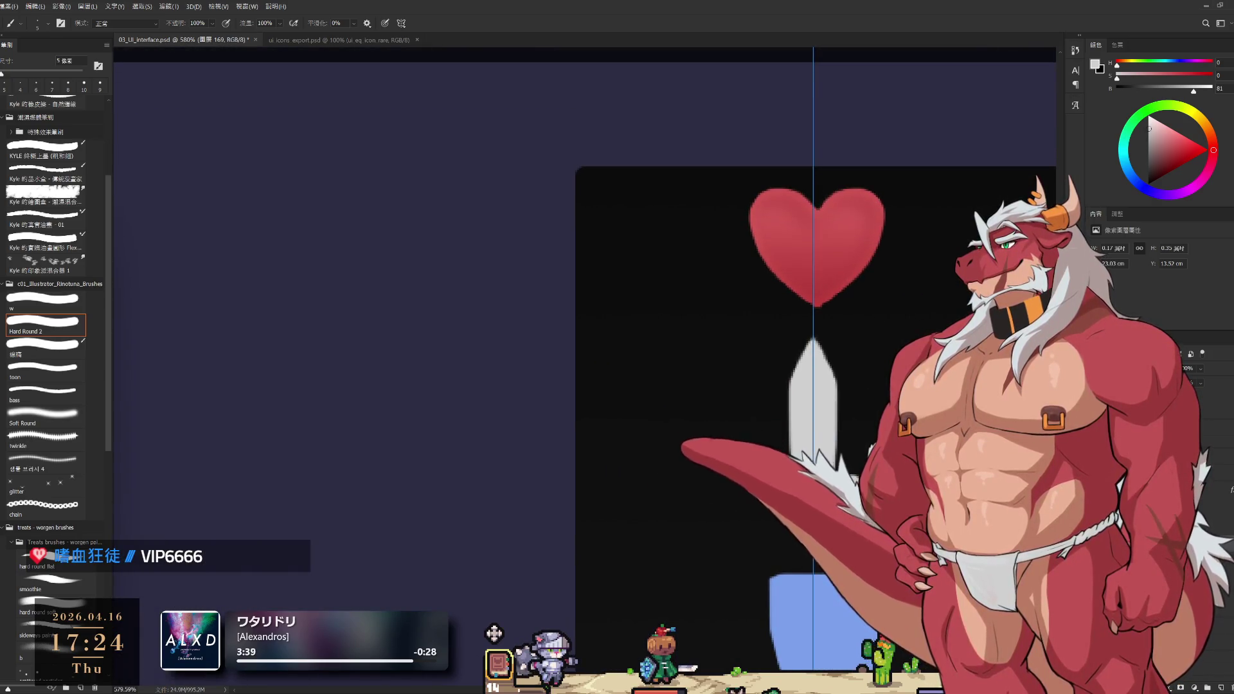
pyautogui.press('l')
pyautogui.moveTo(861, 464); pyautogui.dragTo(842, 602)
# Move the selected crossguard piece up against the blade and commit it
pyautogui.hotkey('ctrl', 't')
pyautogui.moveTo(844, 534)
pyautogui.mouseDown()
pyautogui.moveTo(844, 495)
pyautogui.moveTo(844, 517)
pyautogui.mouseUp()
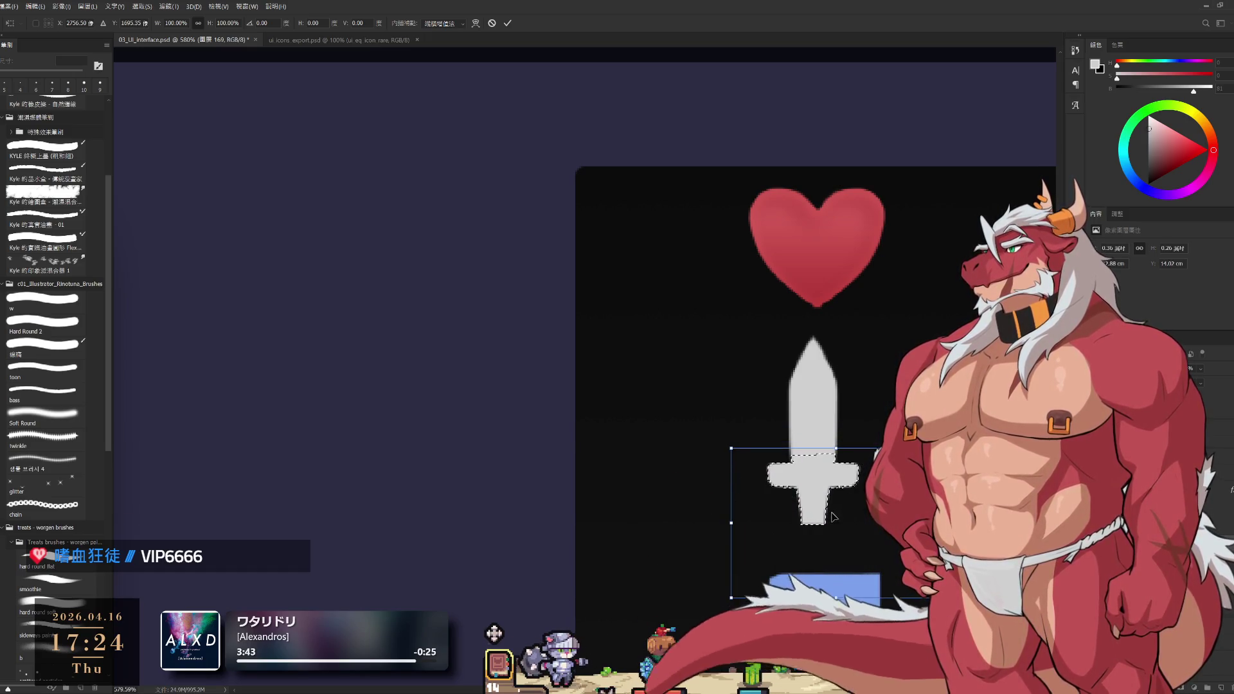
pyautogui.press('Return')
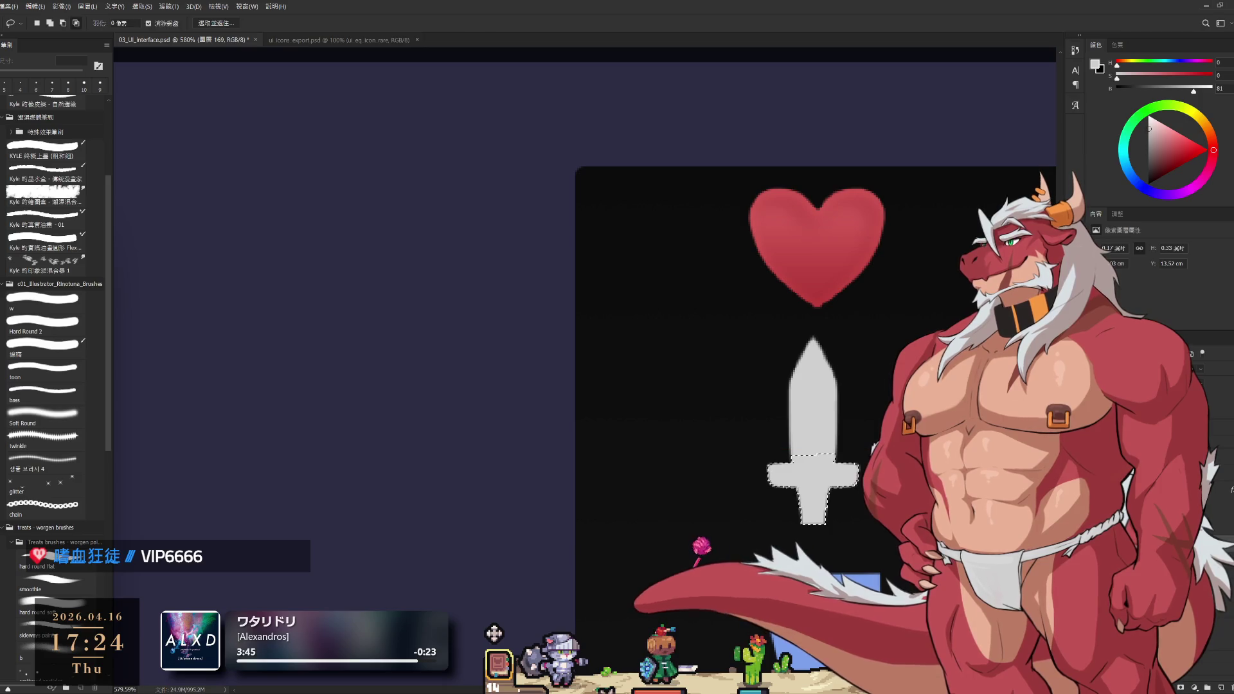
pyautogui.scroll(-3, 889, 428)
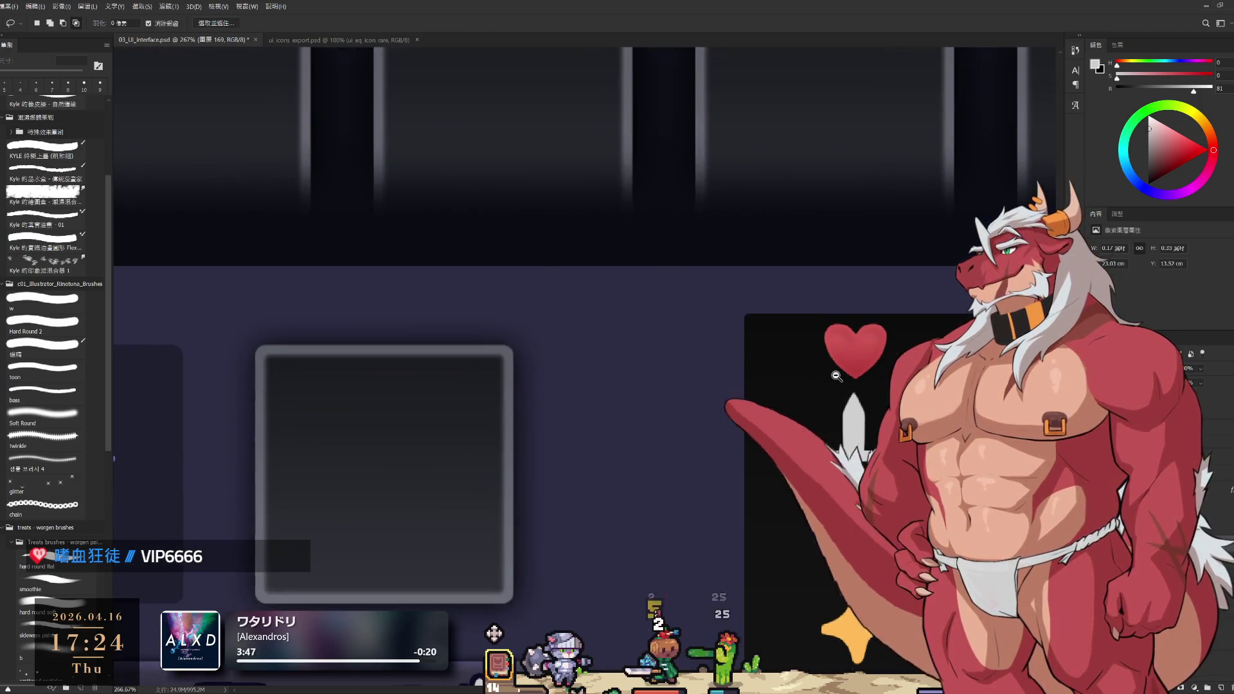
pyautogui.scroll(-3, 930, 318)
pyautogui.scroll(-2, 930, 318)
pyautogui.scroll(4, 925, 309)
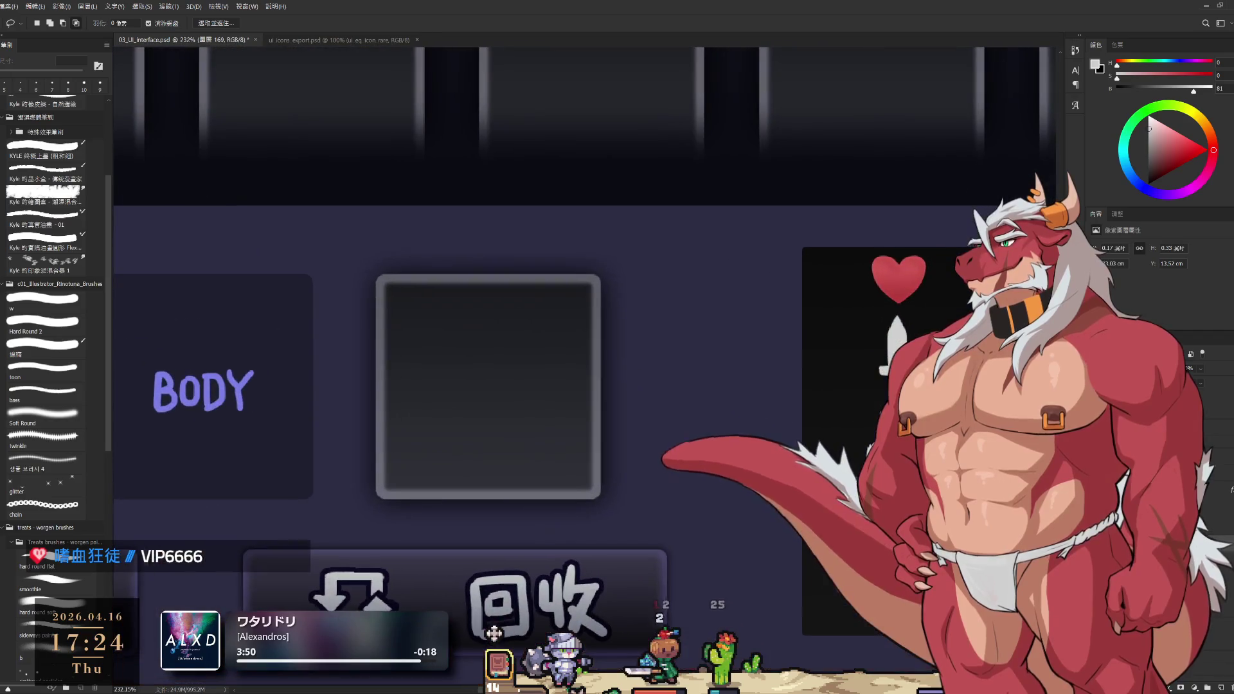
# Rotate the whole sword about 41° diagonally, commit it, and zoom out to check
pyautogui.hotkey('ctrl', 't')
pyautogui.moveTo(923, 295)
pyautogui.mouseDown()
pyautogui.moveTo(955, 329)
pyautogui.moveTo(888, 359)
pyautogui.mouseUp()
pyautogui.scroll(2, 962, 323)
pyautogui.moveTo(937, 320); pyautogui.dragTo(942, 314)
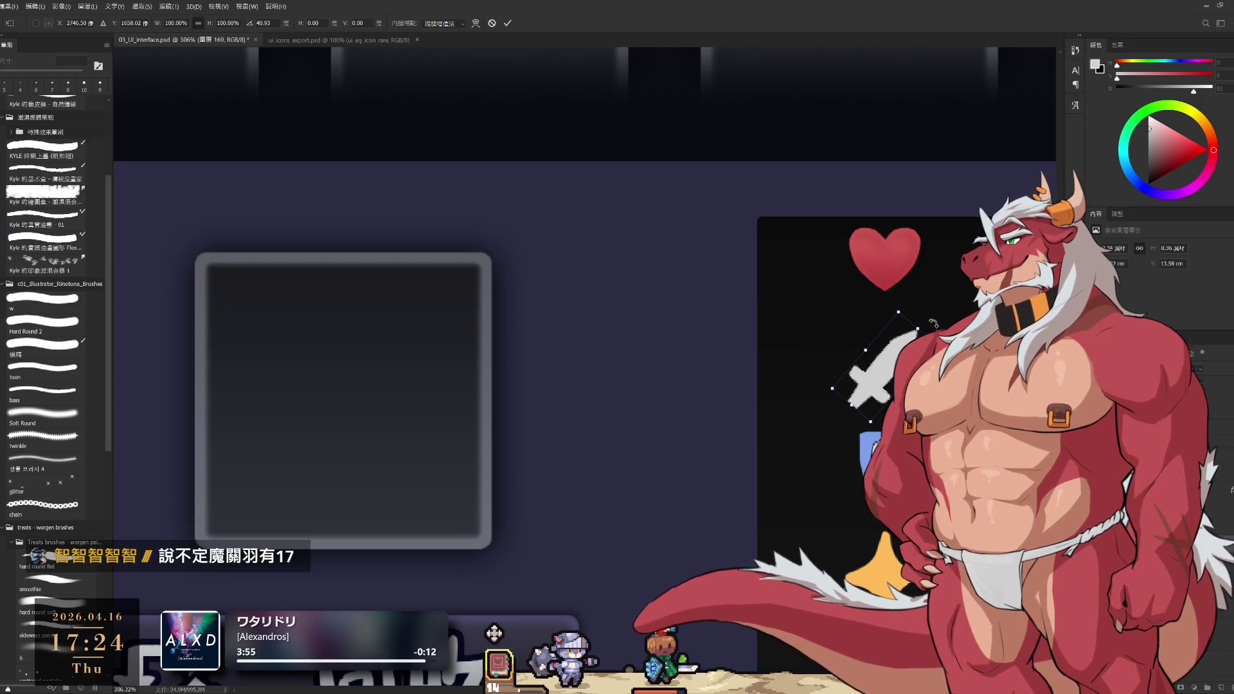
pyautogui.moveTo(883, 367)
pyautogui.mouseDown()
pyautogui.moveTo(801, 396)
pyautogui.moveTo(811, 397)
pyautogui.mouseUp()
pyautogui.press('Return')
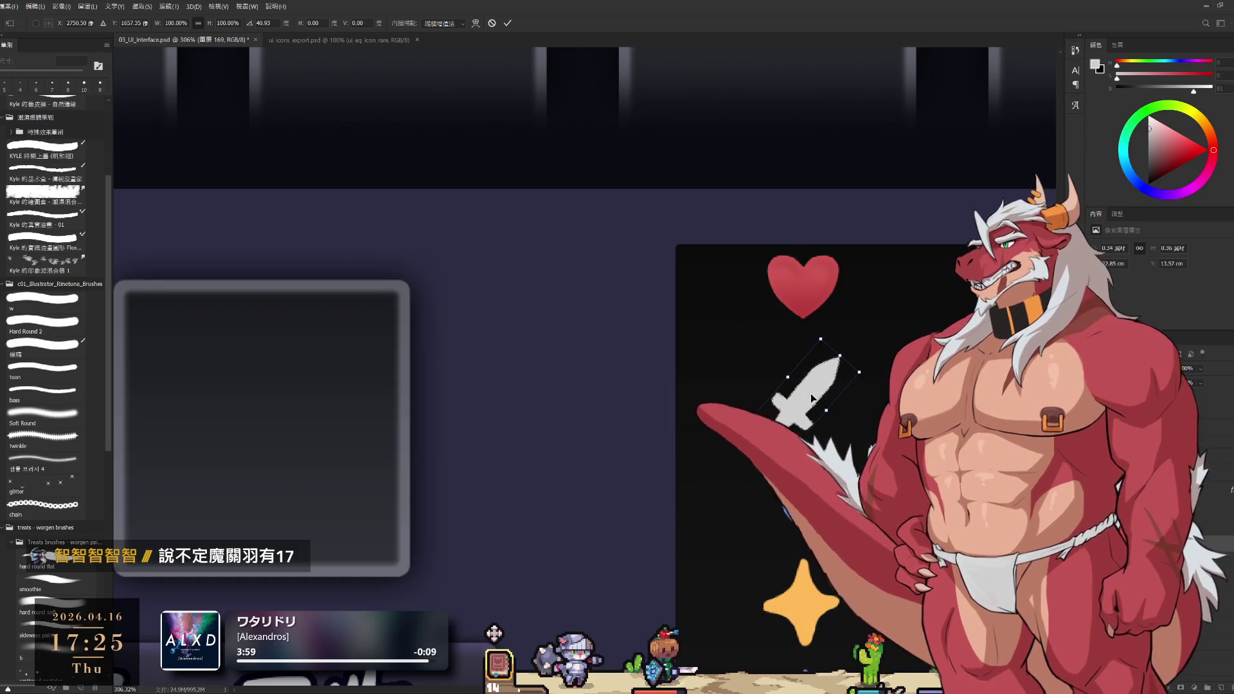
pyautogui.scroll(2, 1018, 389)
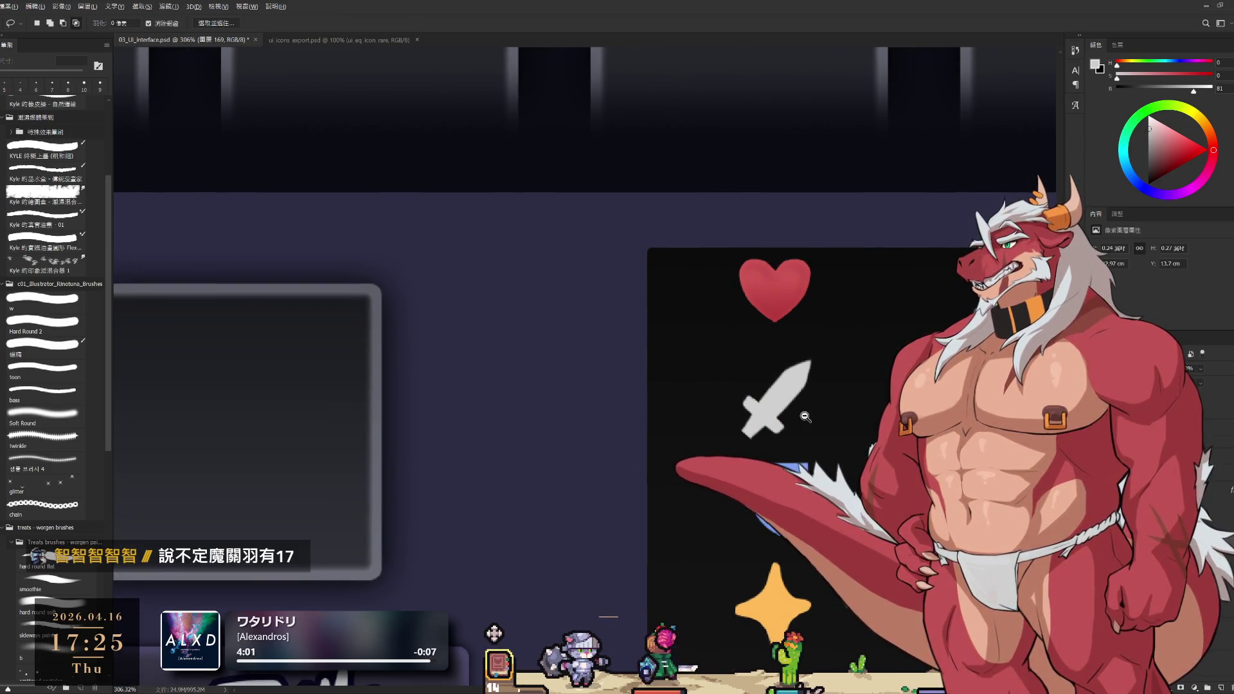
pyautogui.hotkey('ctrl', 't')
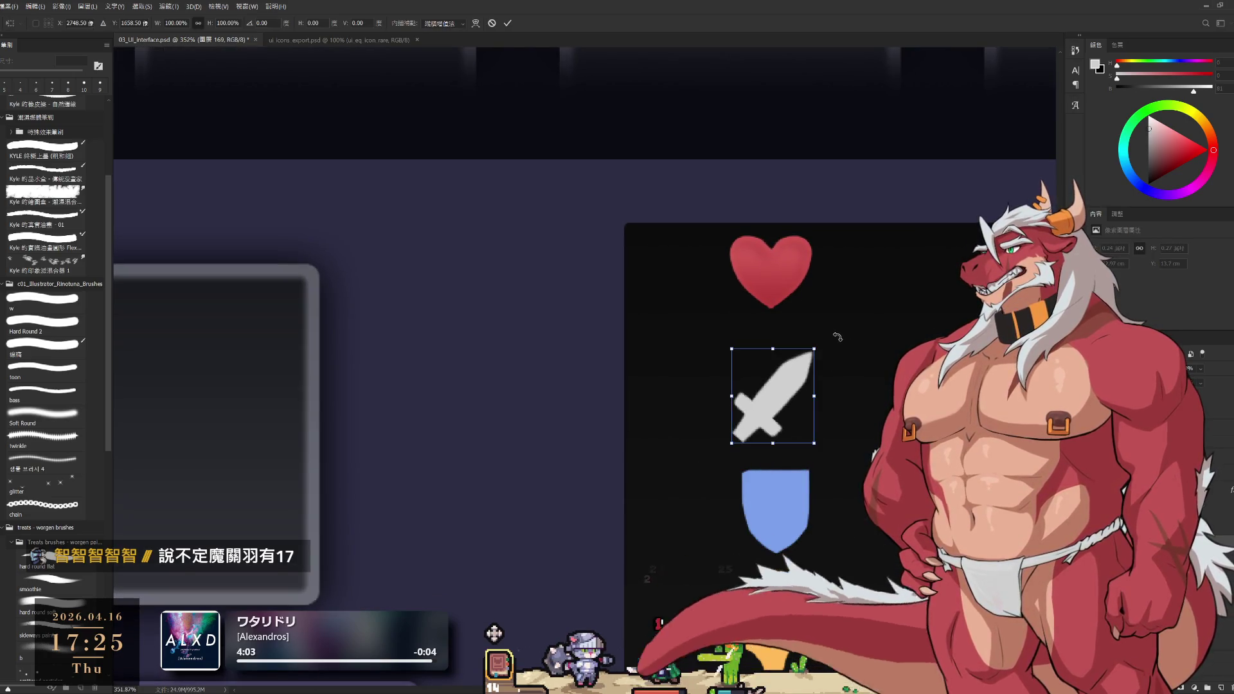
pyautogui.press('Return')
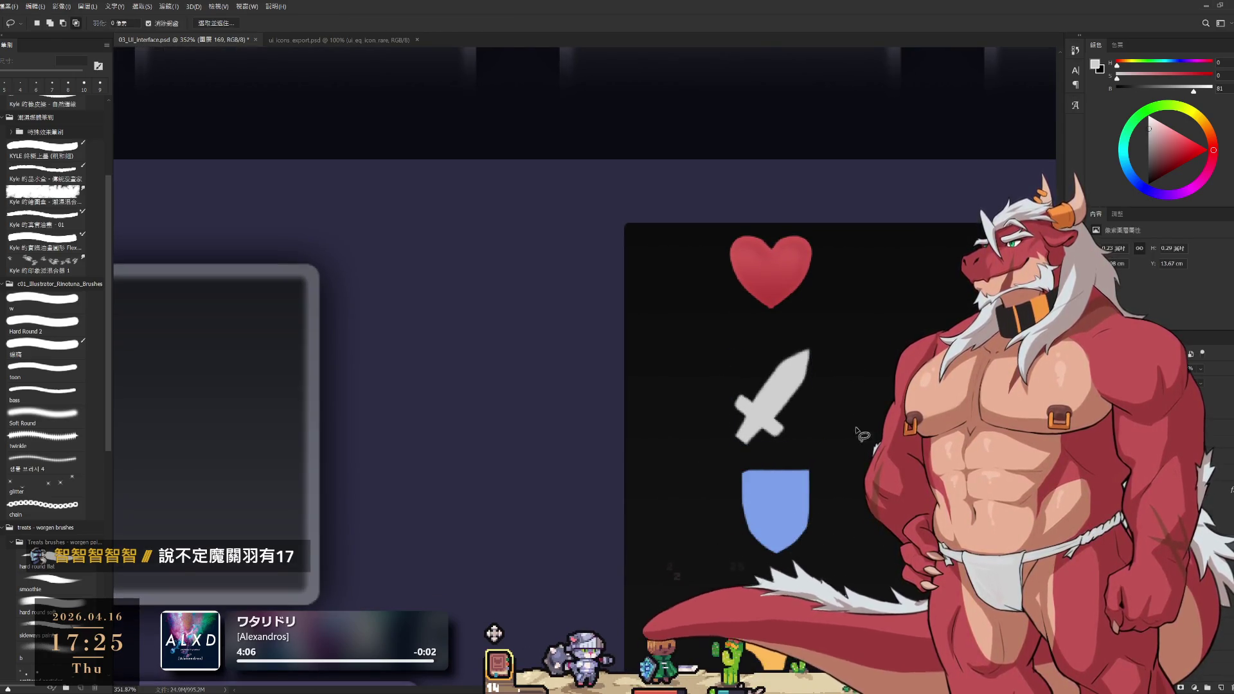
pyautogui.scroll(-8, 807, 413)
pyautogui.scroll(3, 797, 426)
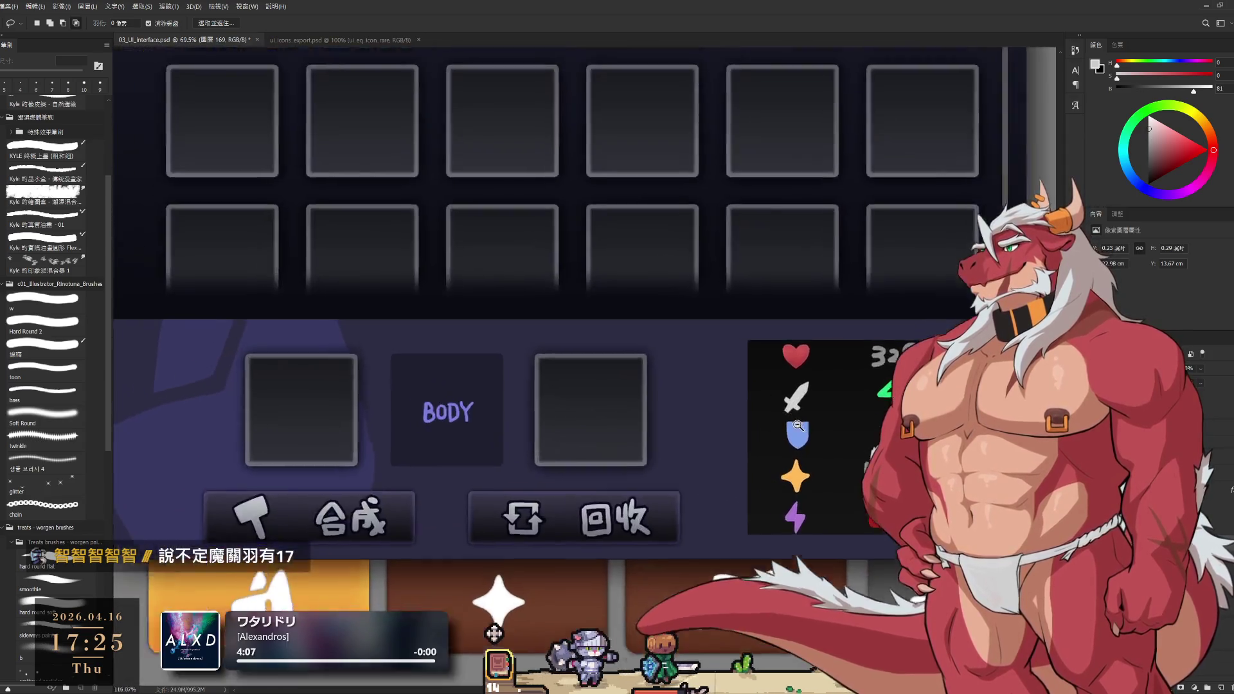
# Pan to the sword and shield, toggling the guides and switching between brush and eraser
pyautogui.scroll(5, 798, 426)
pyautogui.moveTo(1035, 382); pyautogui.dragTo(878, 328)
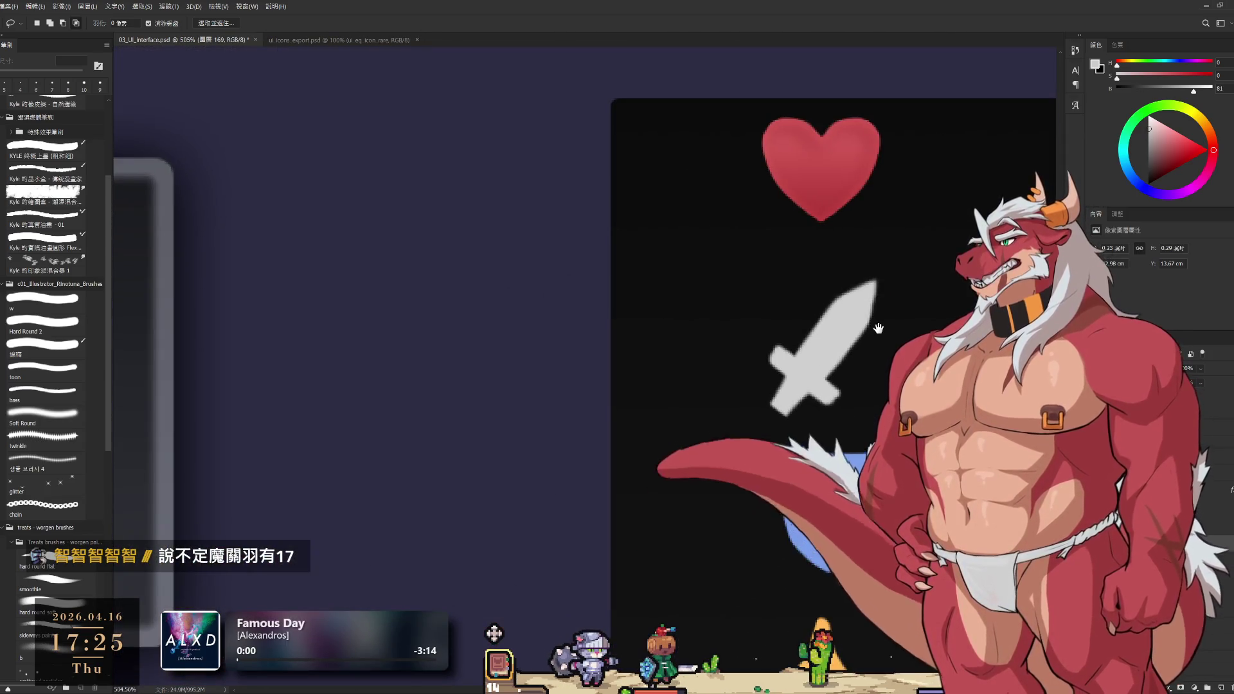
pyautogui.hotkey('ctrl', ';')
pyautogui.press('b')
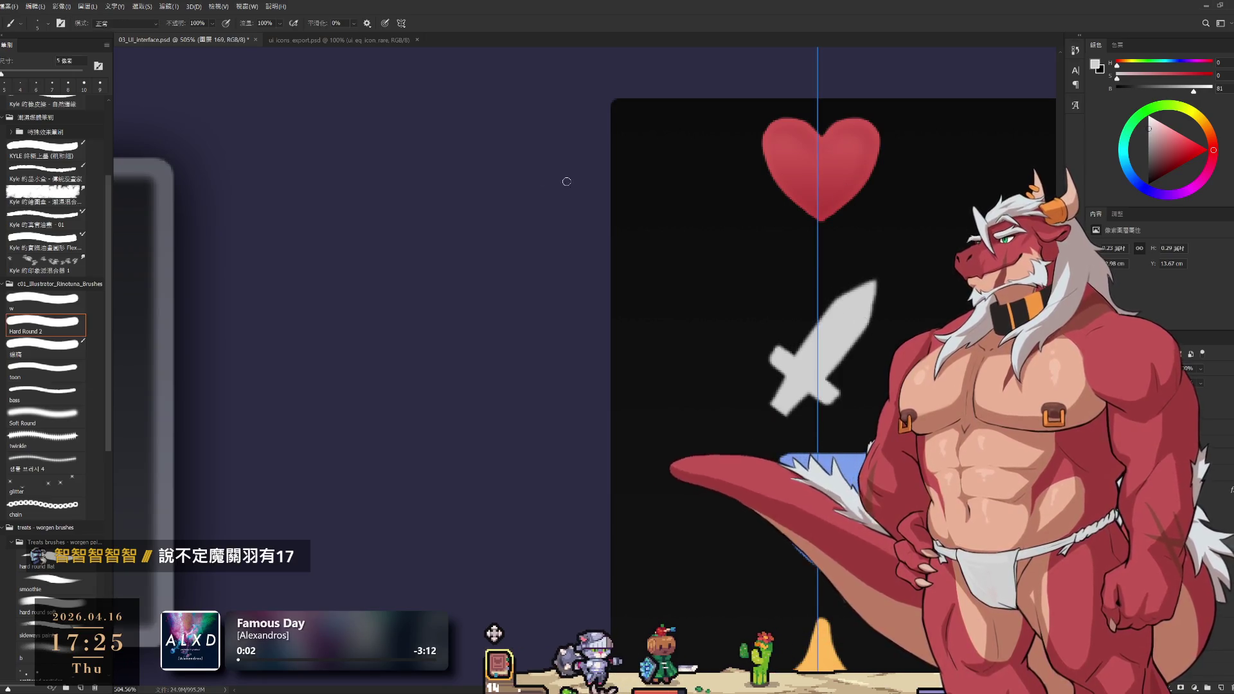
pyautogui.hotkey('ctrl', ';')
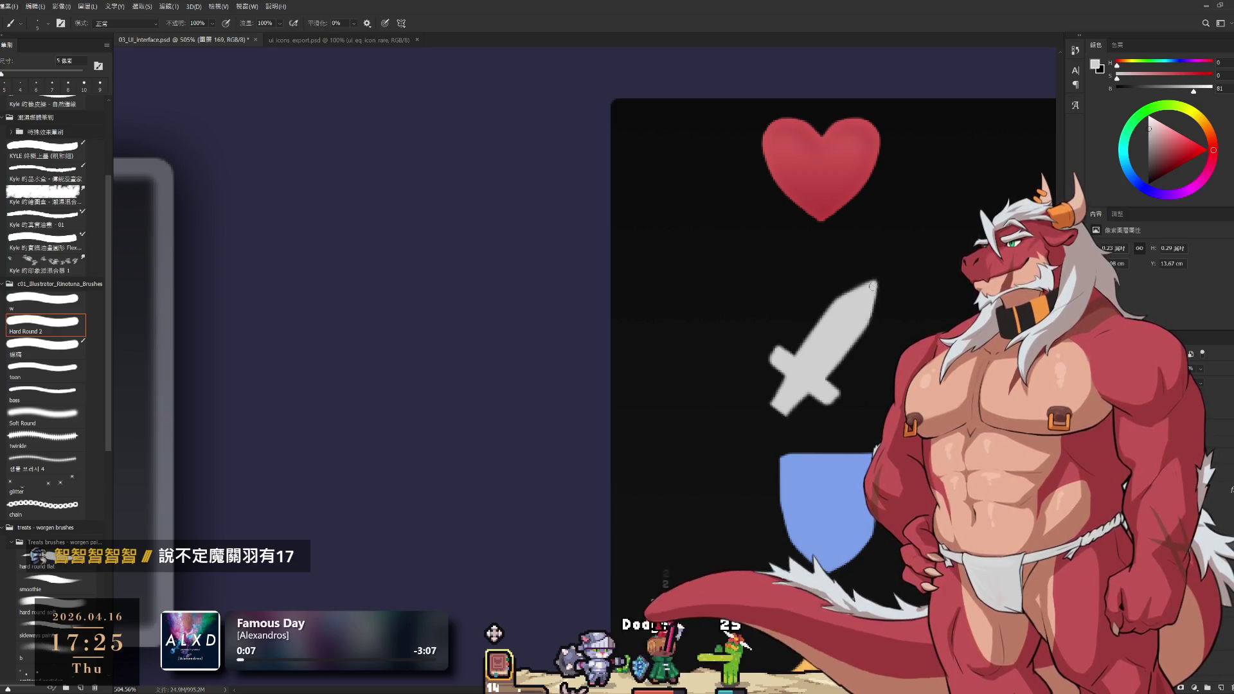
pyautogui.press('e')
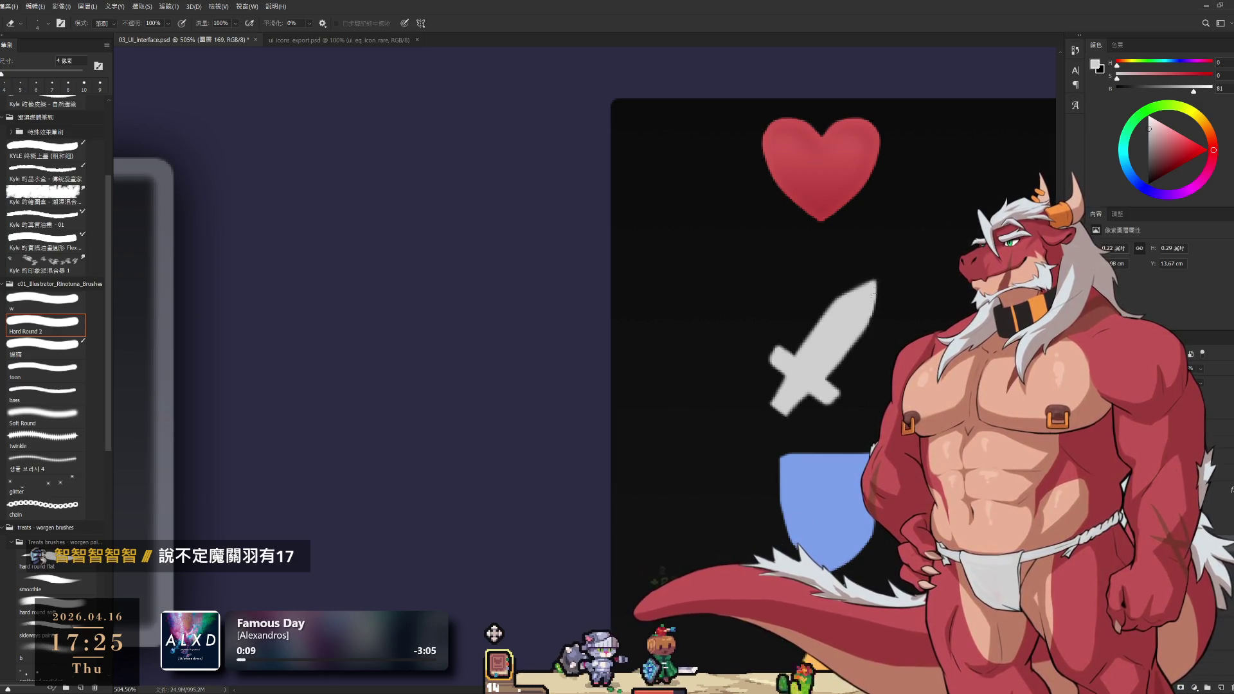
pyautogui.scroll(-3, 878, 273)
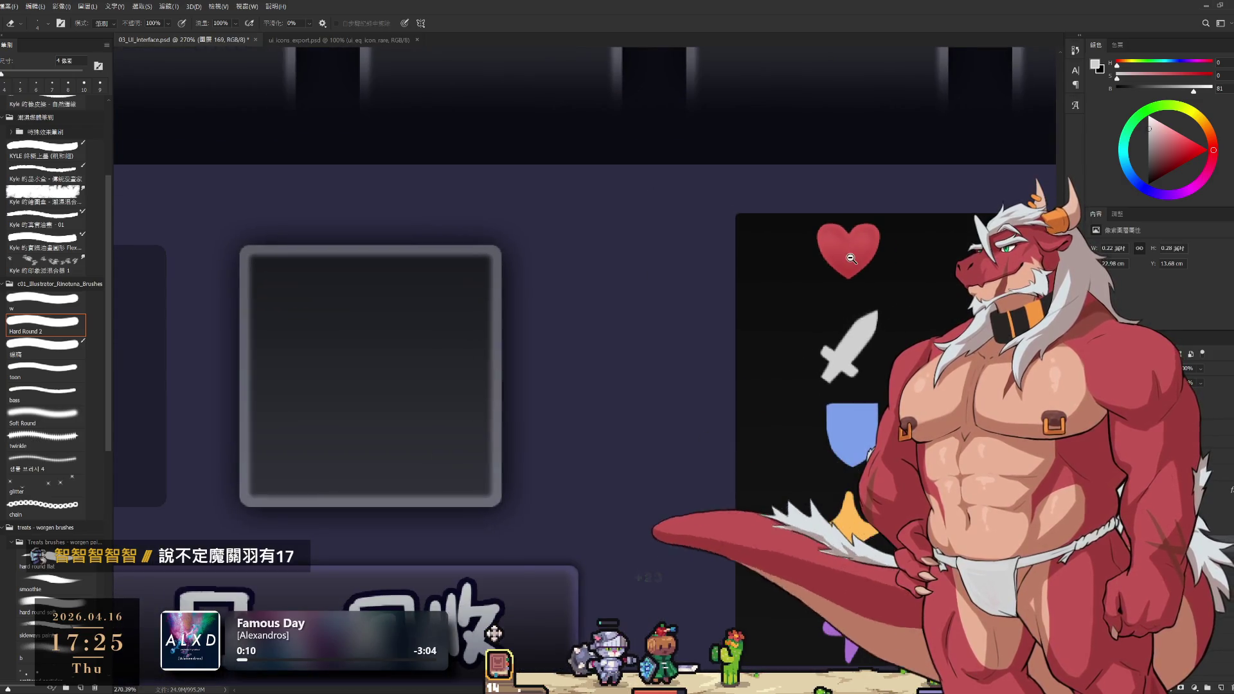
pyautogui.scroll(-3, 850, 257)
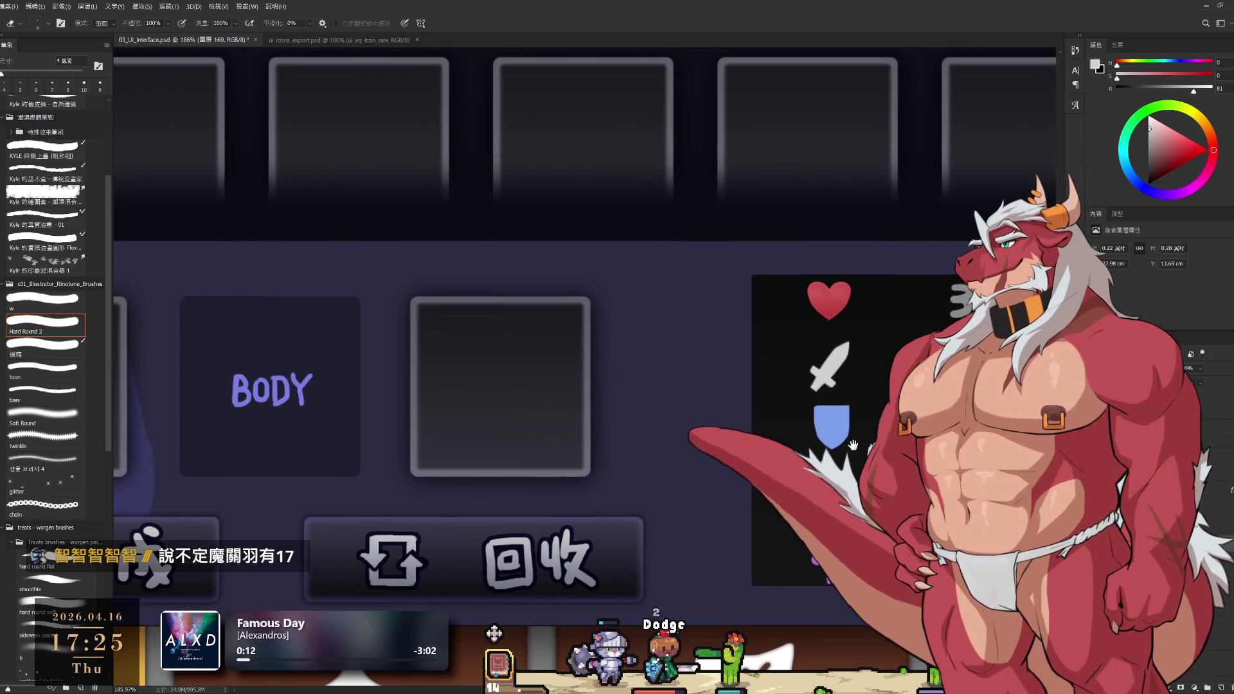
pyautogui.scroll(3, 852, 432)
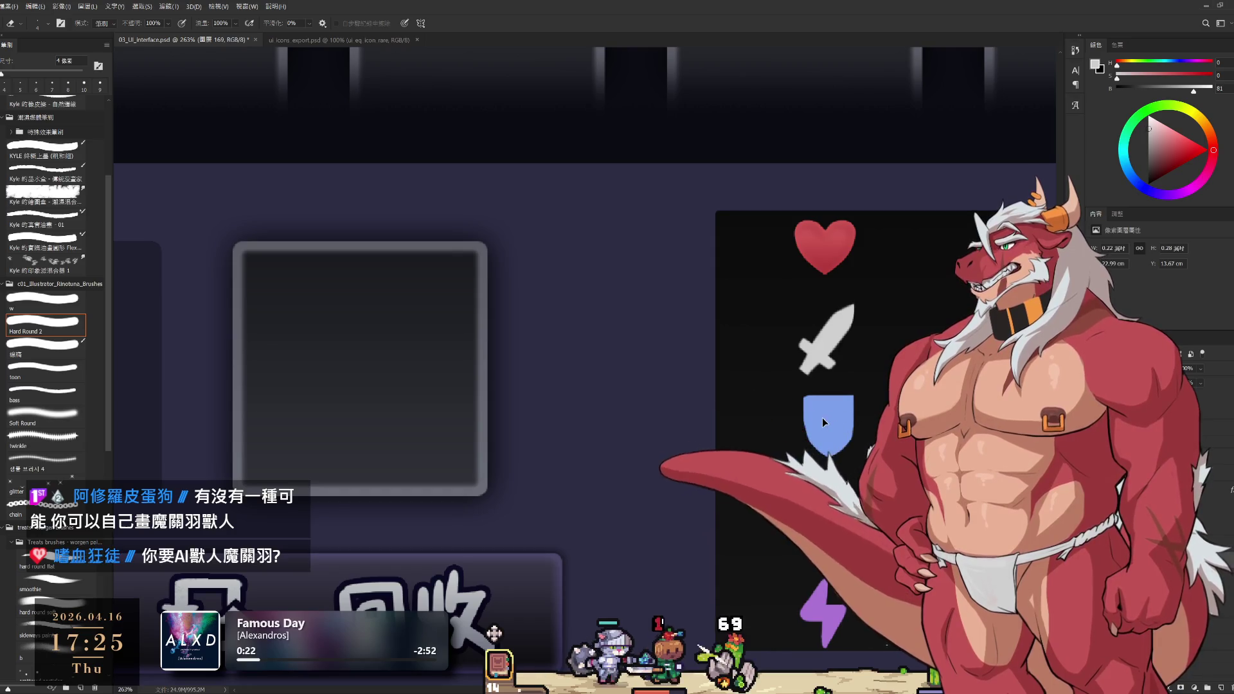
# Zoom in on the shield and put the thin alignment-line layer into free transform
pyautogui.moveTo(820, 418); pyautogui.dragTo(847, 423)
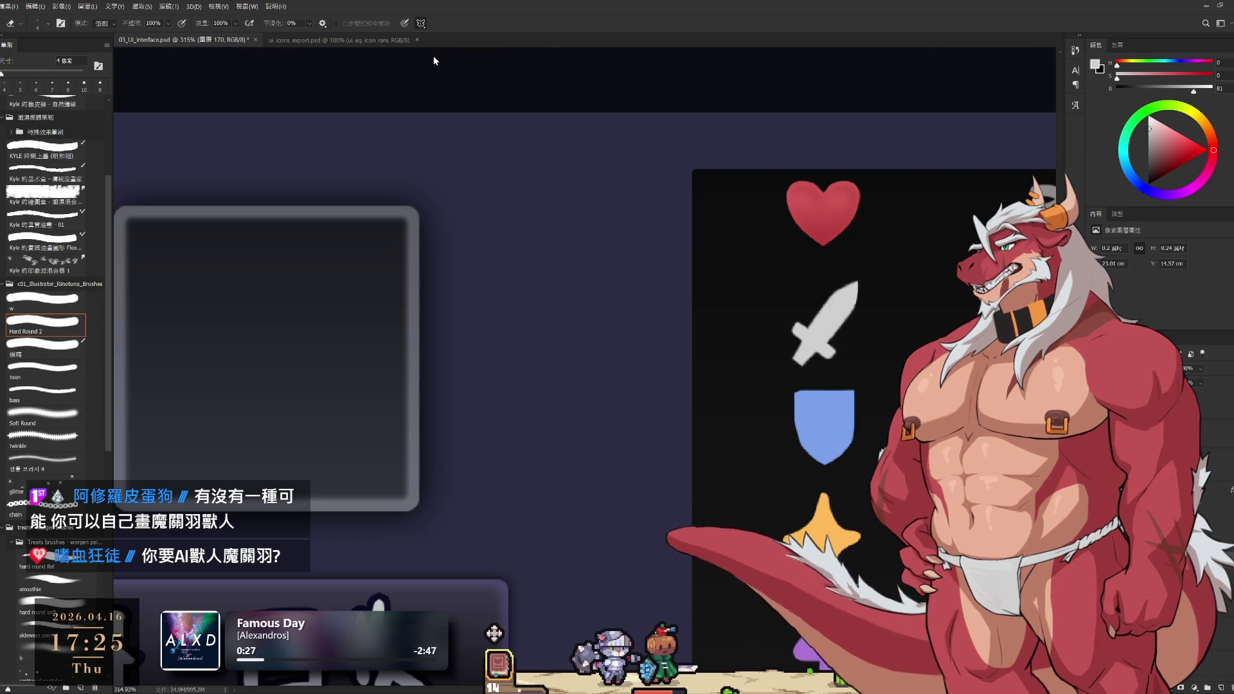
pyautogui.hotkey('ctrl', 't')
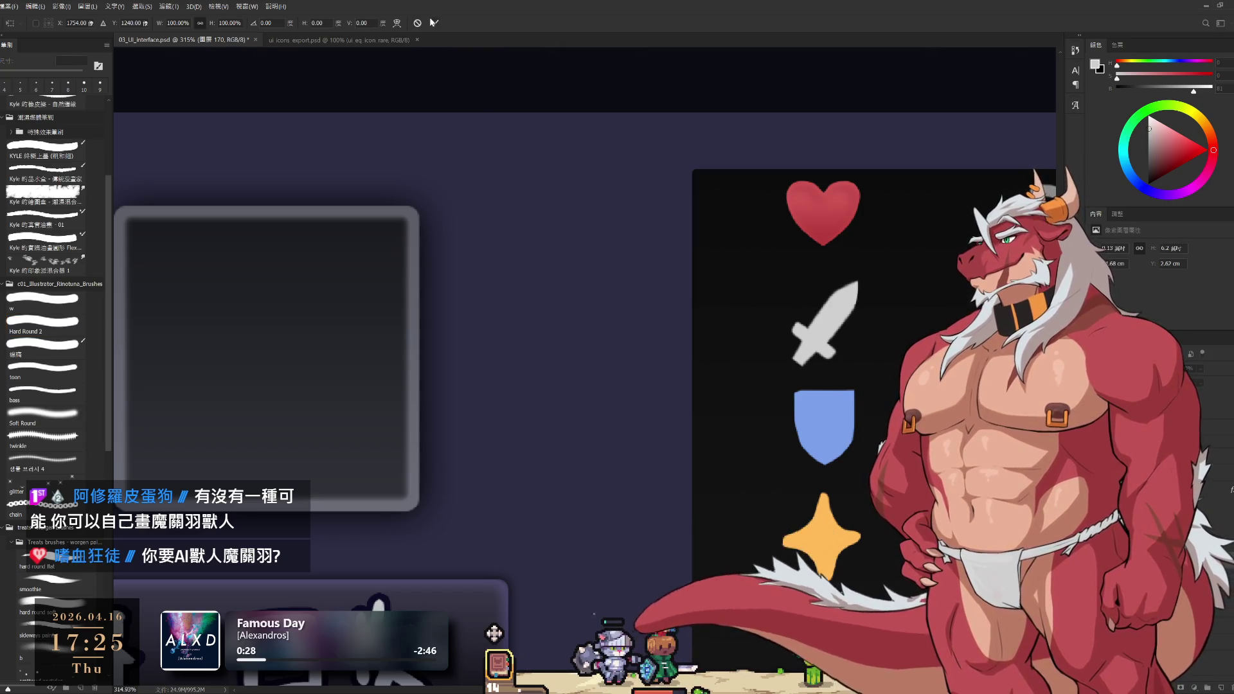
pyautogui.scroll(-5, 529, 243)
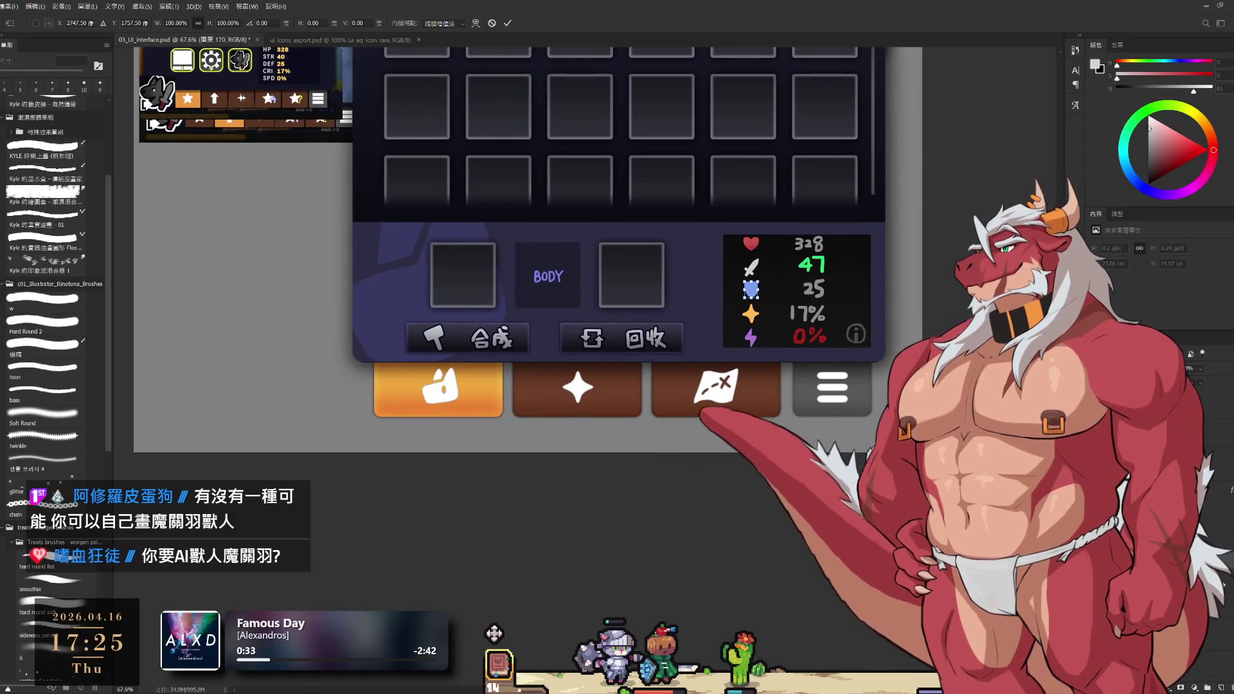
pyautogui.press('Return')
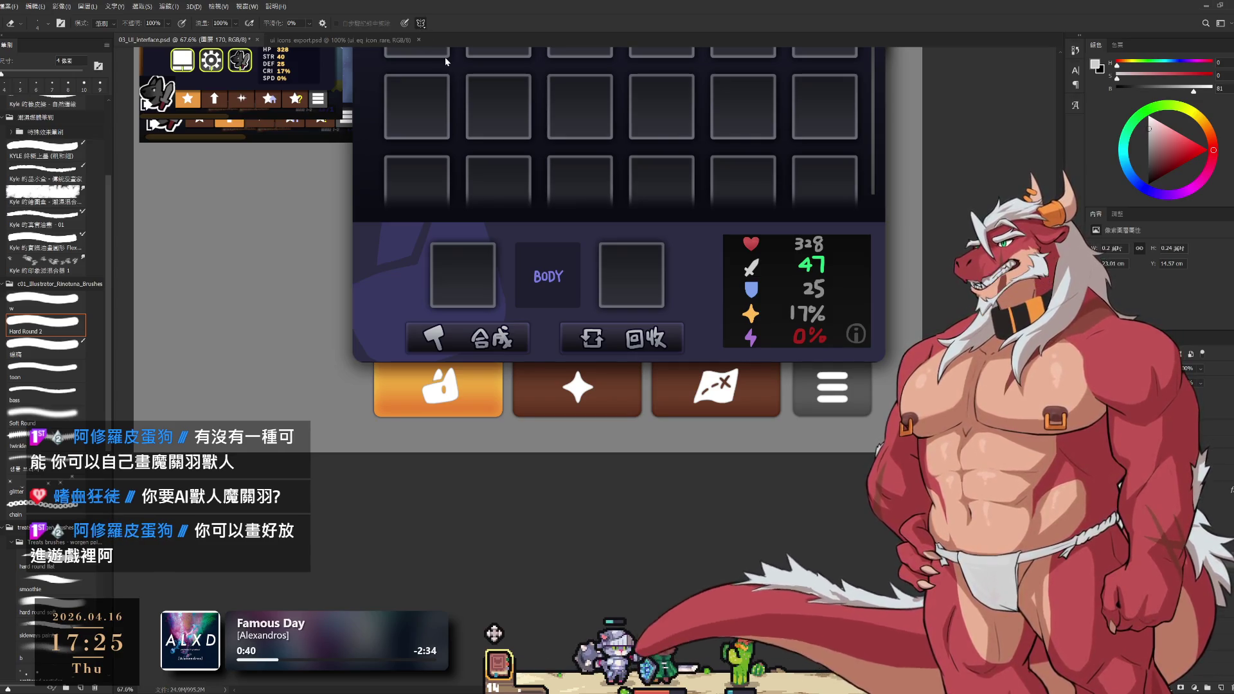
pyautogui.hotkey('ctrl', 't')
pyautogui.scroll(5, 628, 294)
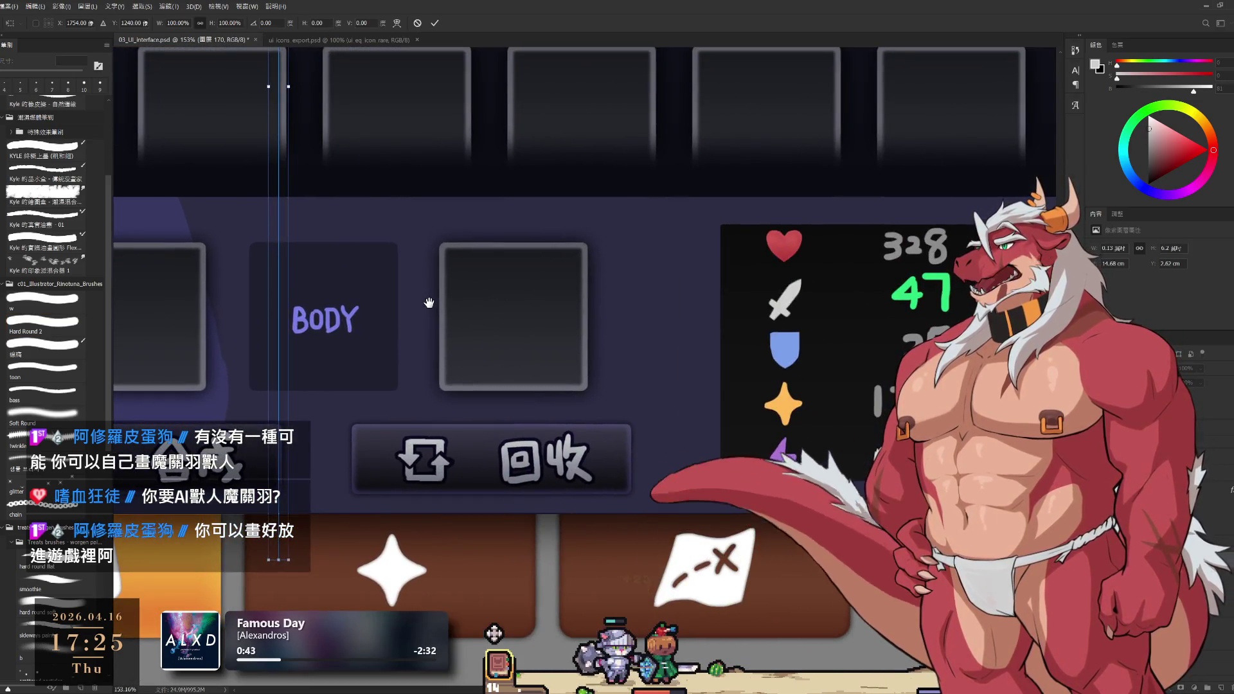
# Move the thin alignment lines onto the icon column and confirm the transform
pyautogui.moveTo(280, 319); pyautogui.dragTo(785, 408)
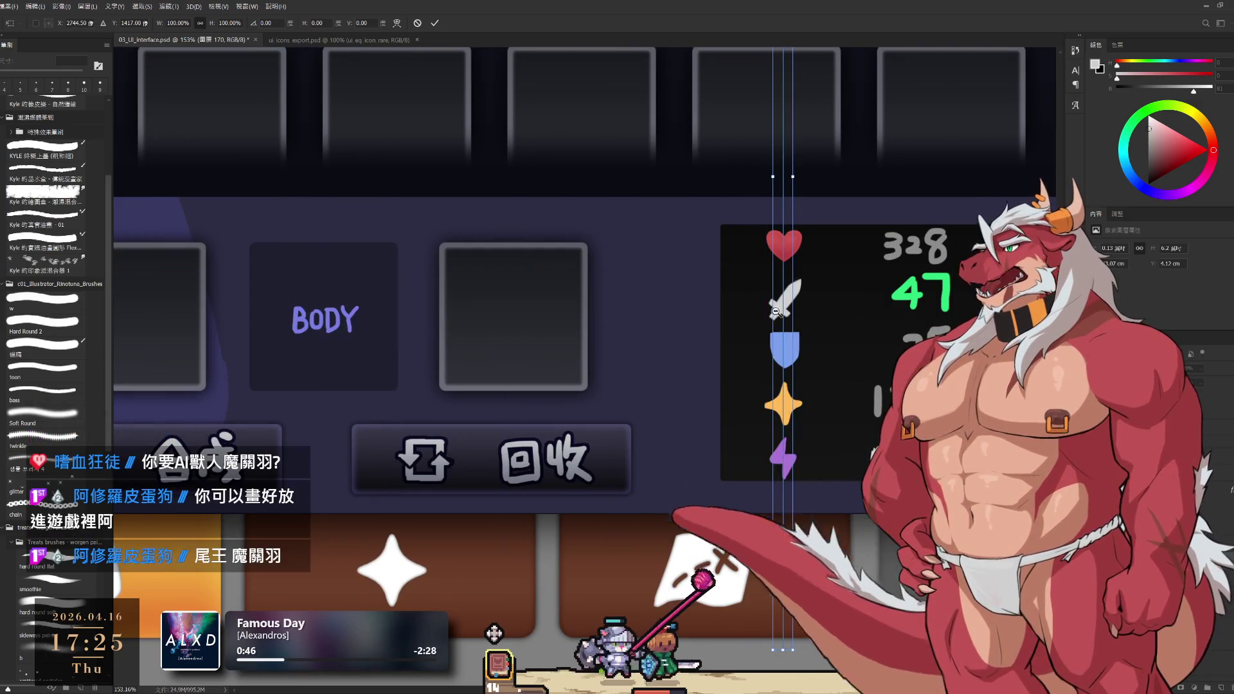
pyautogui.scroll(5, 775, 311)
pyautogui.moveTo(803, 288); pyautogui.dragTo(806, 289)
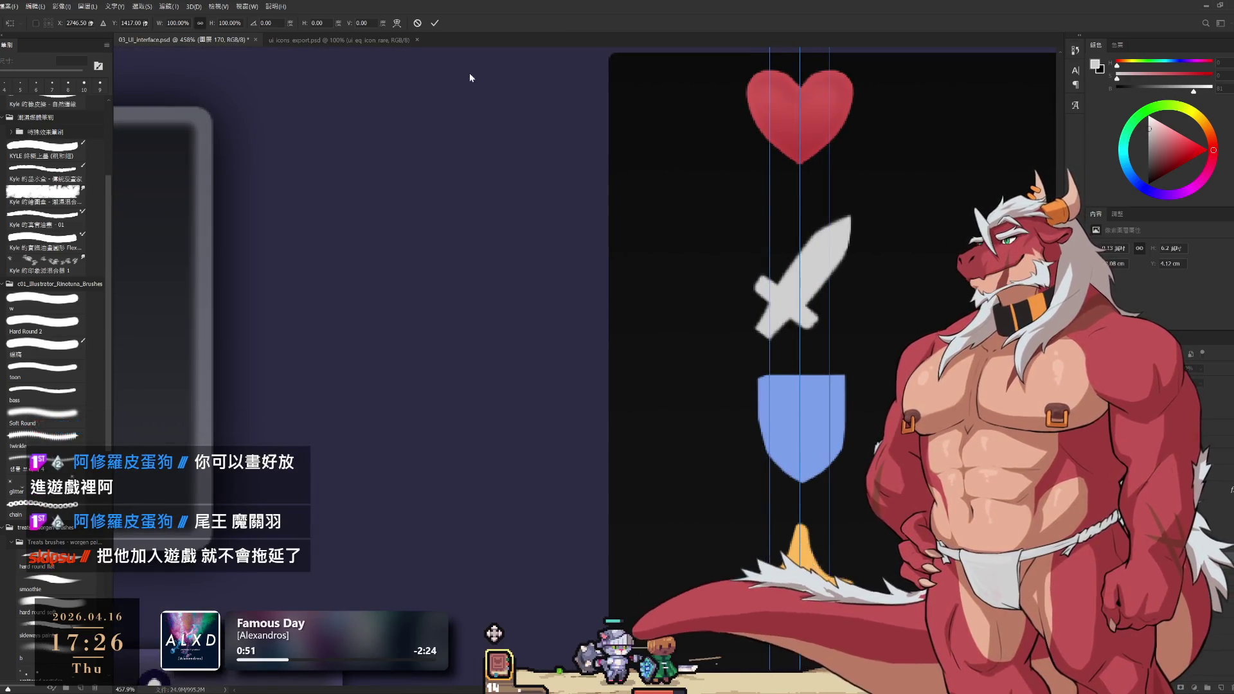
pyautogui.click(435, 23)
# Sample the shield's blue and try painting raised top corners, then undo them
pyautogui.press('b')
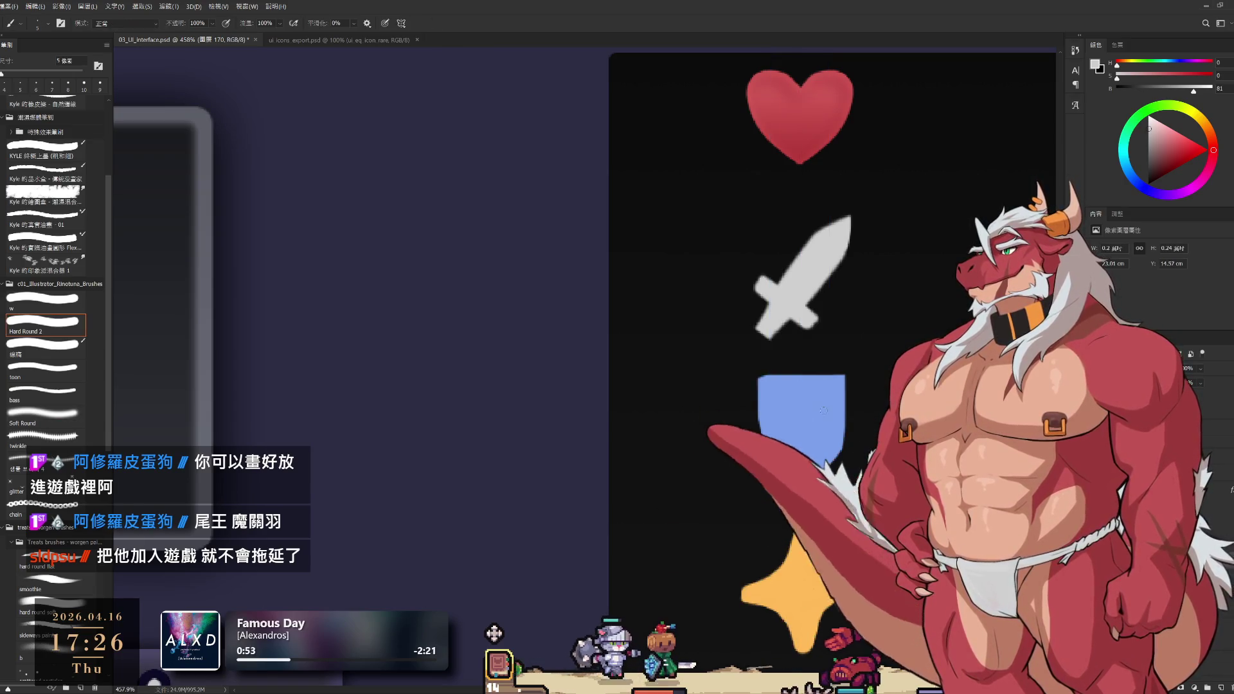
pyautogui.keyDown('alt'); pyautogui.click(823, 410); pyautogui.keyUp('alt')
pyautogui.hotkey('ctrl', ';')
pyautogui.press('e')
pyautogui.press('[')
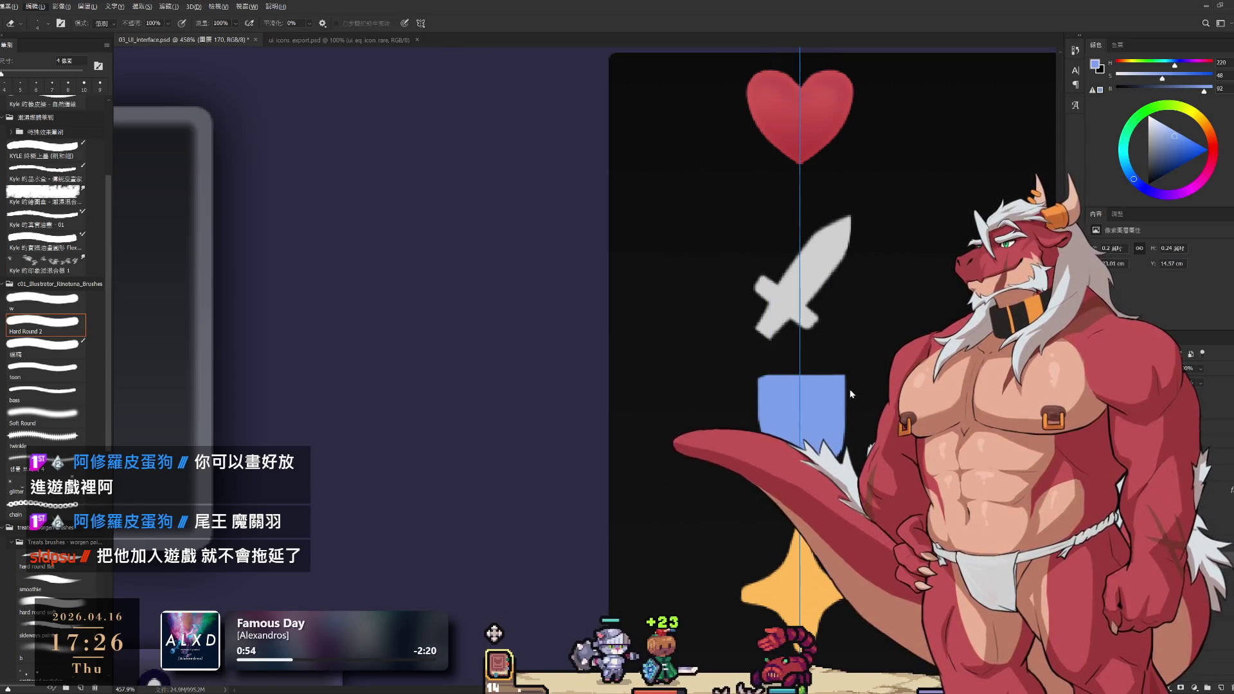
pyautogui.press('b')
pyautogui.moveTo(847, 360); pyautogui.dragTo(848, 469)
pyautogui.moveTo(843, 357); pyautogui.dragTo(823, 398)
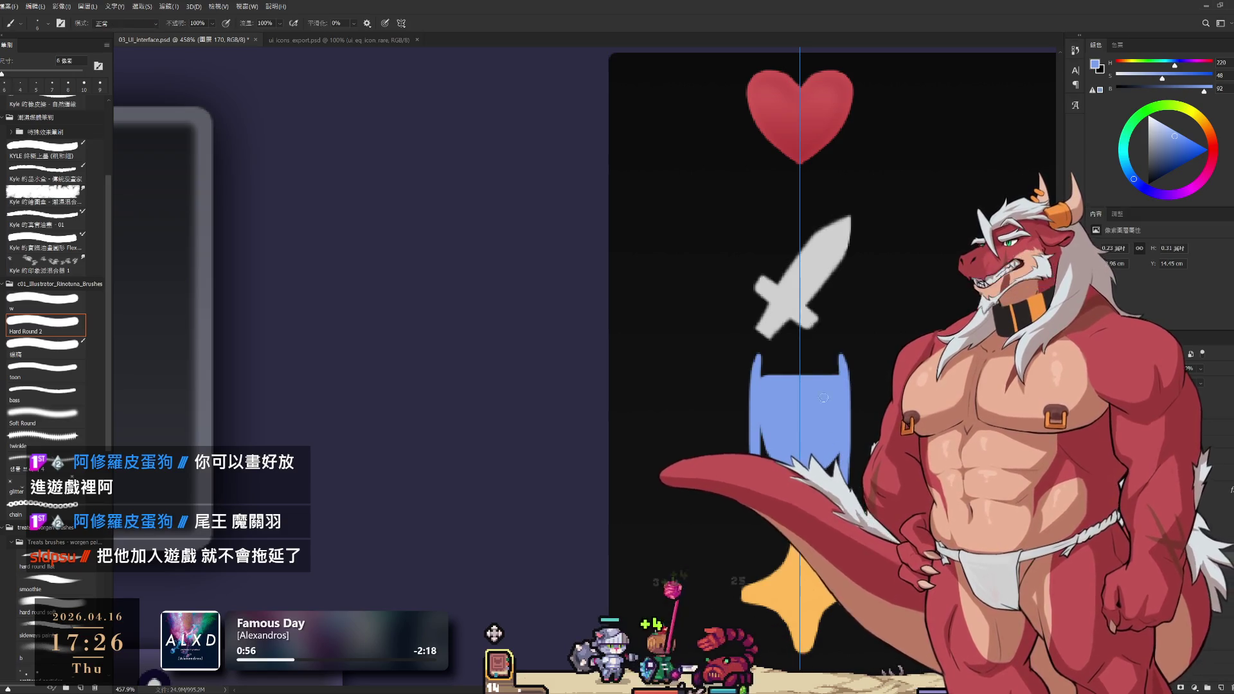
pyautogui.hotkey('ctrl', 'z')
pyautogui.hotkey('ctrl', 'z')
pyautogui.press('e')
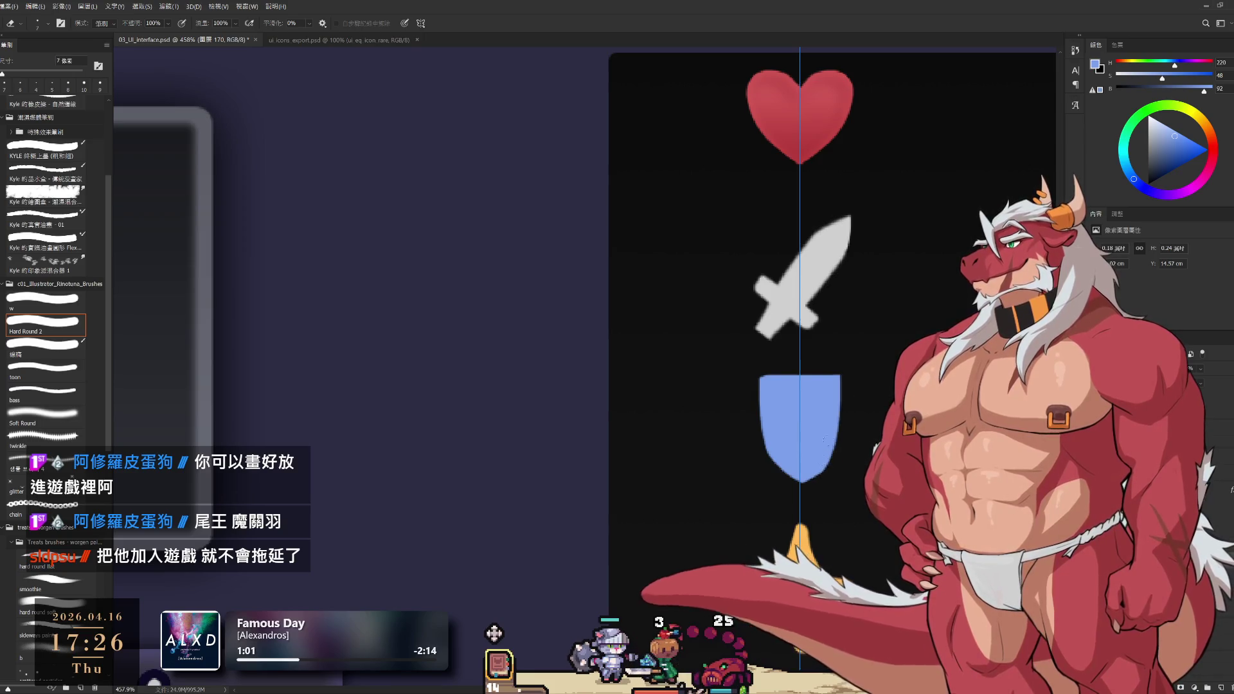
# Raise the shield's top edge slightly, refining it with a smaller eraser and brush
pyautogui.press('b')
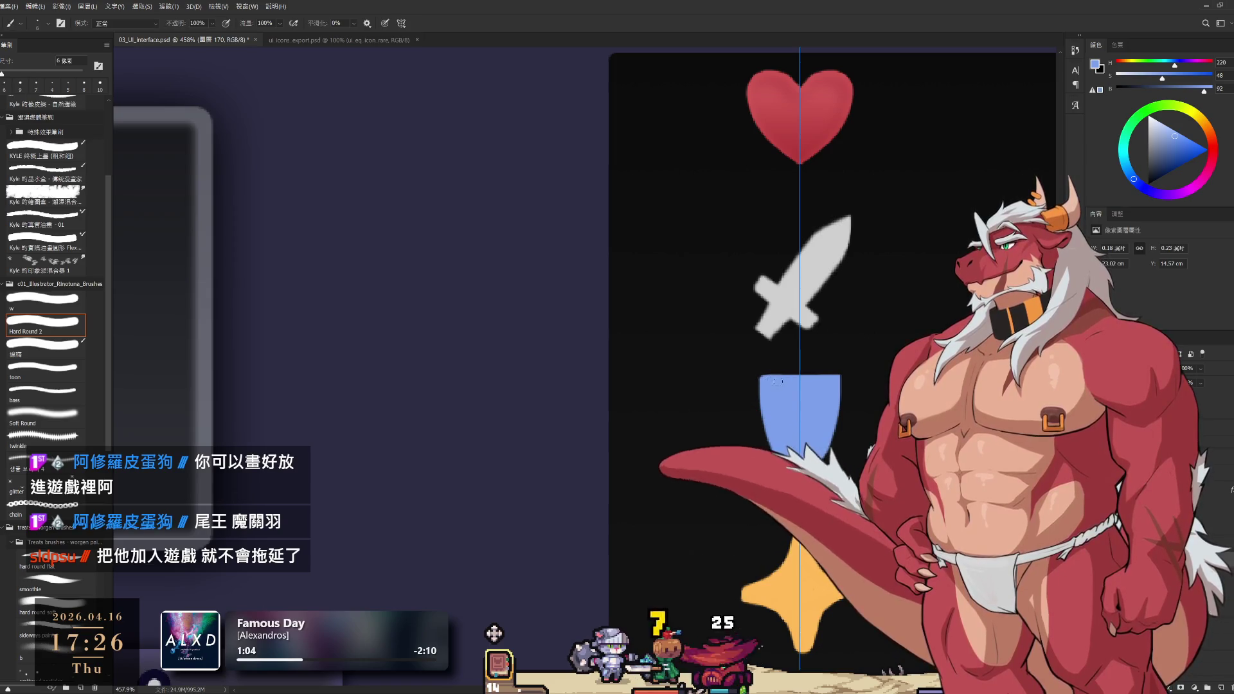
pyautogui.moveTo(764, 373); pyautogui.dragTo(833, 372)
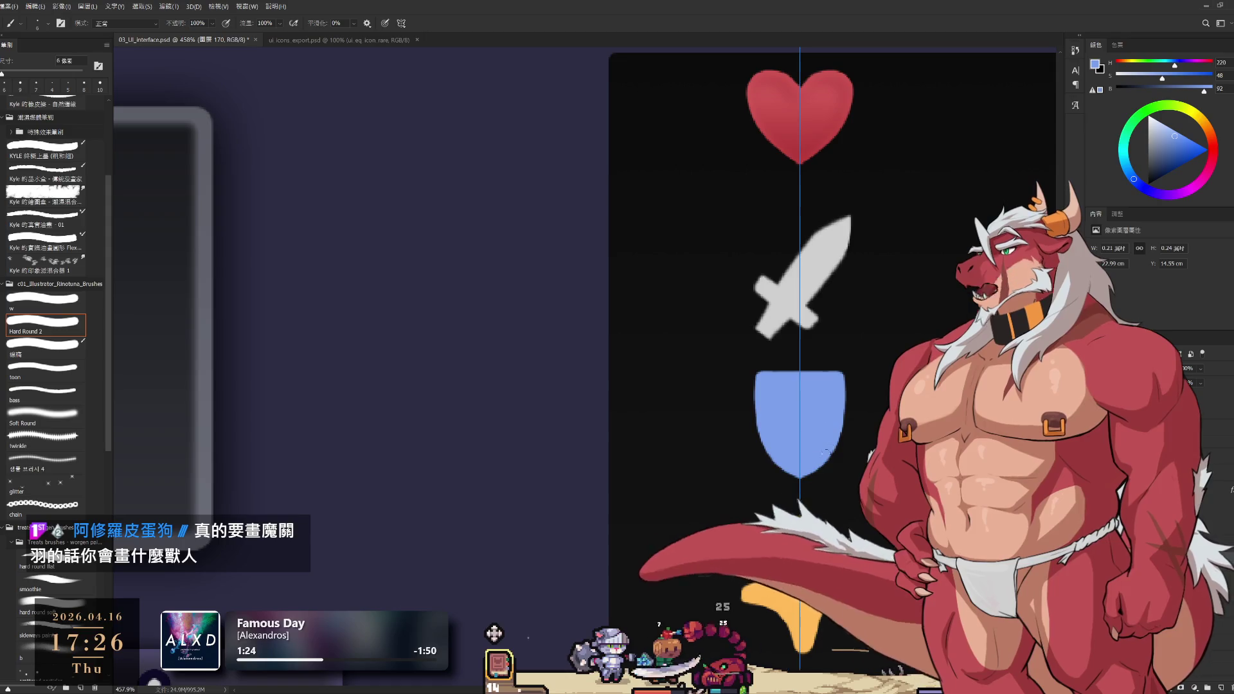
pyautogui.press('e')
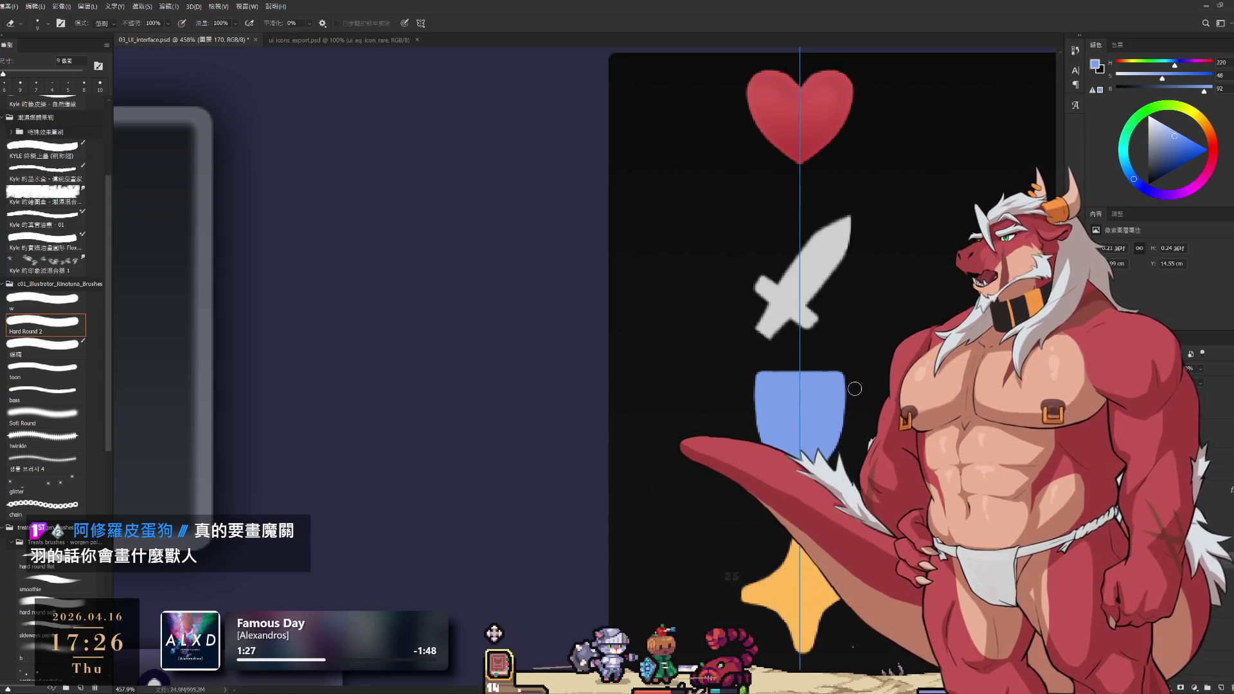
pyautogui.press('[')
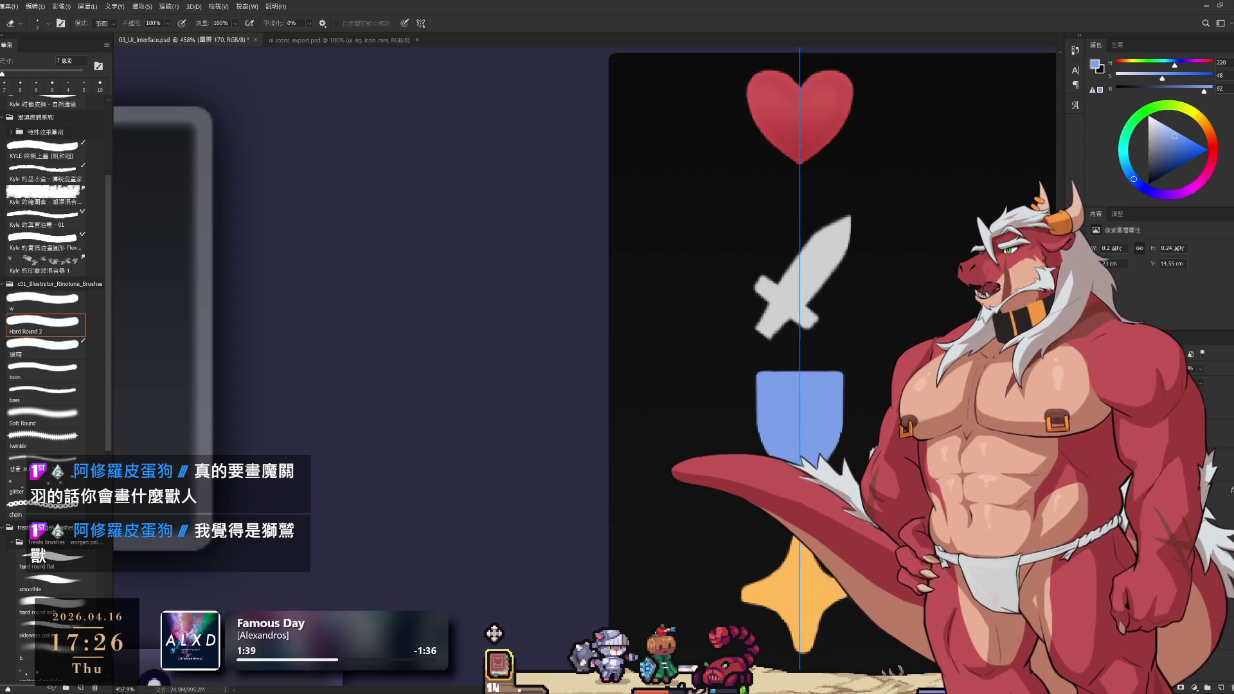
pyautogui.press('b')
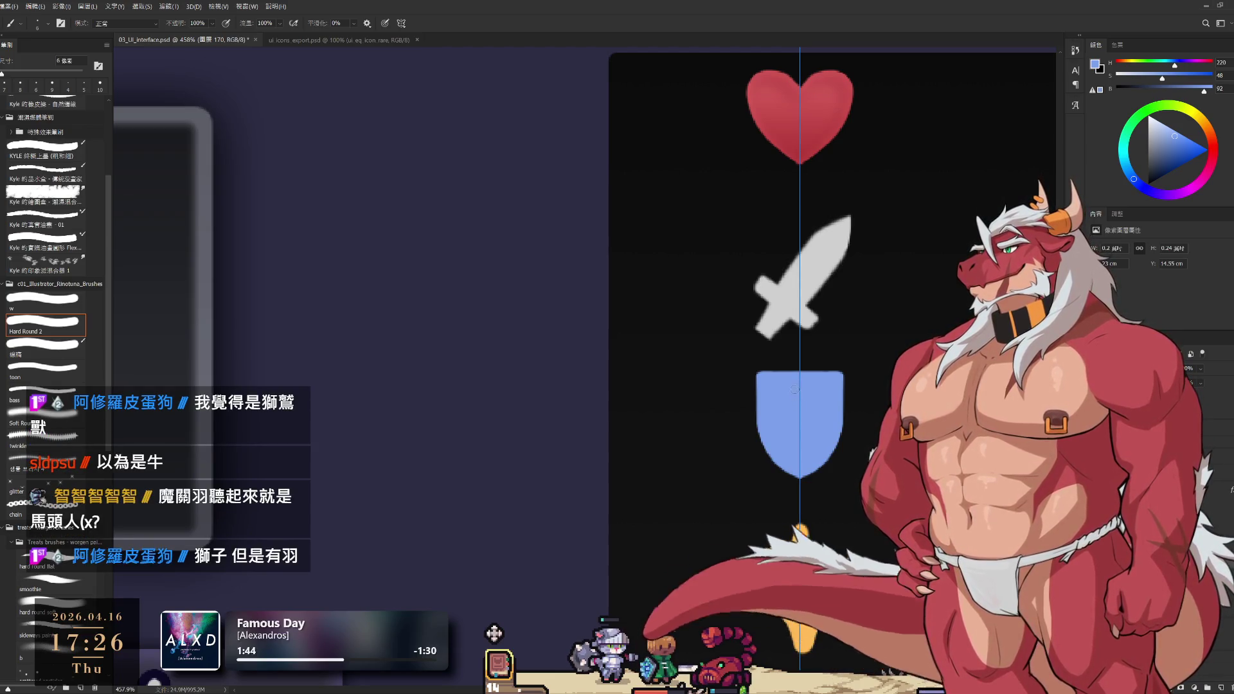
pyautogui.press('[')
pyautogui.press('[')
pyautogui.press('[')
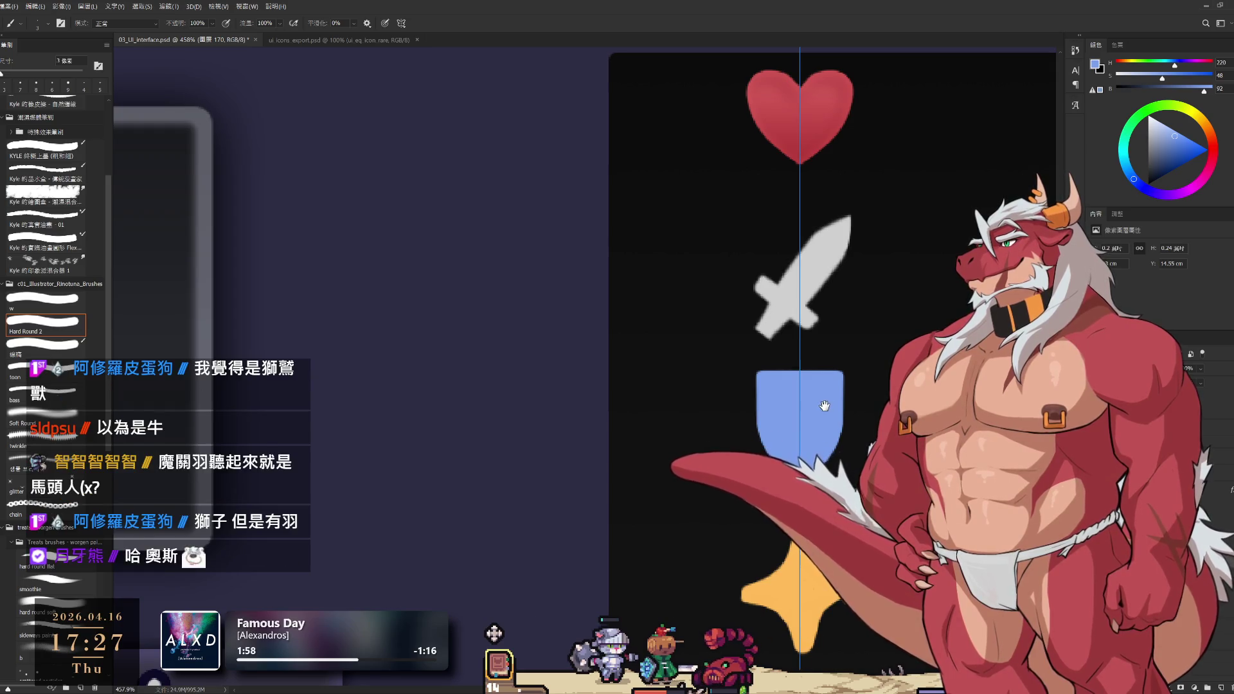
pyautogui.scroll(-2, 793, 405)
pyautogui.scroll(-2, 792, 405)
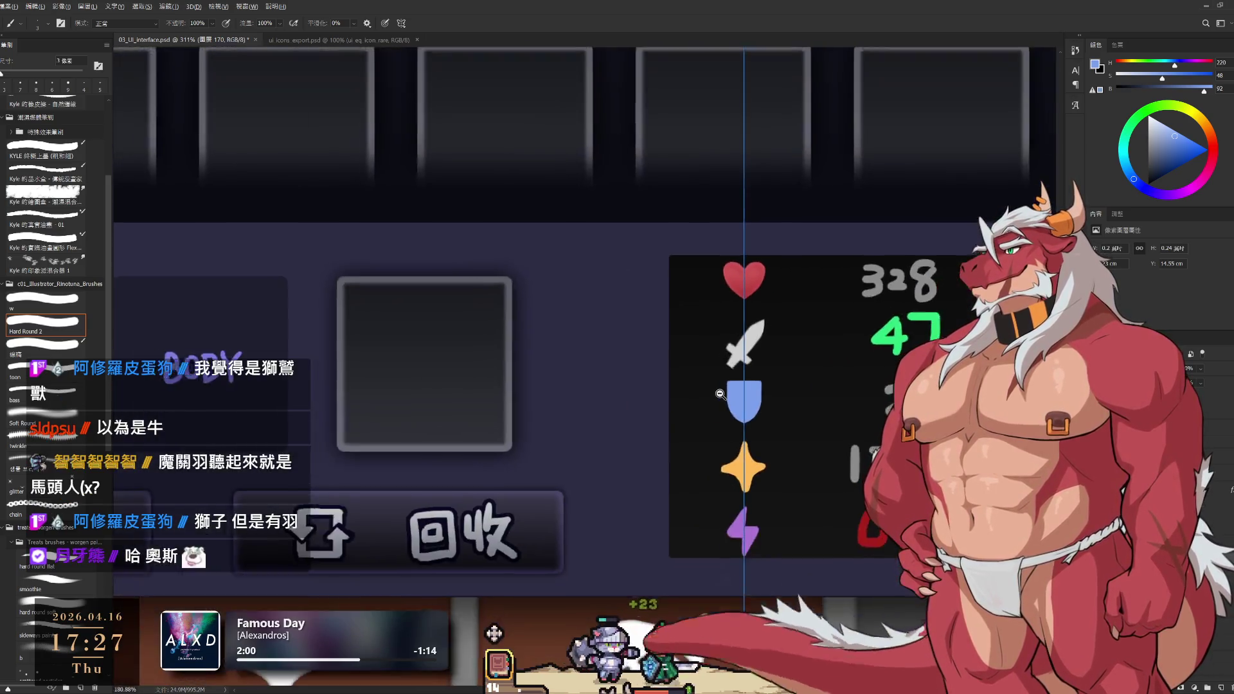
pyautogui.scroll(-1, 773, 420)
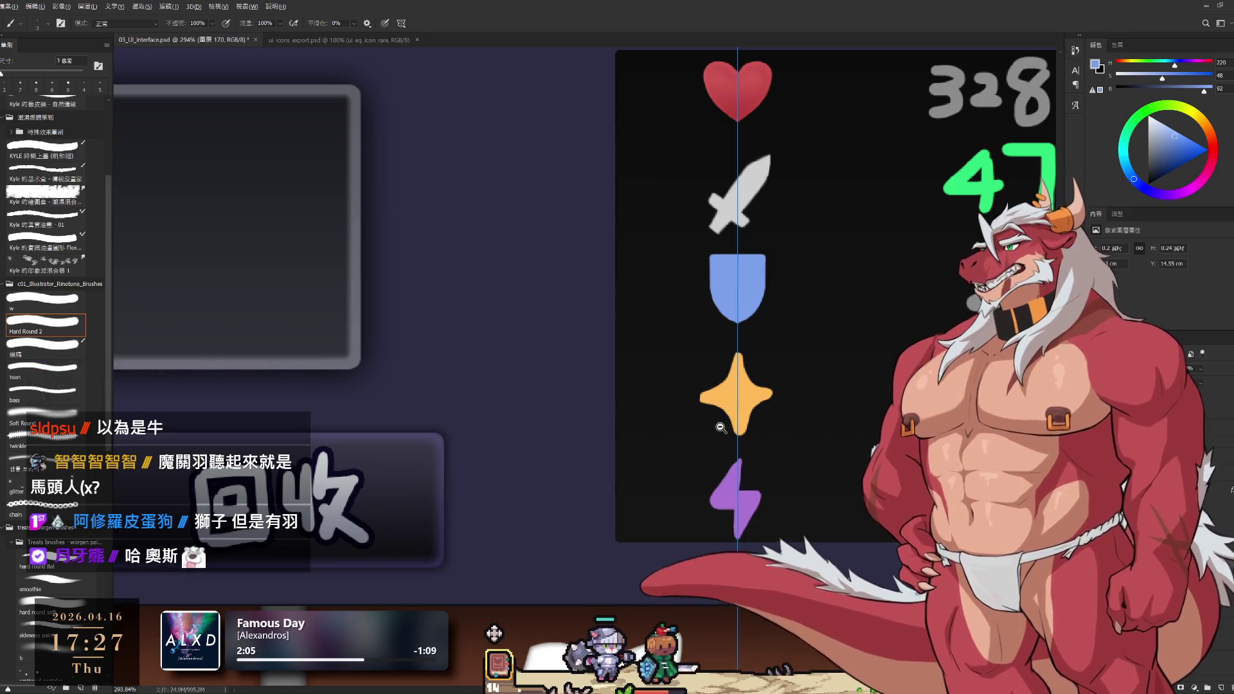
pyautogui.scroll(5, 761, 376)
pyautogui.scroll(-3, 673, 427)
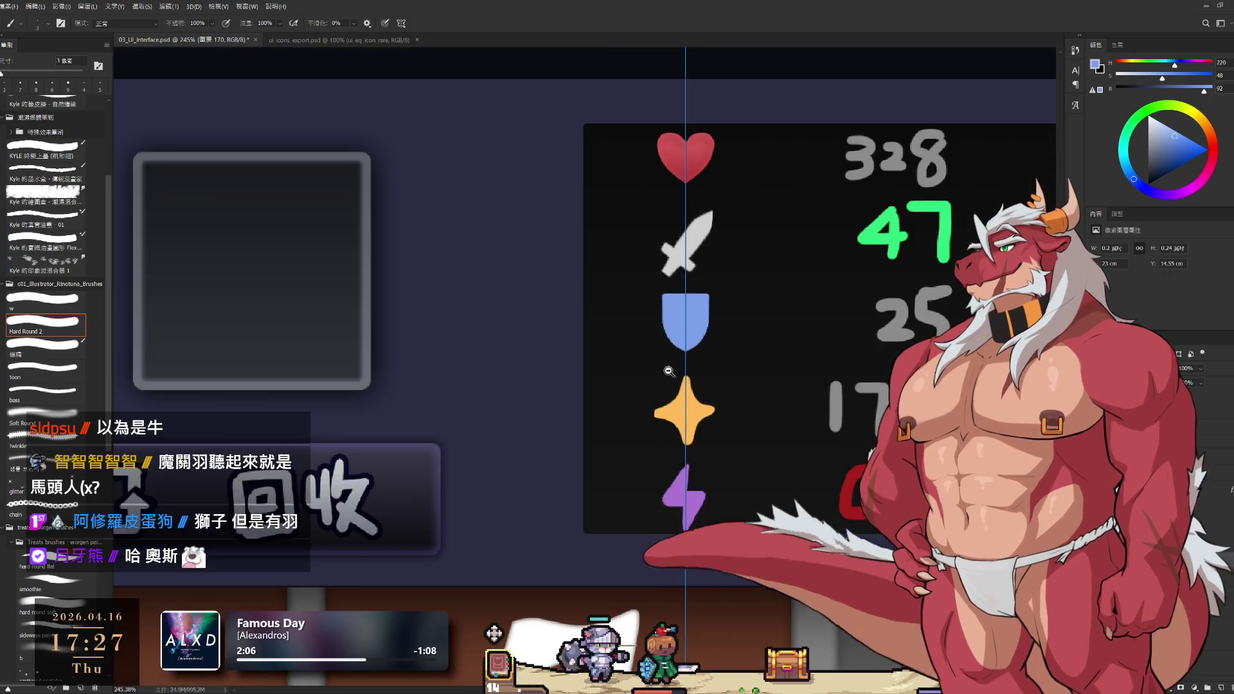
pyautogui.scroll(2, 698, 451)
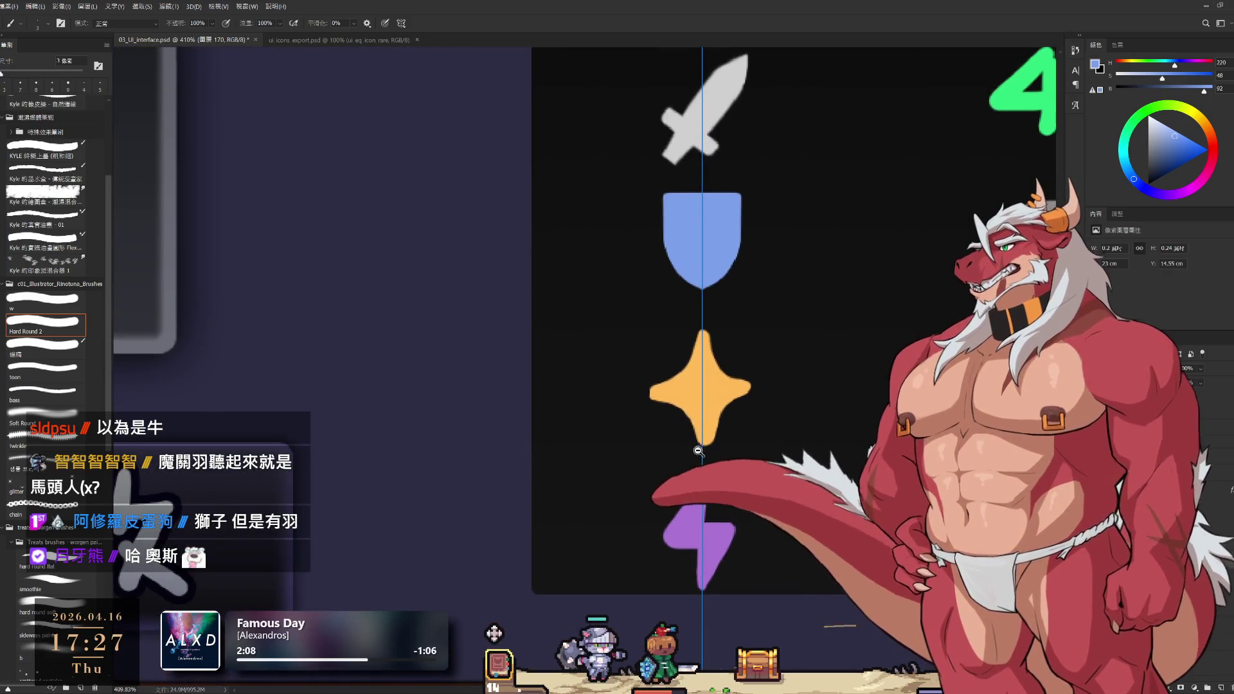
pyautogui.keyDown('ctrl'); pyautogui.click(722, 398); pyautogui.keyUp('ctrl')
pyautogui.keyDown('alt'); pyautogui.click(716, 378); pyautogui.keyUp('alt')
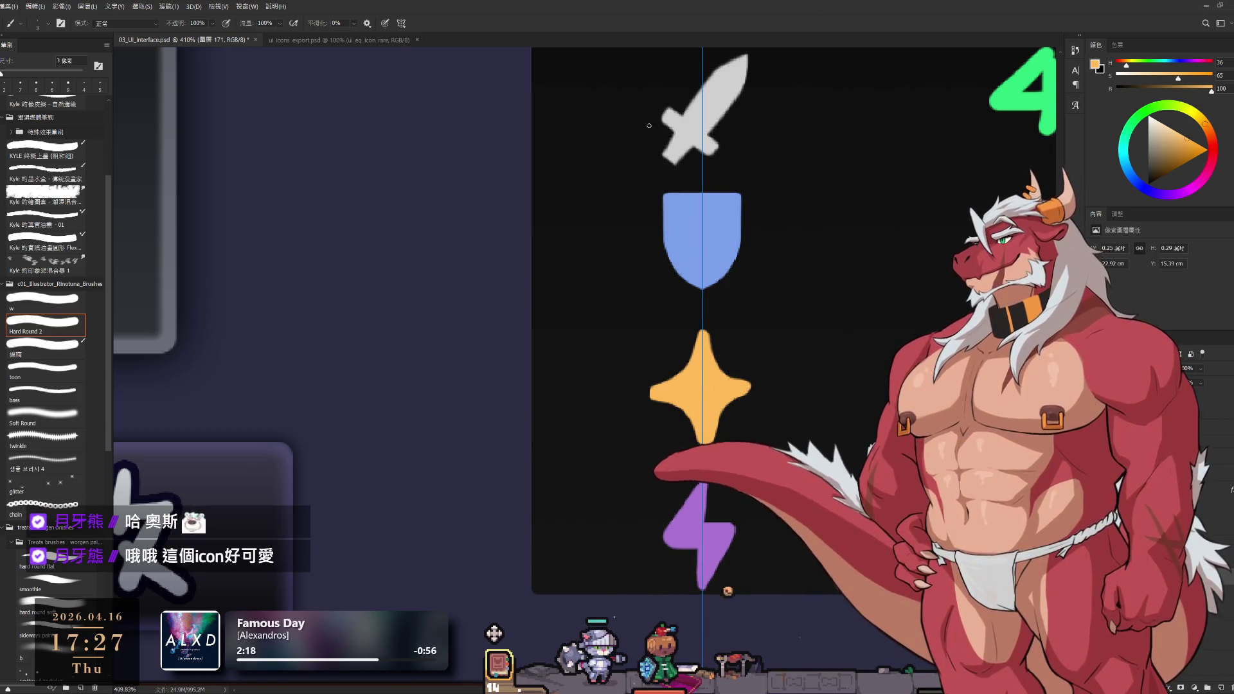
pyautogui.keyDown('alt'); pyautogui.click(689, 372); pyautogui.keyUp('alt')
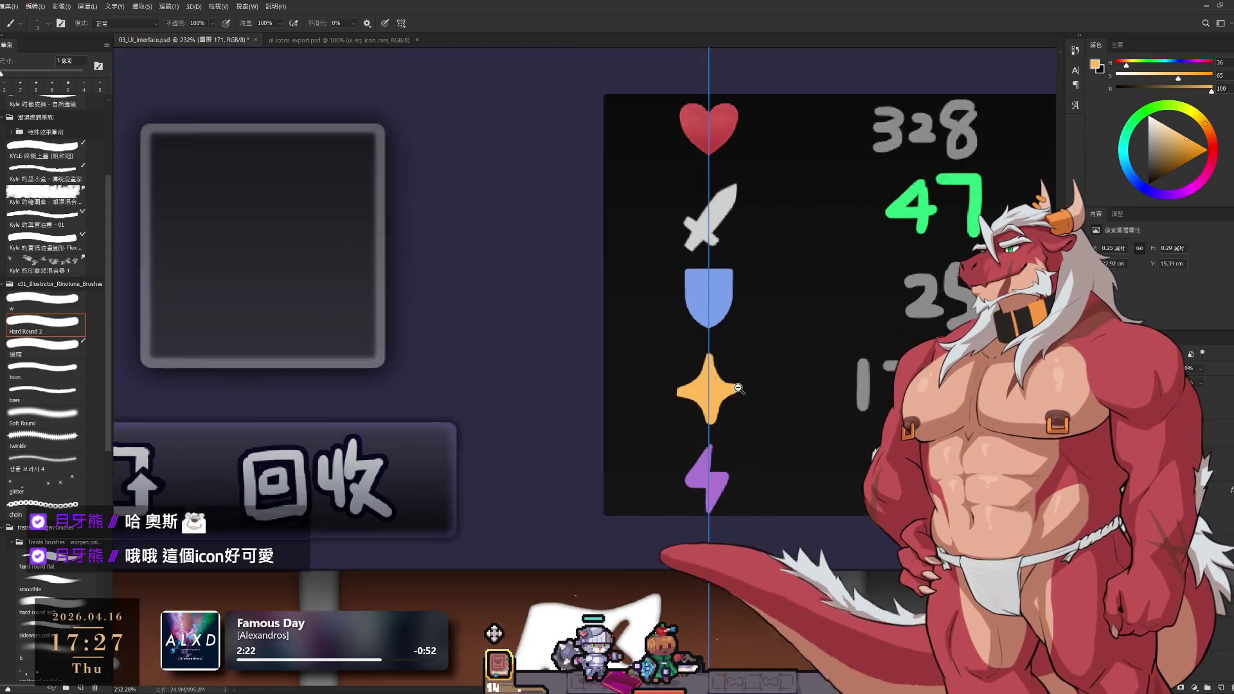
pyautogui.moveTo(690, 380); pyautogui.dragTo(721, 392)
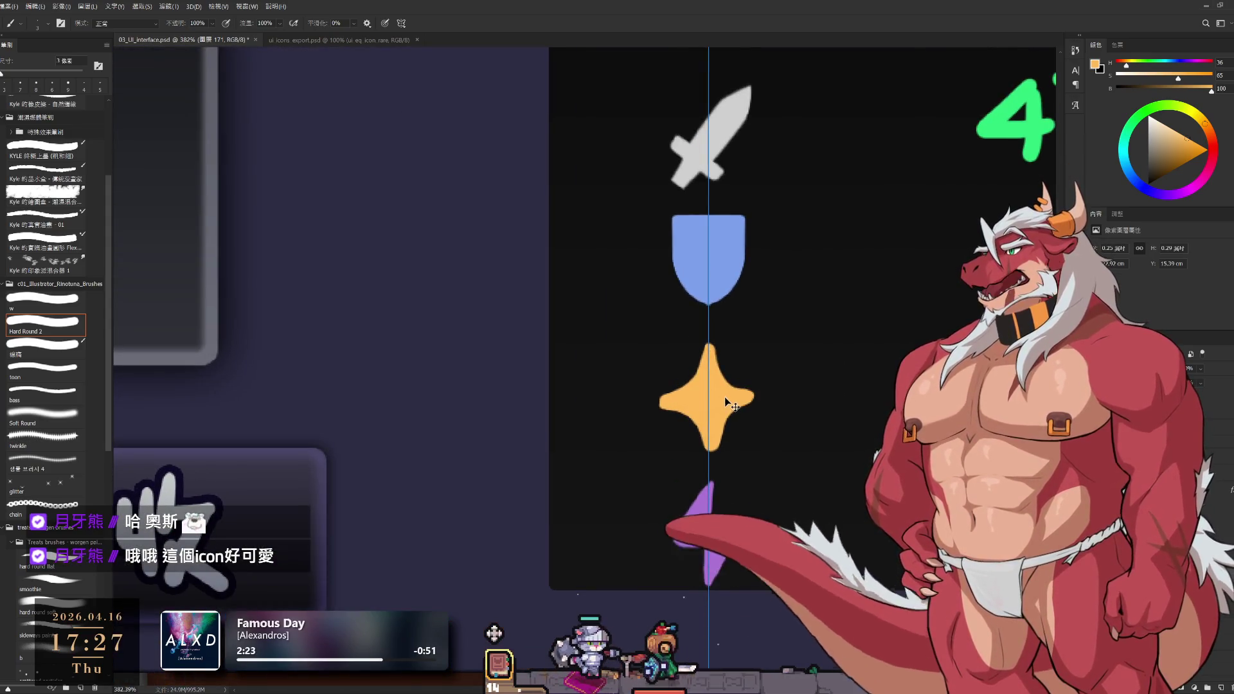
pyautogui.hotkey('ctrl', ';')
pyautogui.press('e')
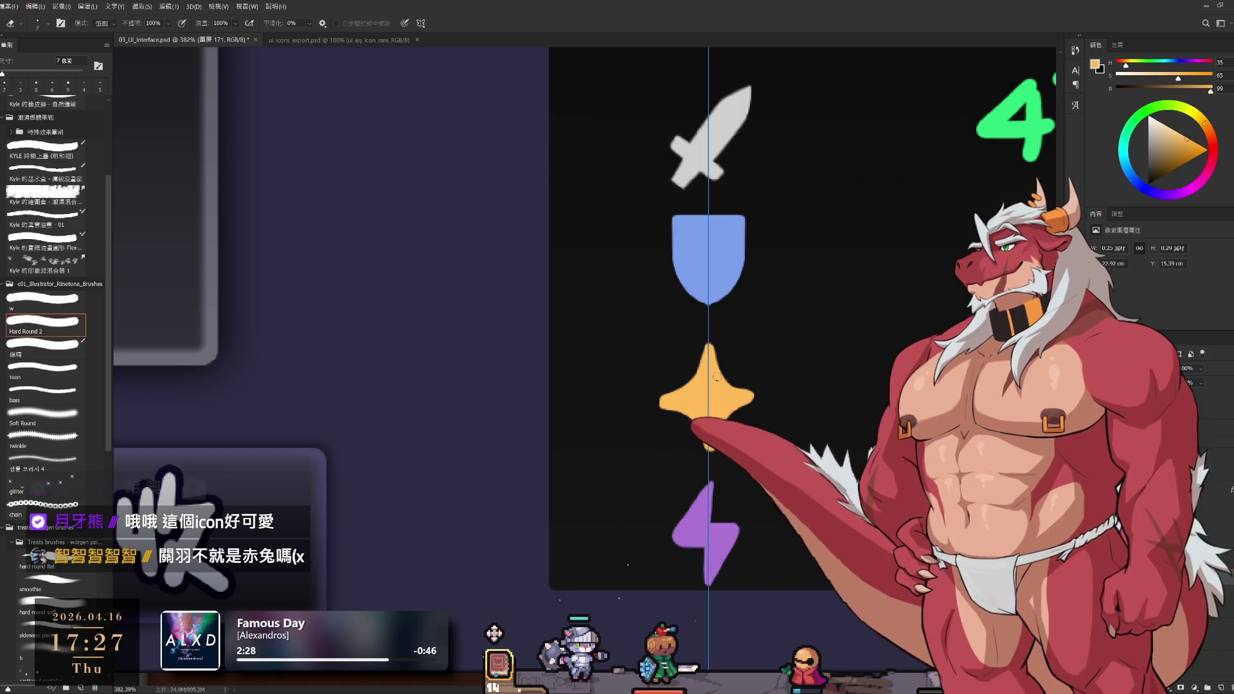
pyautogui.press('b')
pyautogui.scroll(-6, 688, 364)
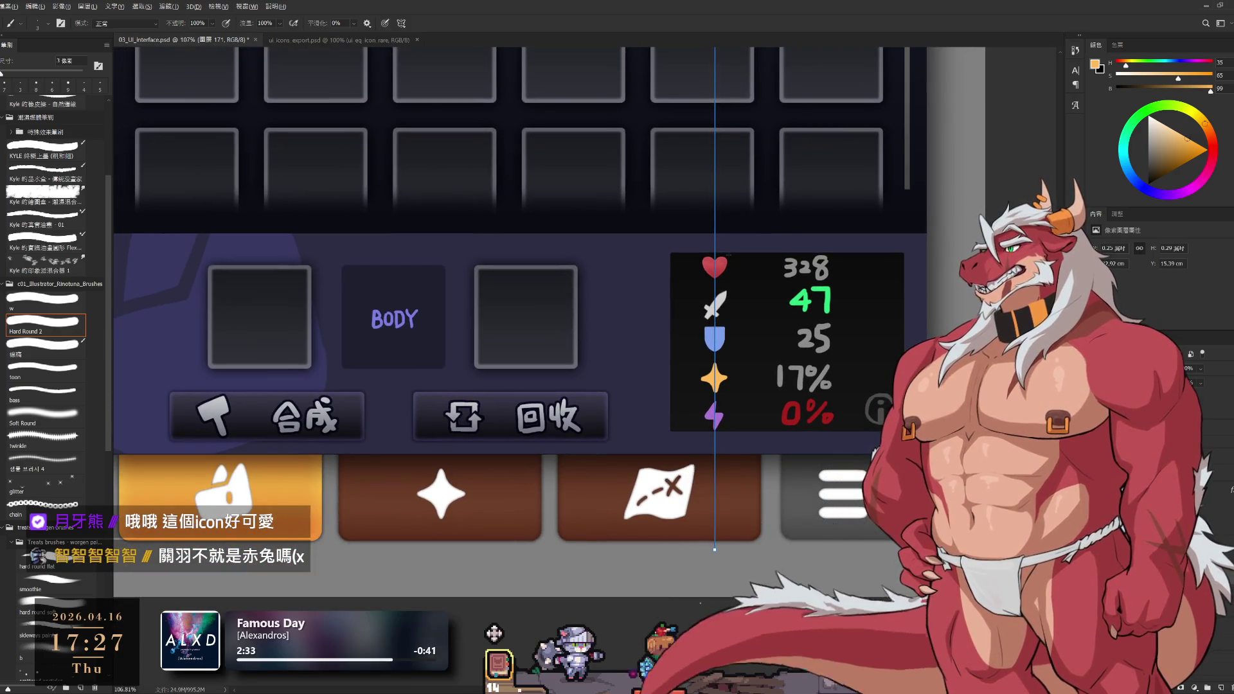
# Trim the orange star's left and right side tips shorter with an 8 px eraser
pyautogui.moveTo(732, 331); pyautogui.dragTo(740, 418)
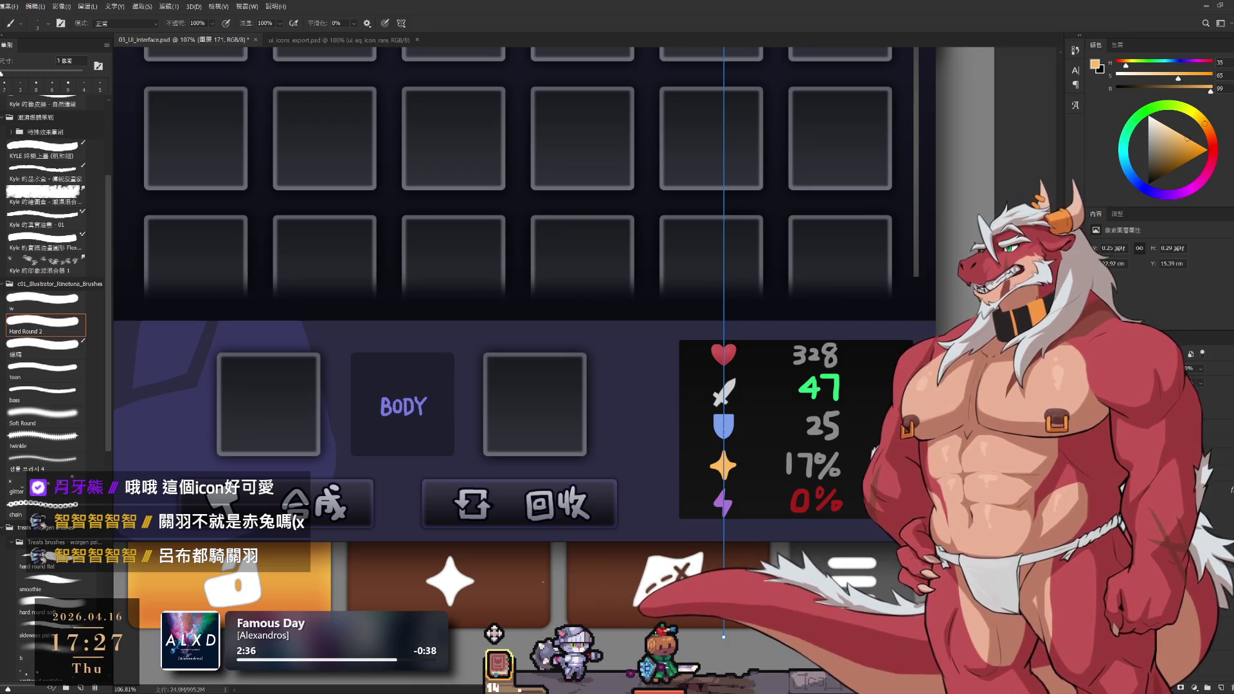
pyautogui.scroll(4, 713, 514)
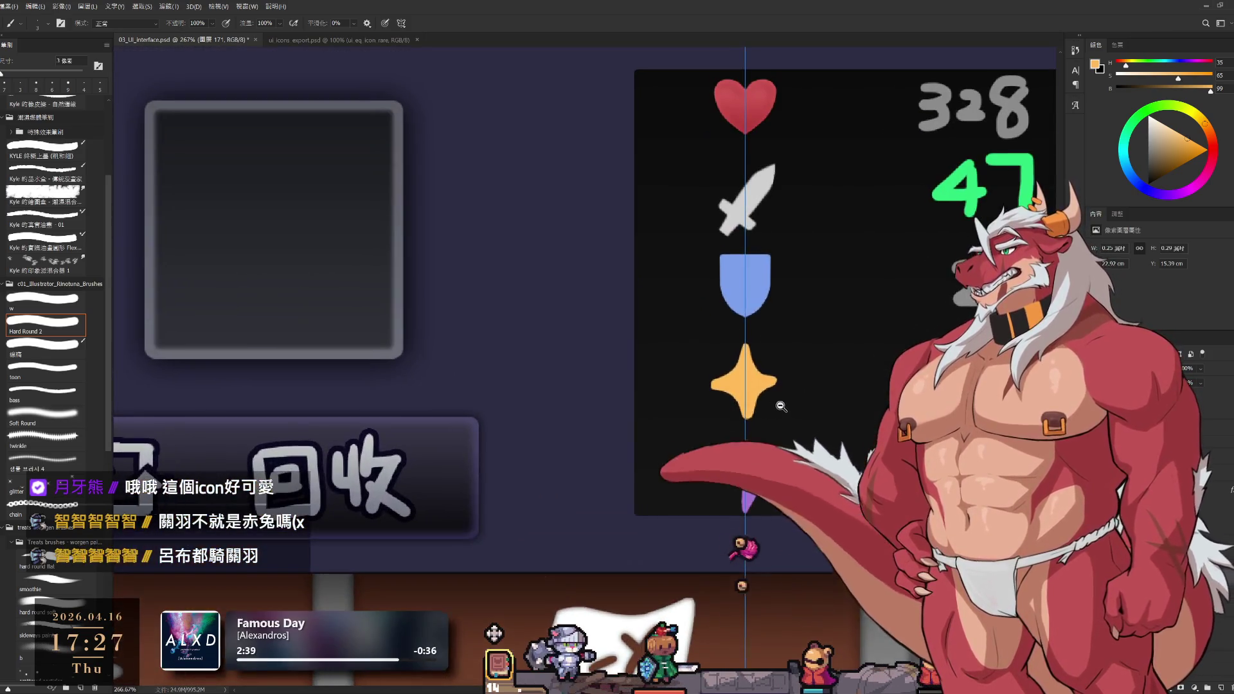
pyautogui.scroll(3, 790, 343)
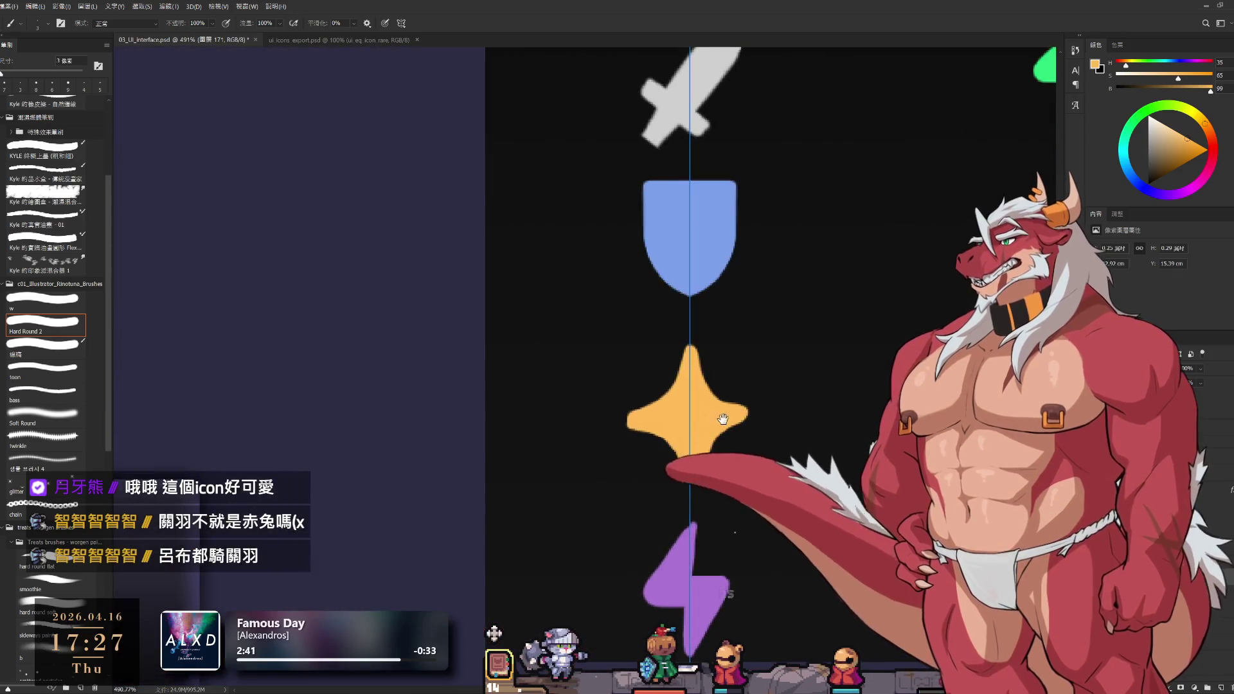
pyautogui.scroll(-4, 719, 338)
pyautogui.scroll(3, 642, 351)
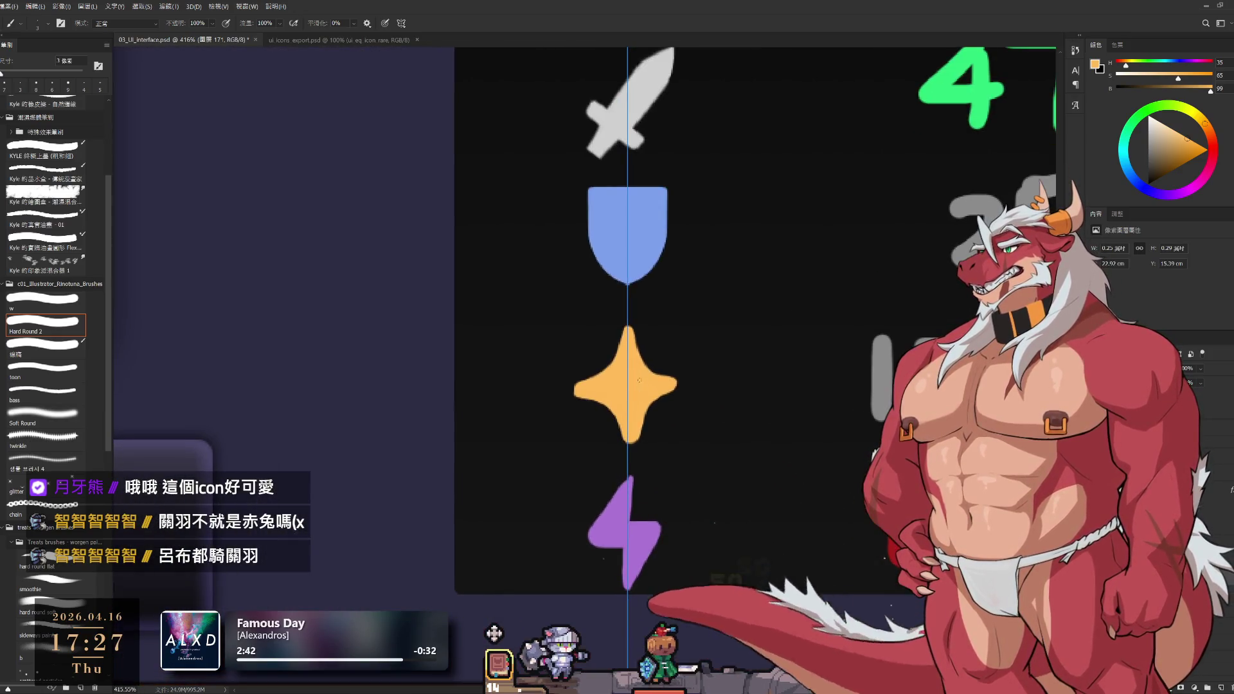
pyautogui.press('e')
pyautogui.press(']')
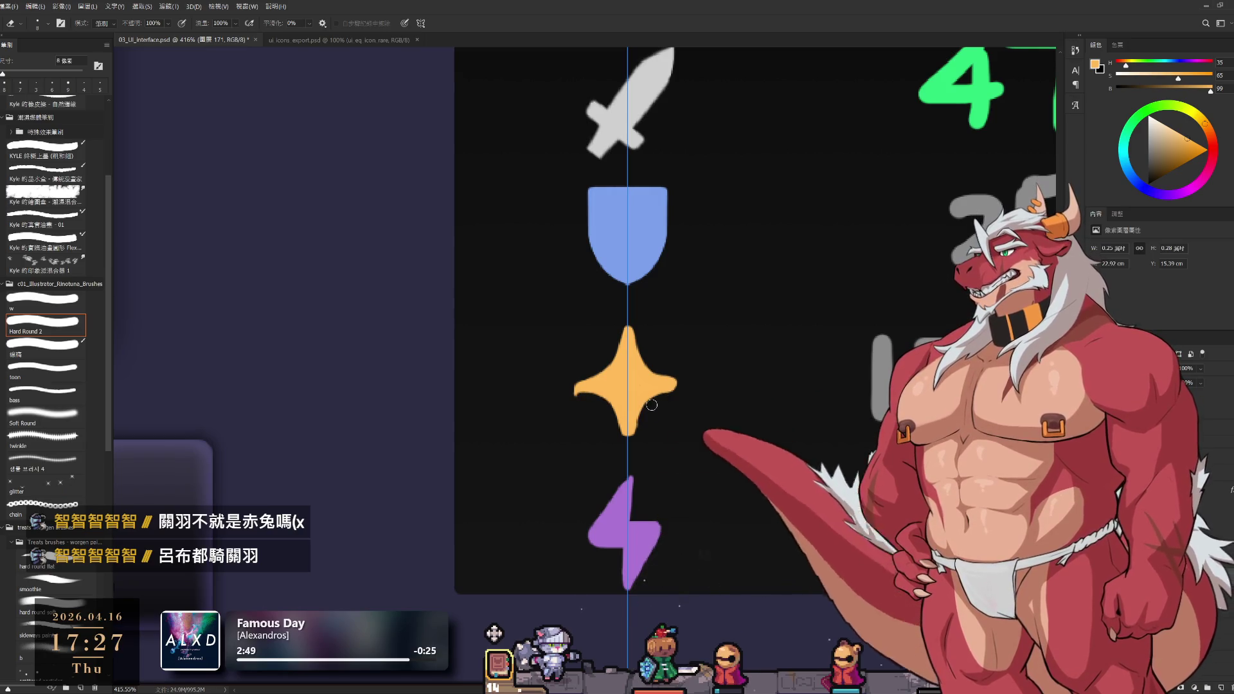
pyautogui.press('b')
pyautogui.press('e')
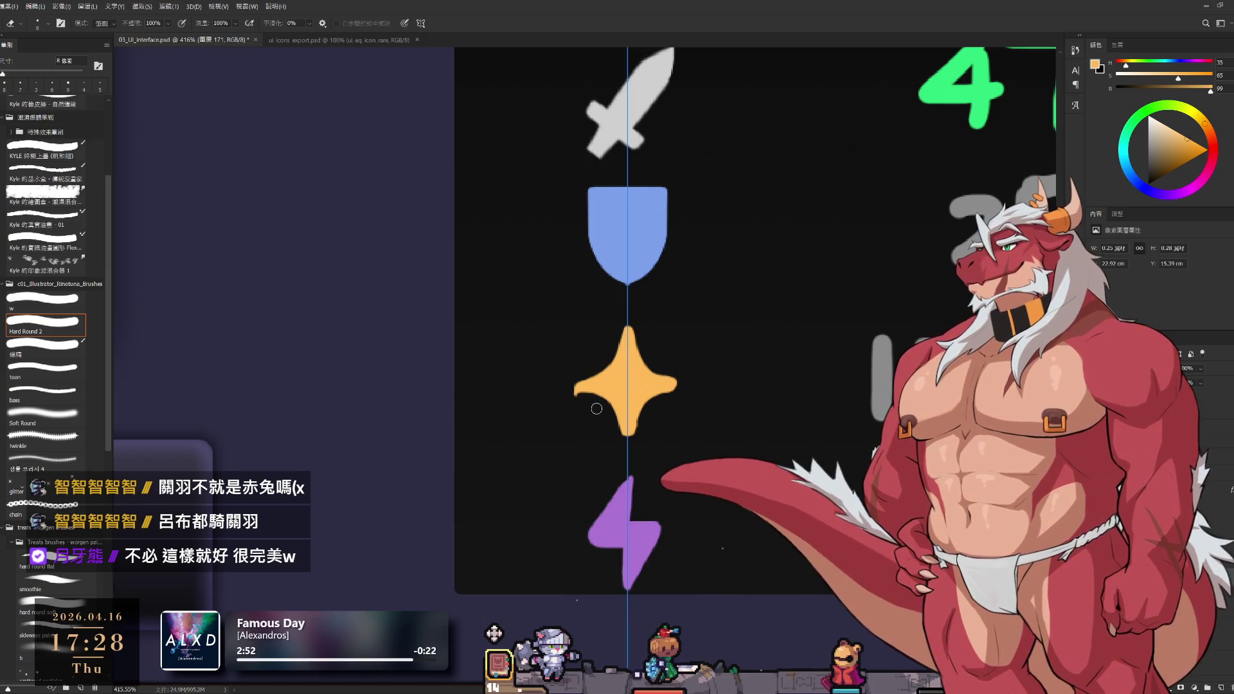
pyautogui.moveTo(568, 391); pyautogui.dragTo(577, 395)
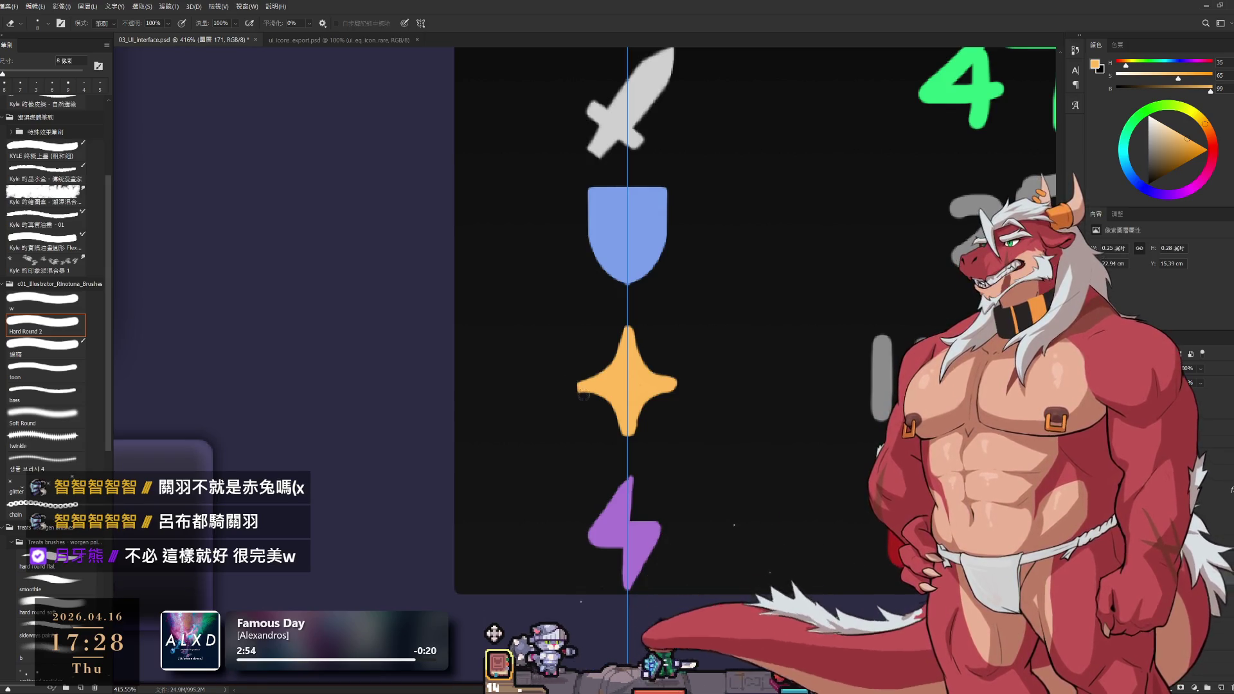
pyautogui.press('b')
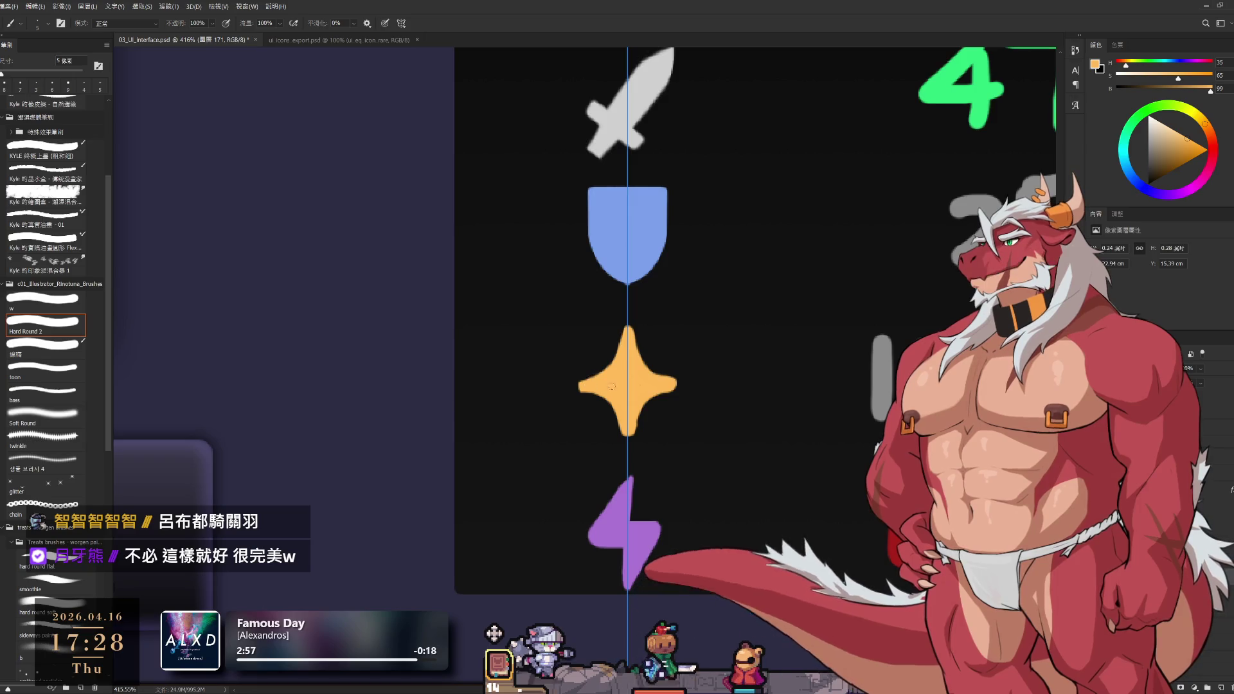
pyautogui.press('e')
pyautogui.moveTo(678, 378); pyautogui.dragTo(669, 386)
pyautogui.moveTo(581, 383); pyautogui.dragTo(588, 391)
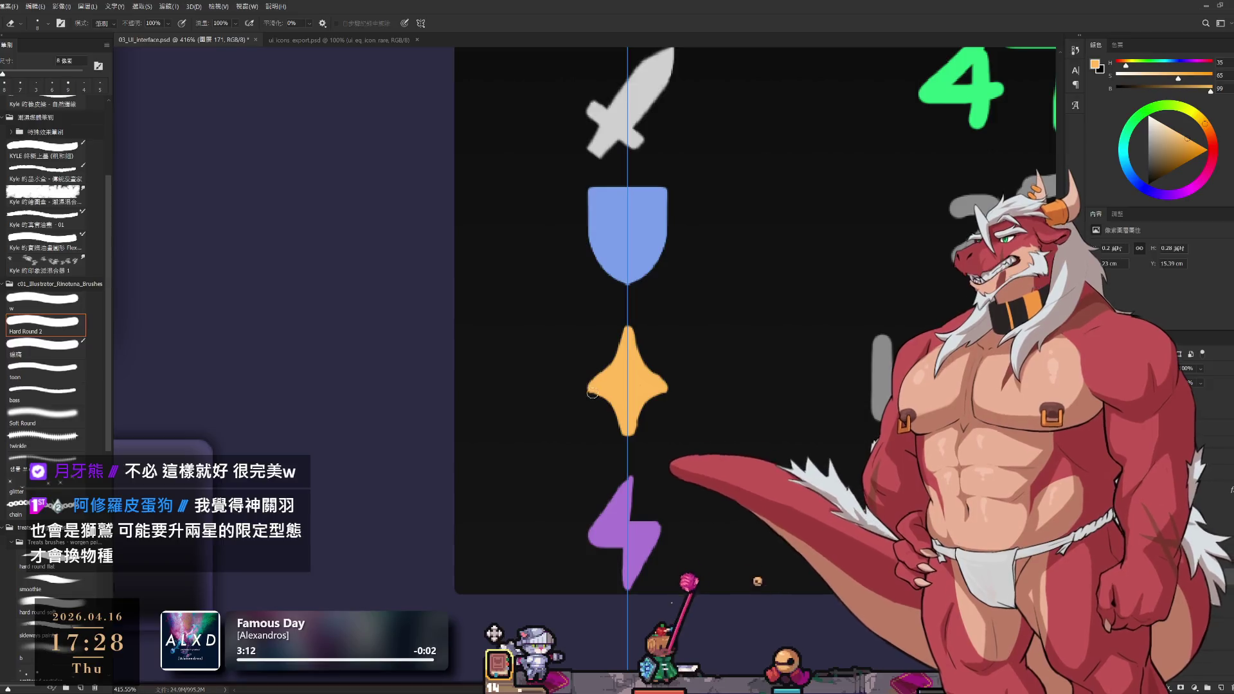
# Repaint both of the star's side tips slightly longer to rebalance the points
pyautogui.press('b')
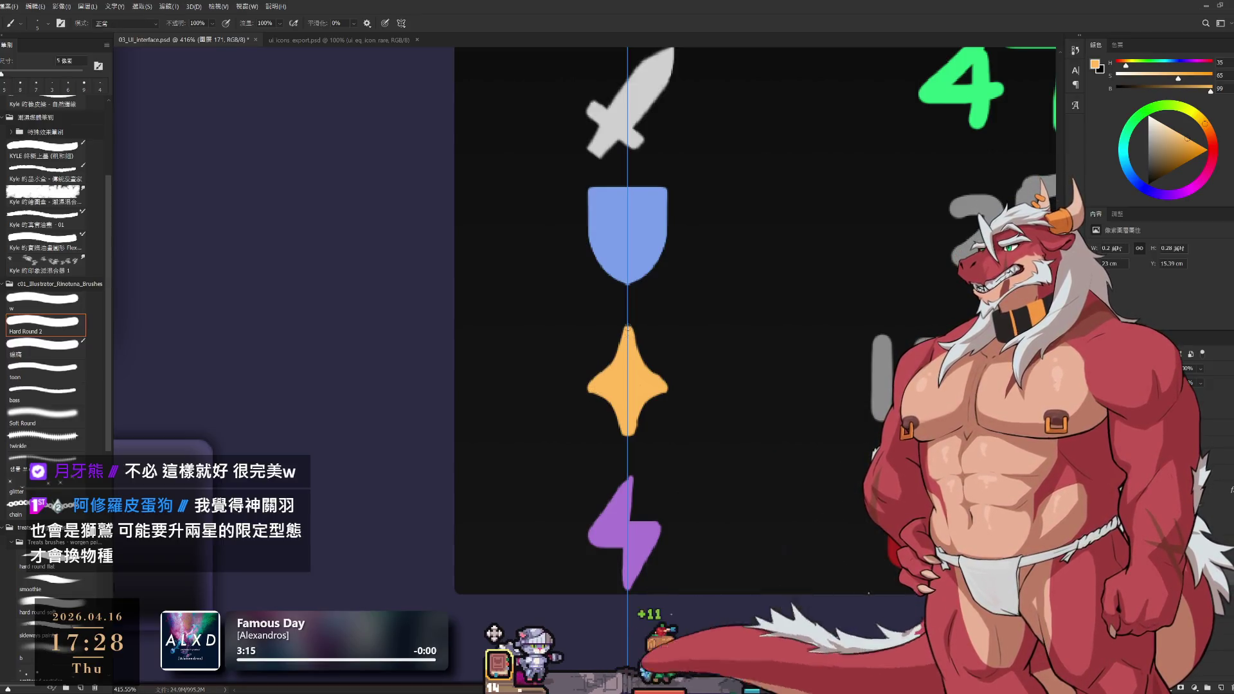
pyautogui.press('e')
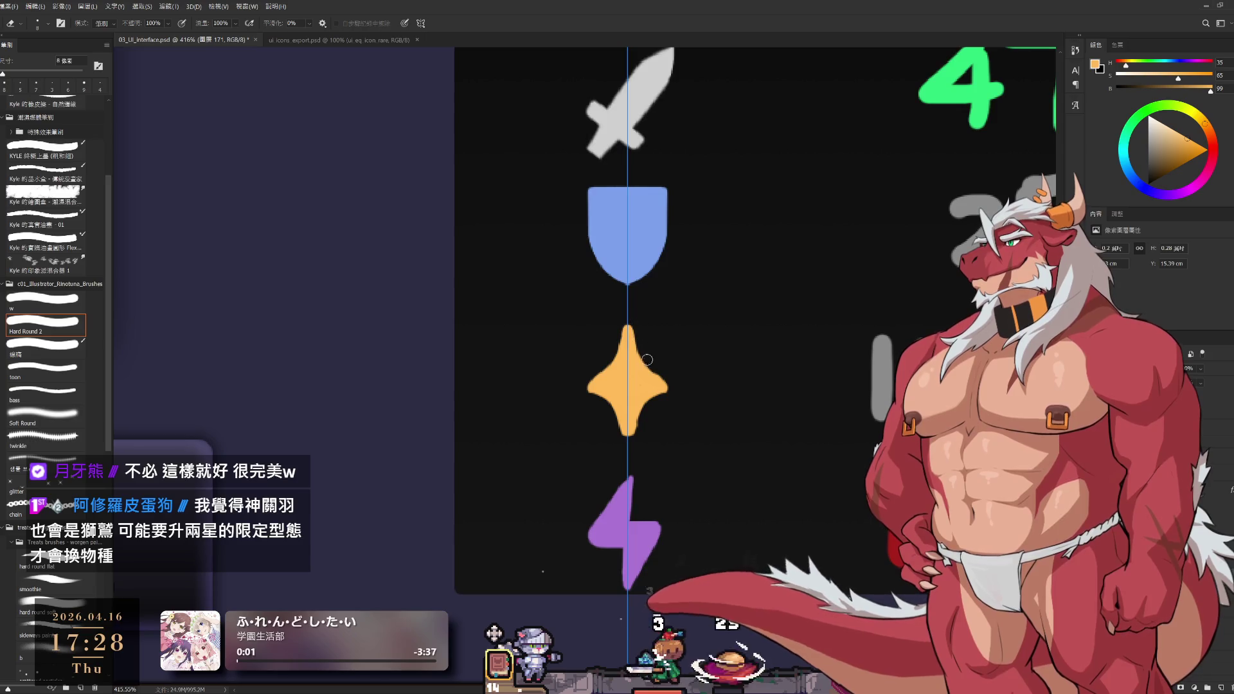
pyautogui.press('b')
pyautogui.moveTo(589, 386); pyautogui.dragTo(581, 386)
pyautogui.moveTo(665, 386); pyautogui.dragTo(674, 386)
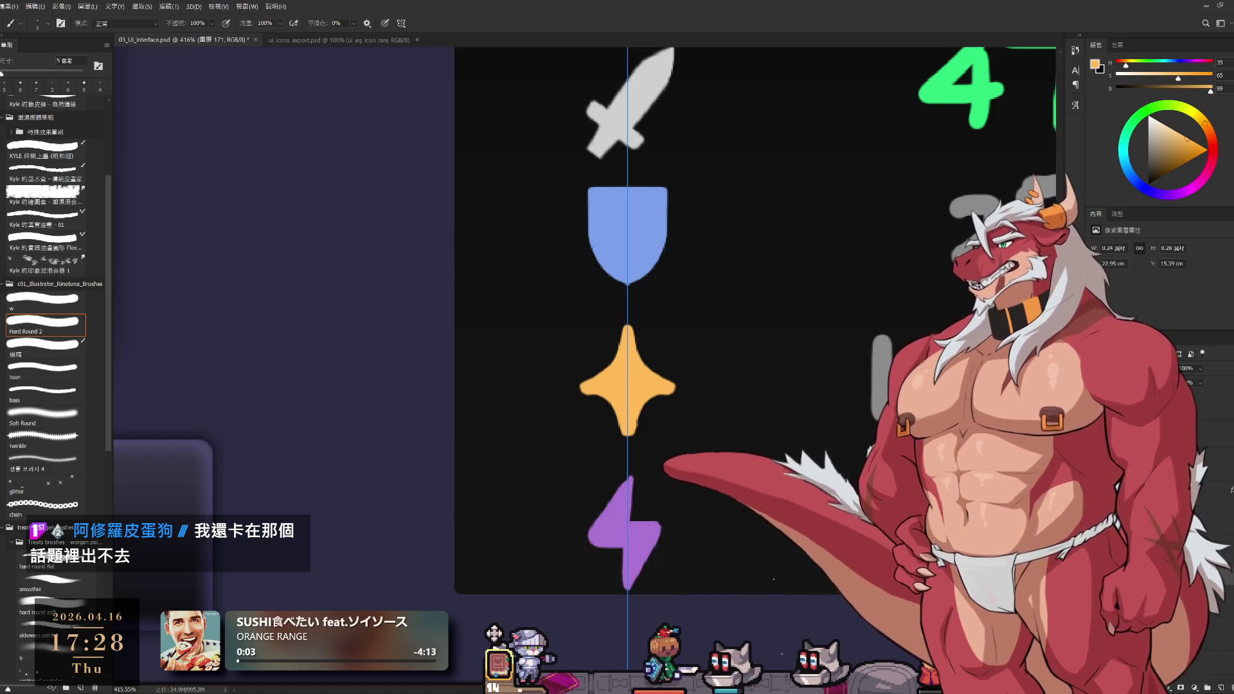
# Make final eraser and brush touch-ups to smooth the four-pointed star's side points
pyautogui.moveTo(627, 383)
pyautogui.mouseDown()
pyautogui.moveTo(721, 330)
pyautogui.moveTo(737, 418)
pyautogui.mouseUp()
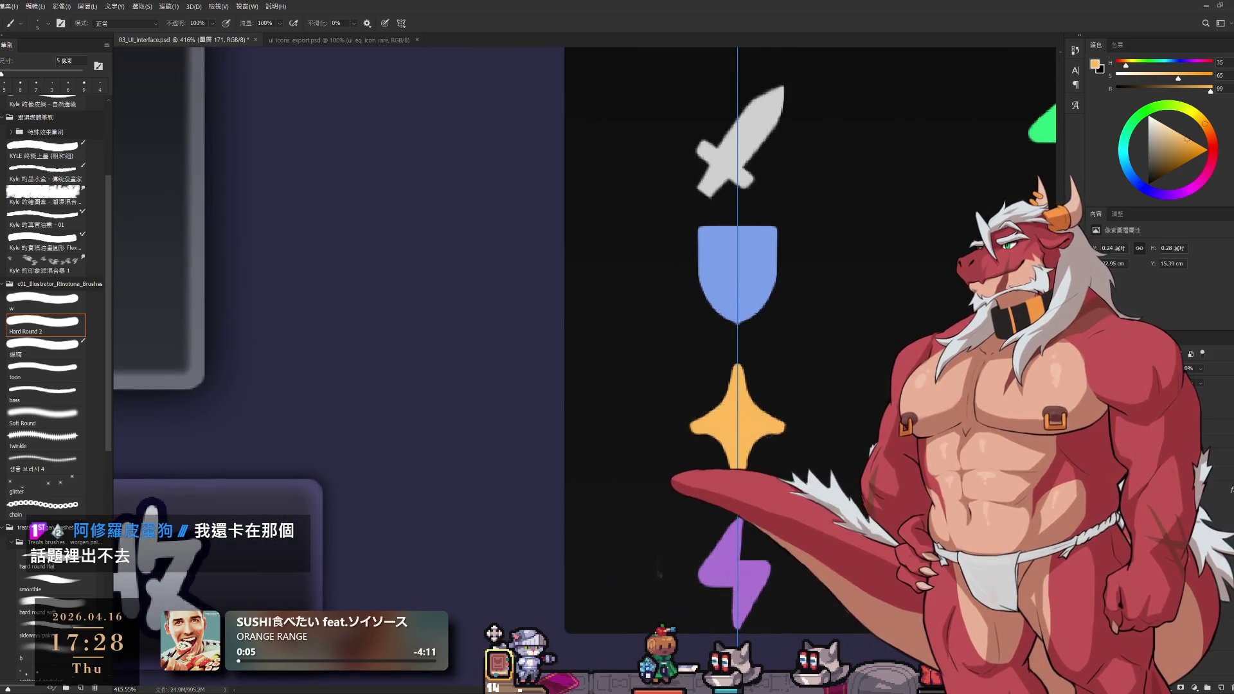
pyautogui.press('e')
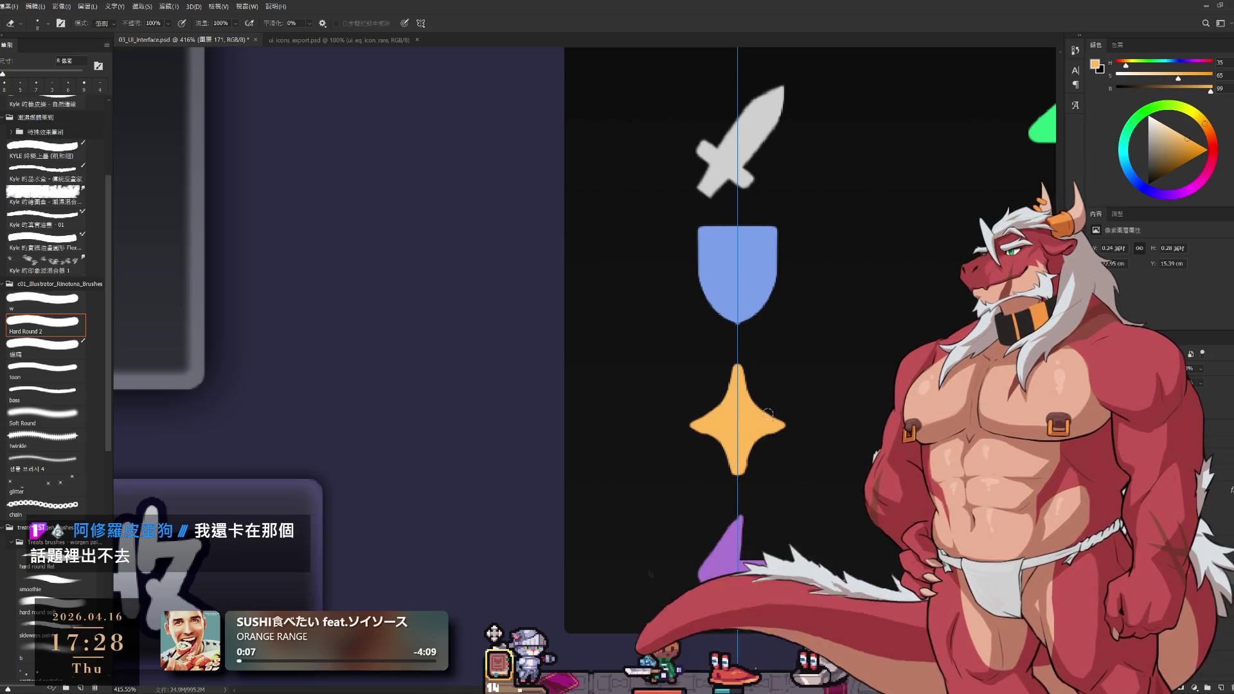
pyautogui.press('b')
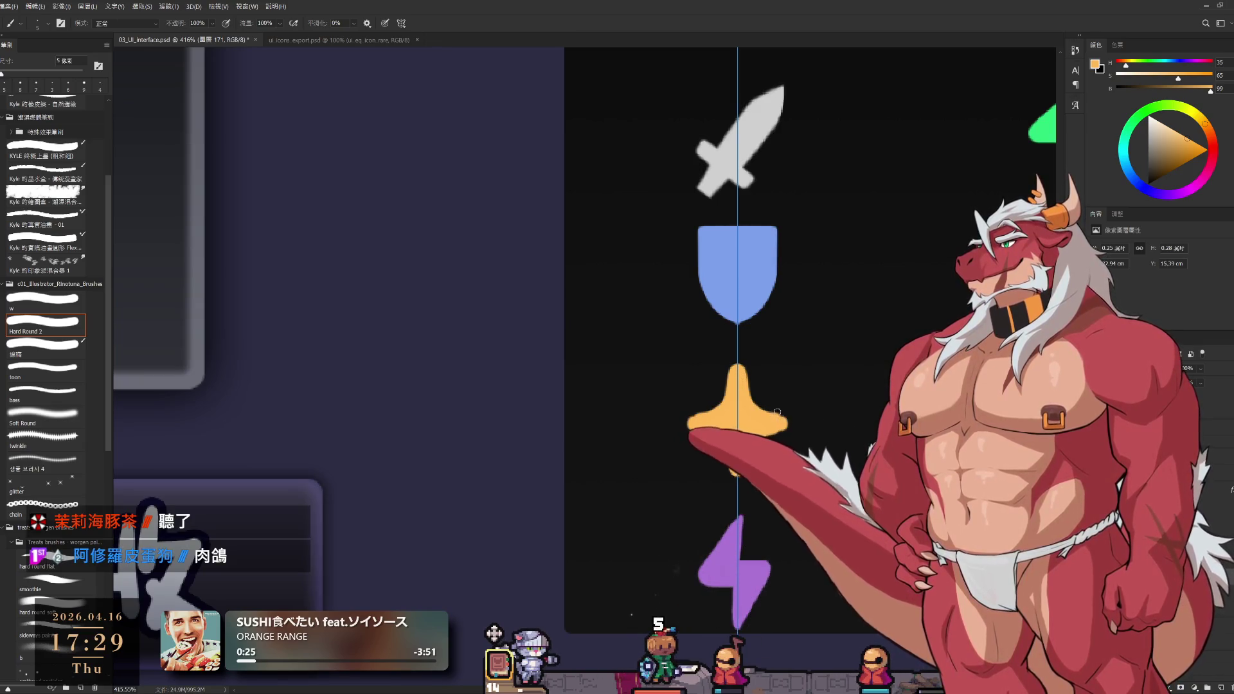
pyautogui.press('e')
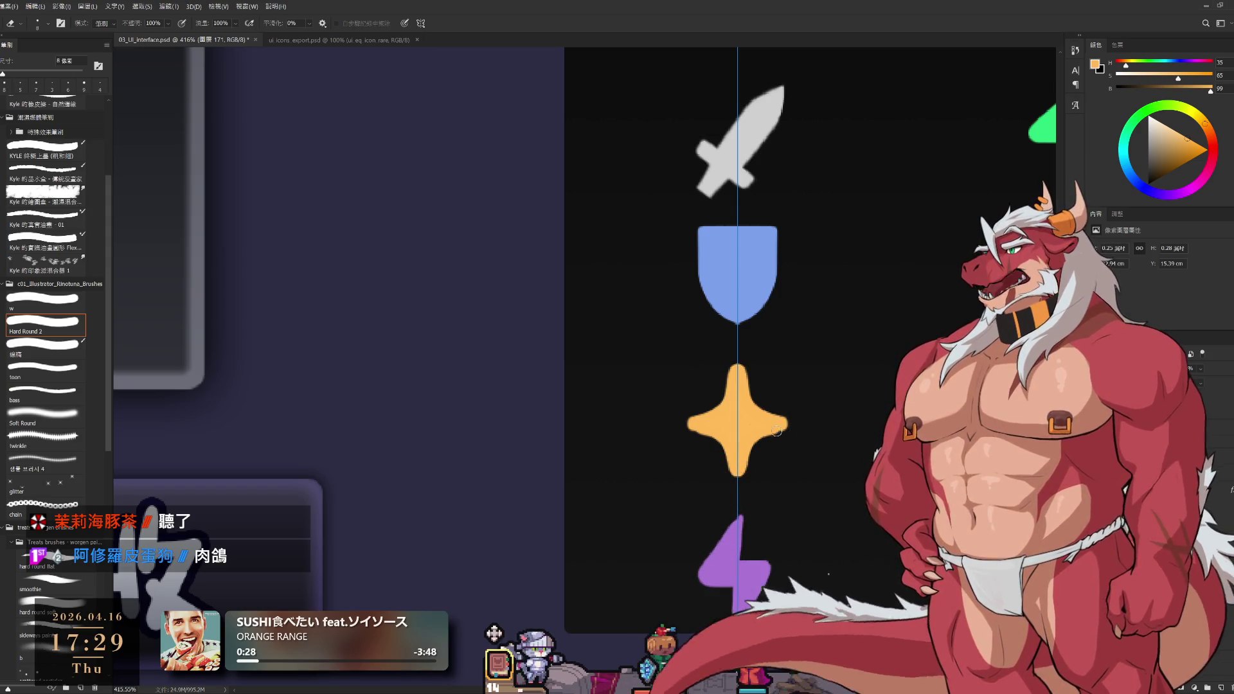
pyautogui.press('b')
pyautogui.press('e')
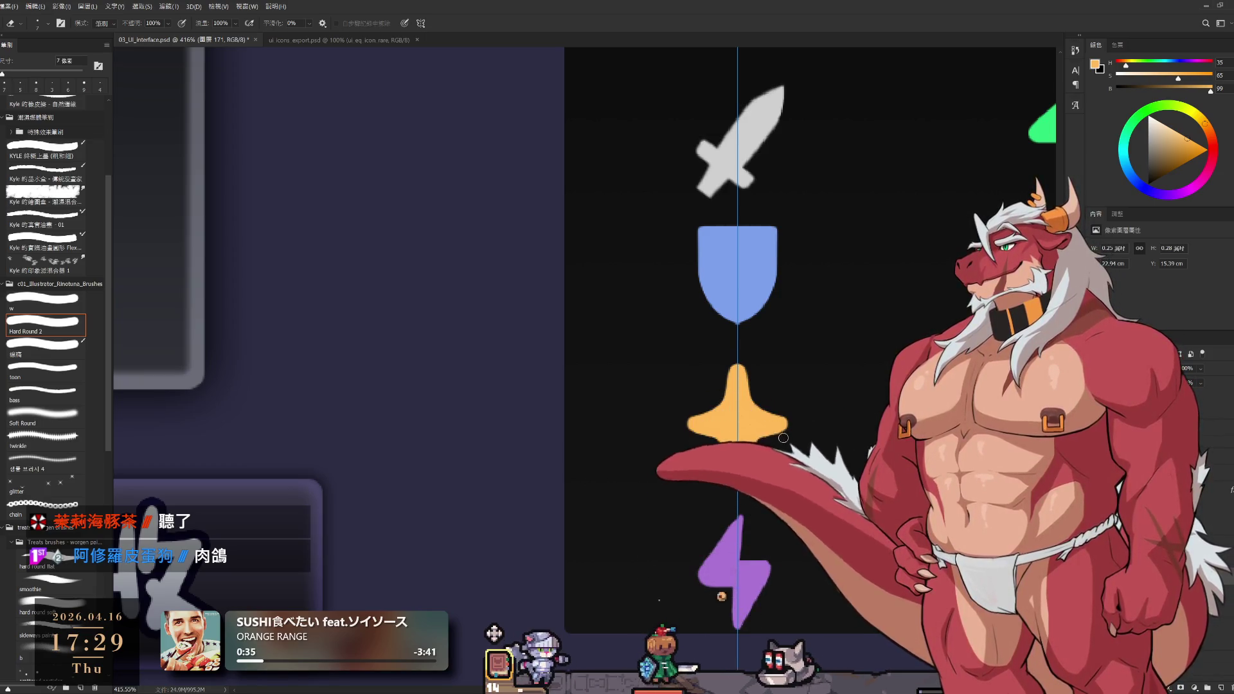
pyautogui.scroll(-5, 783, 438)
pyautogui.scroll(7, 743, 348)
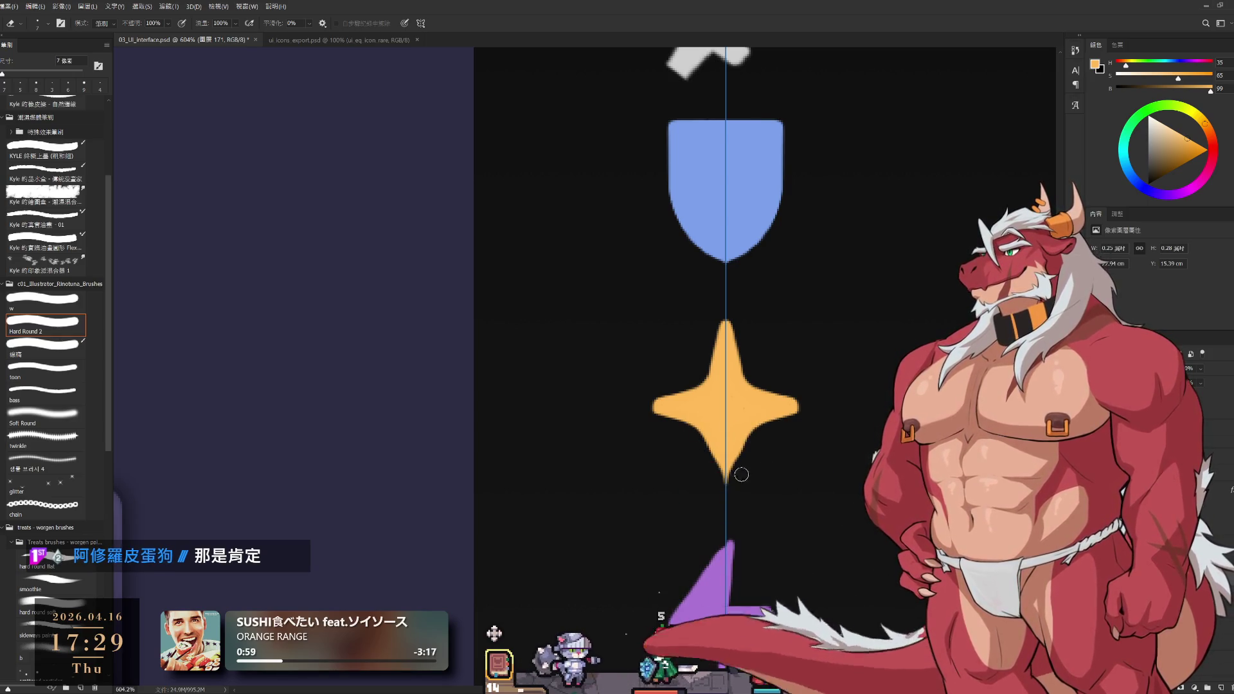
pyautogui.press('b')
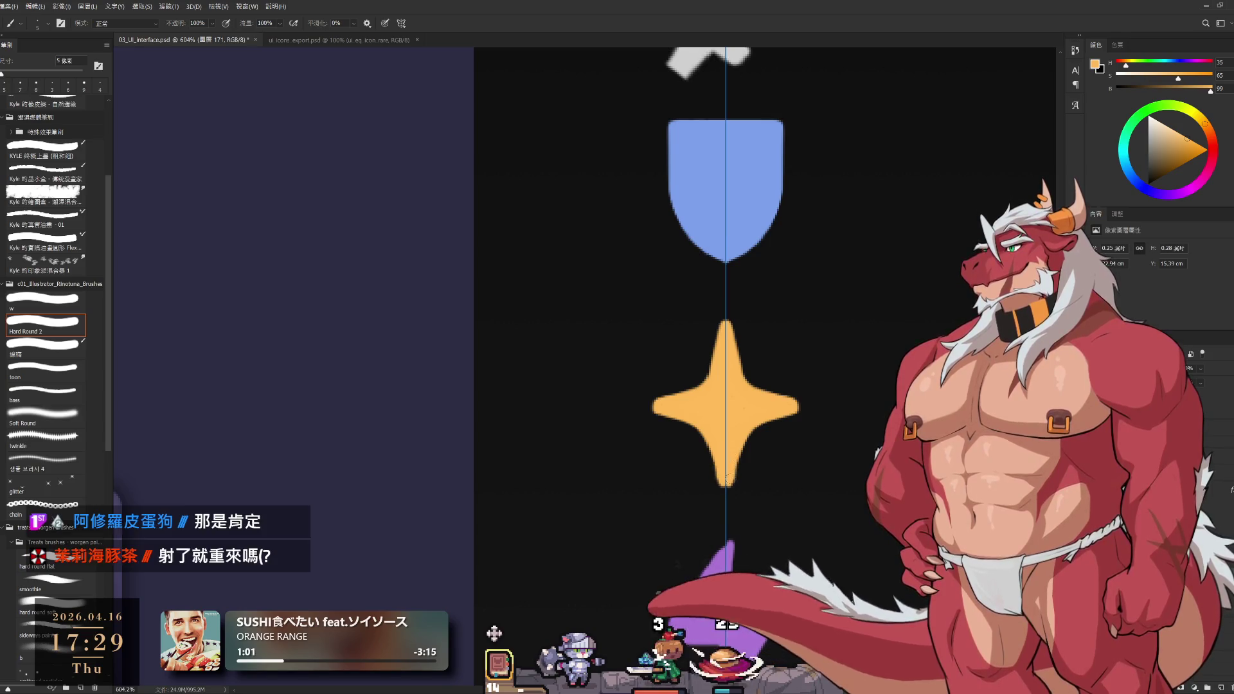
pyautogui.press('e')
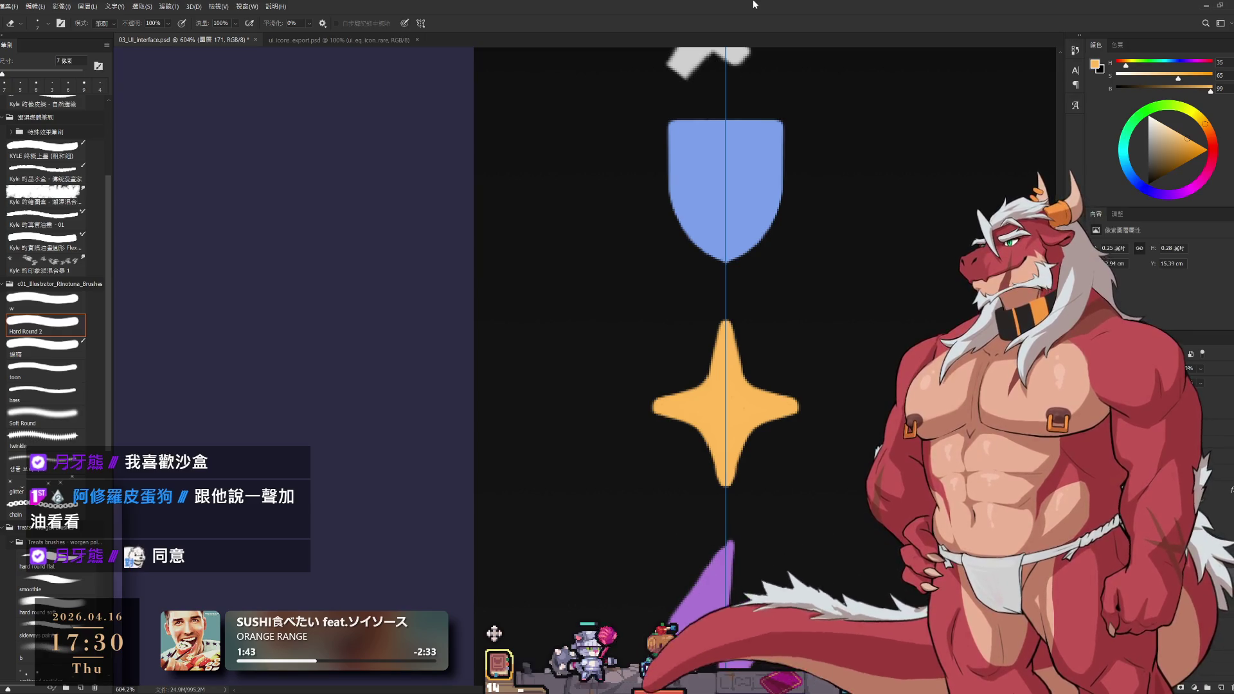
pyautogui.scroll(-5, 843, 288)
pyautogui.scroll(3, 842, 288)
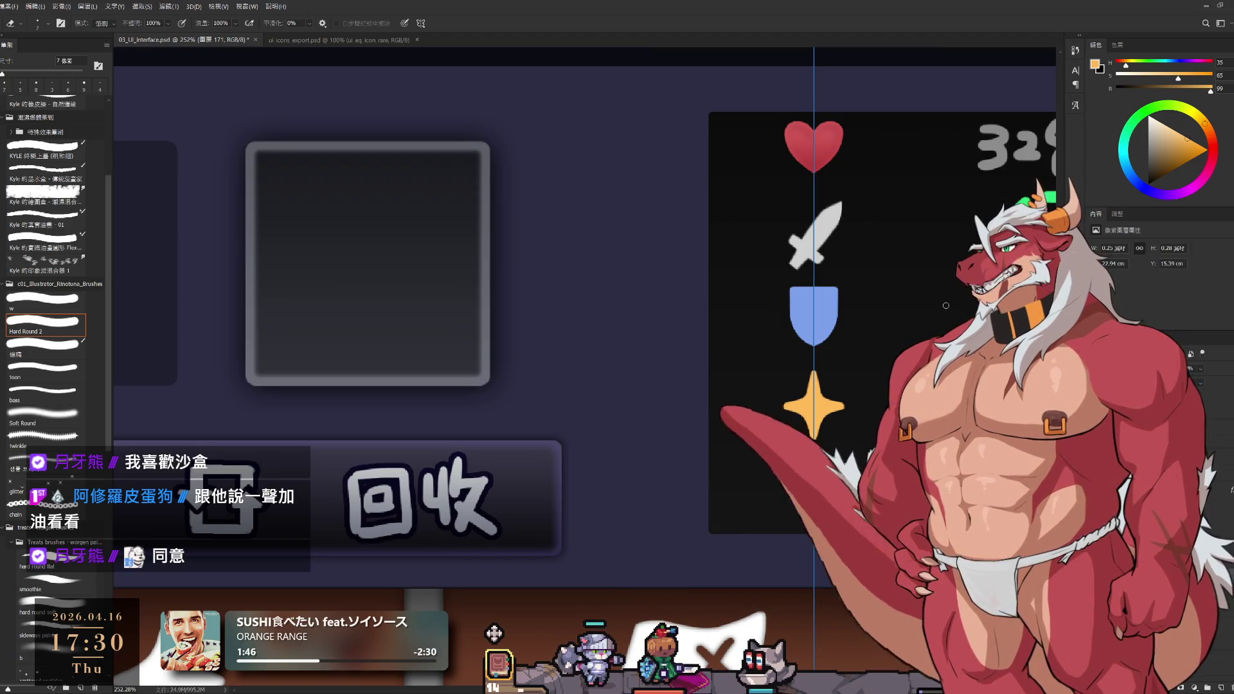
# Select the lightning bolt's layer, nudge it up slightly, and sample its purple as the paint colour
pyautogui.moveTo(935, 312); pyautogui.dragTo(831, 332)
pyautogui.scroll(3, 831, 333)
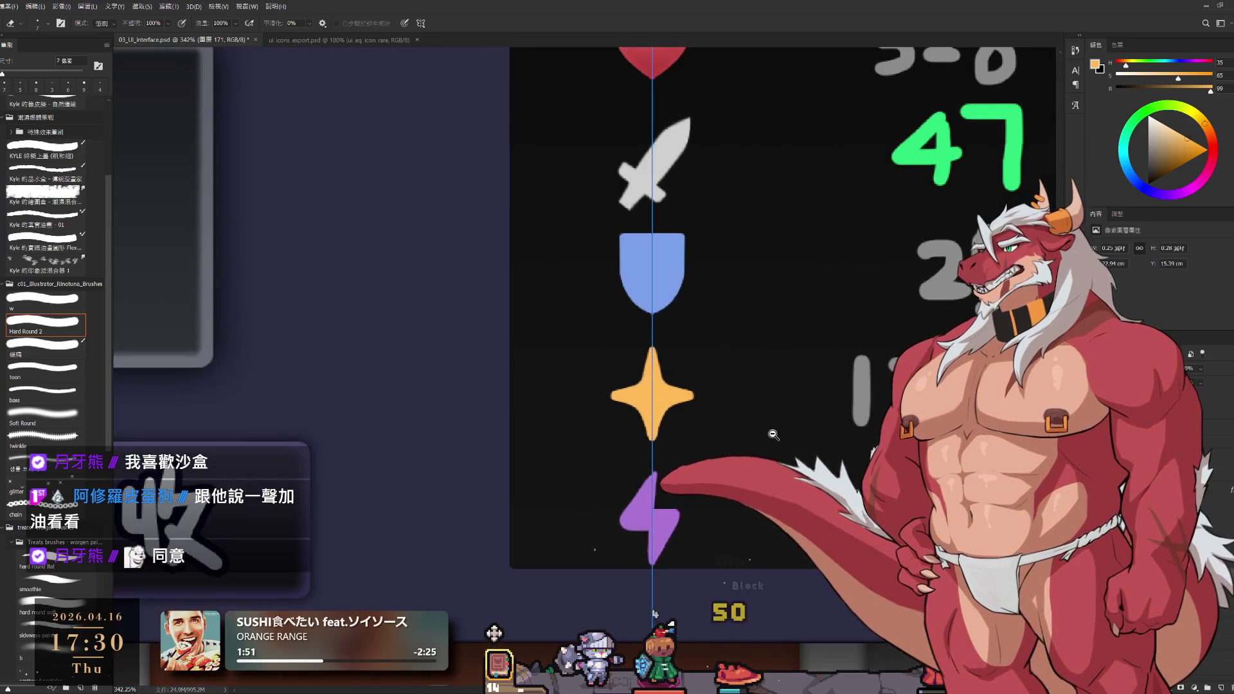
pyautogui.keyDown('ctrl'); pyautogui.click(778, 543); pyautogui.keyUp('ctrl')
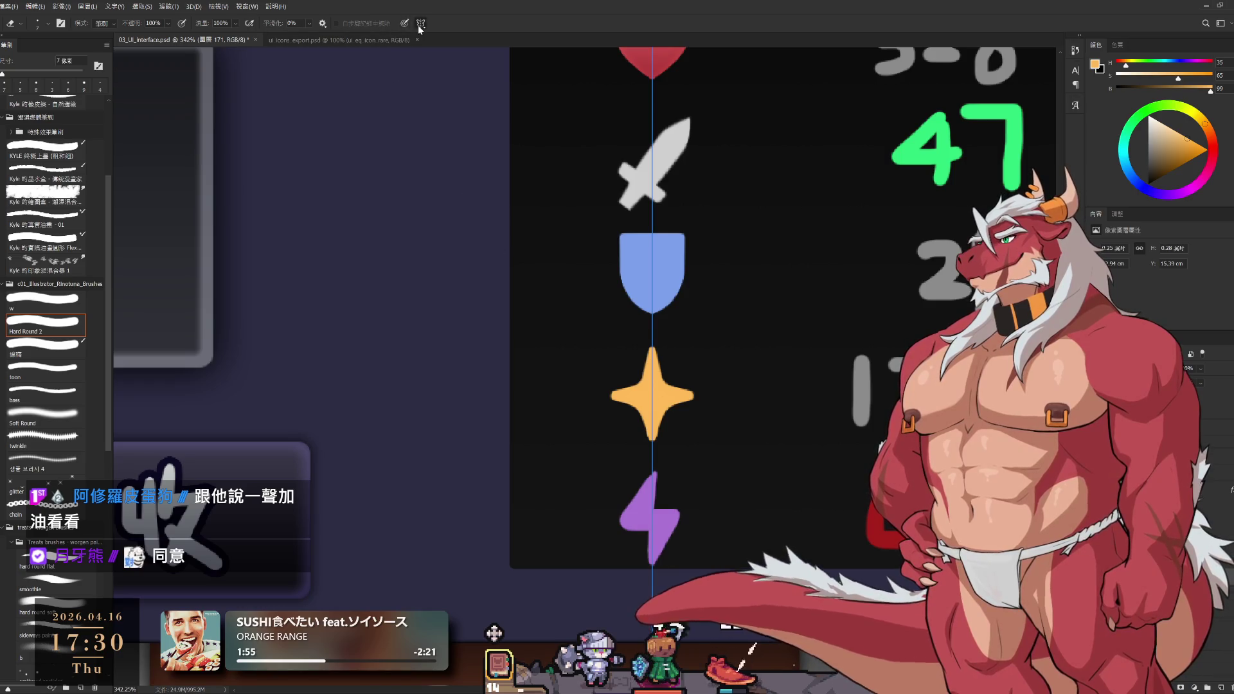
pyautogui.scroll(4, 705, 474)
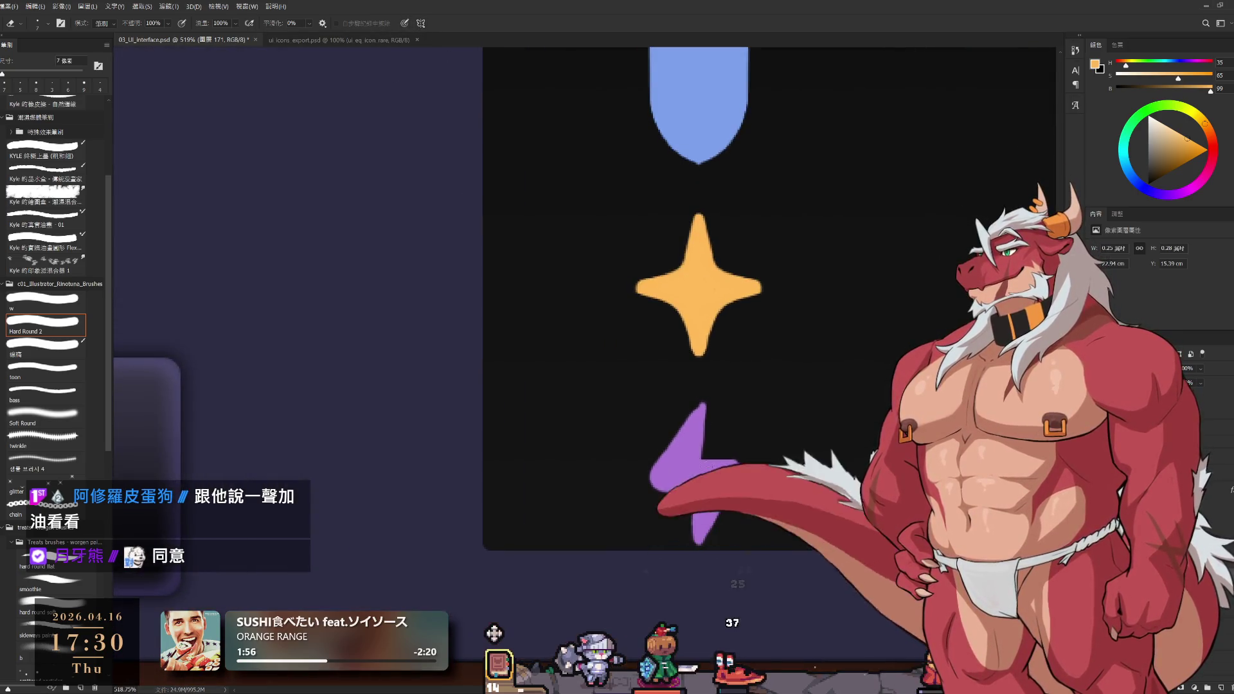
pyautogui.moveTo(703, 466); pyautogui.dragTo(705, 452)
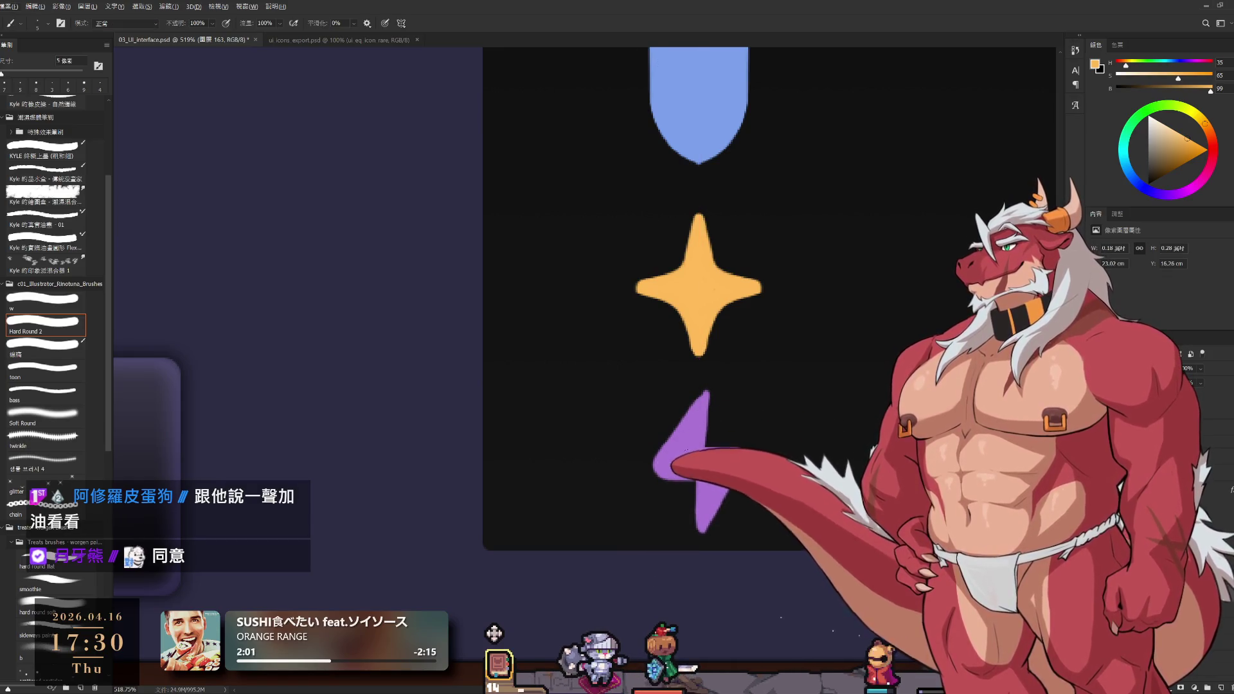
pyautogui.keyDown('alt'); pyautogui.click(705, 415); pyautogui.keyUp('alt')
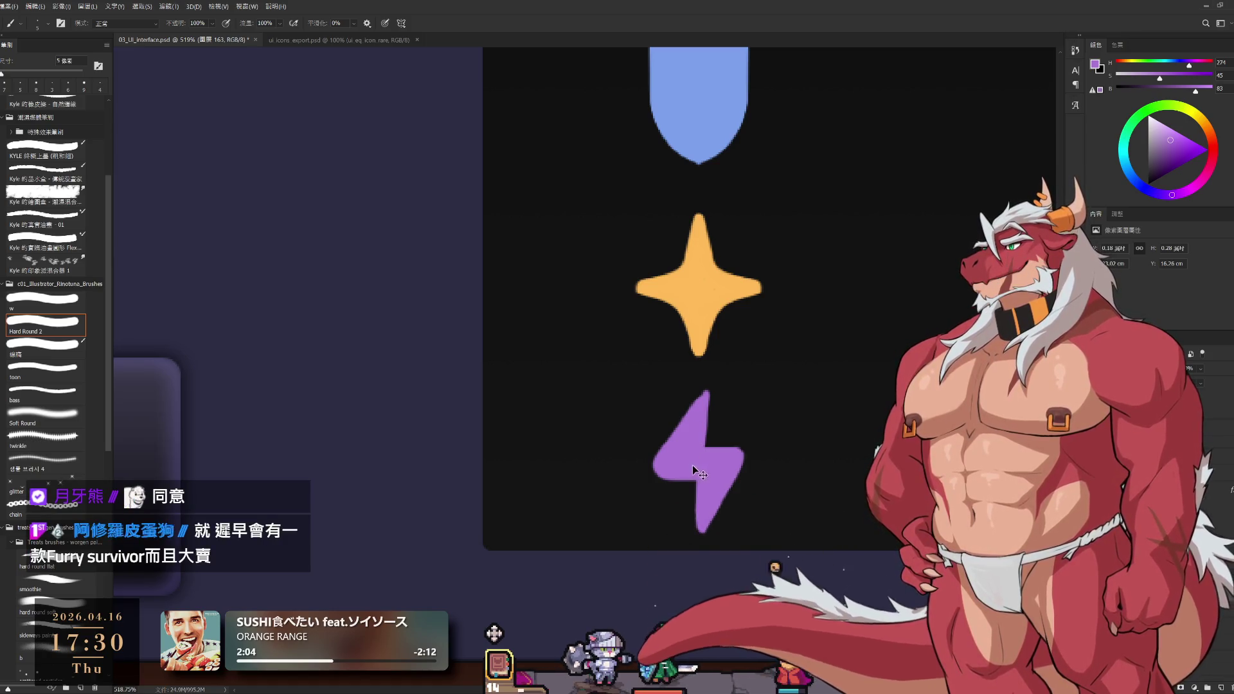
# Nudge the purple bolt into place and extend its top tip with a 6 px brush
pyautogui.moveTo(692, 464)
pyautogui.mouseDown()
pyautogui.moveTo(699, 434)
pyautogui.moveTo(693, 453)
pyautogui.moveTo(704, 447)
pyautogui.mouseUp()
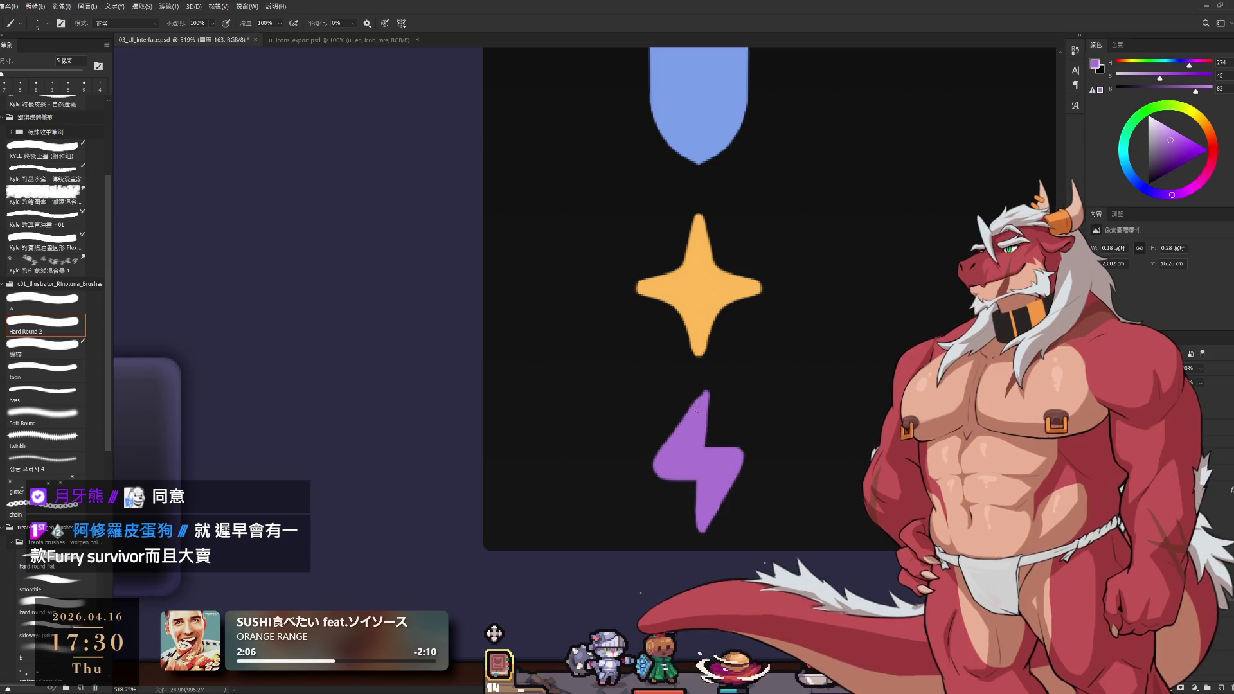
pyautogui.press(']')
pyautogui.click(699, 400)
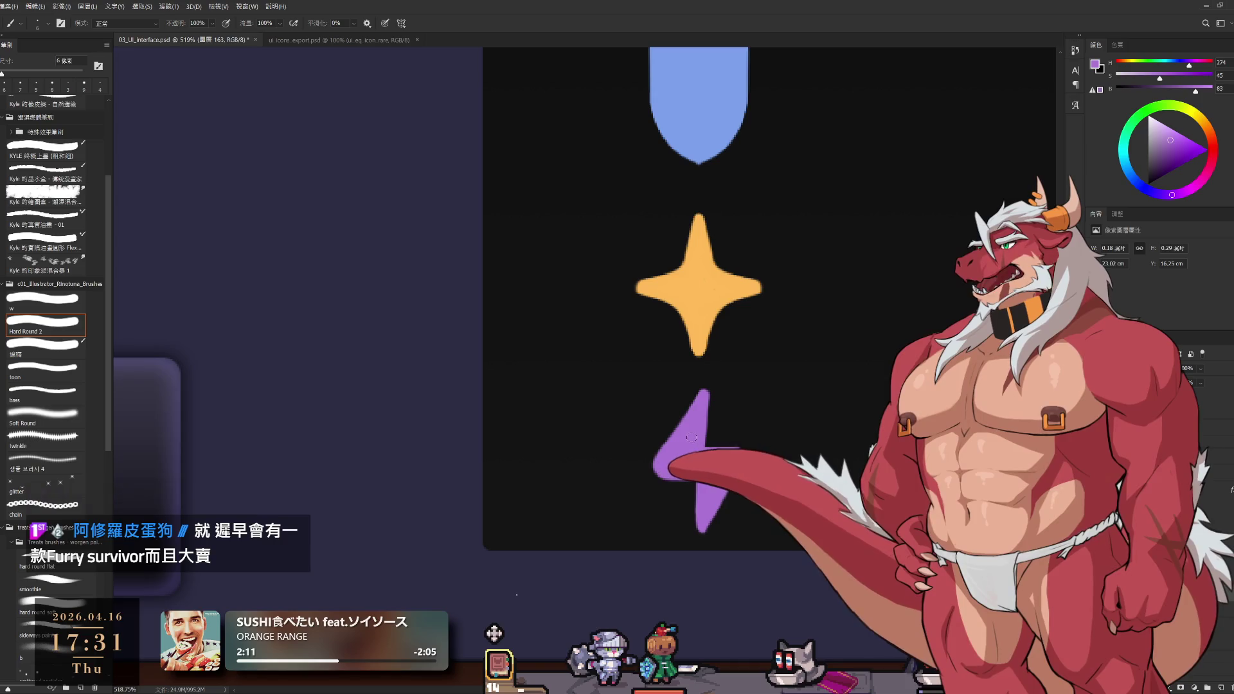
# Erase along the bolt's left edge to sharpen it
pyautogui.press('e')
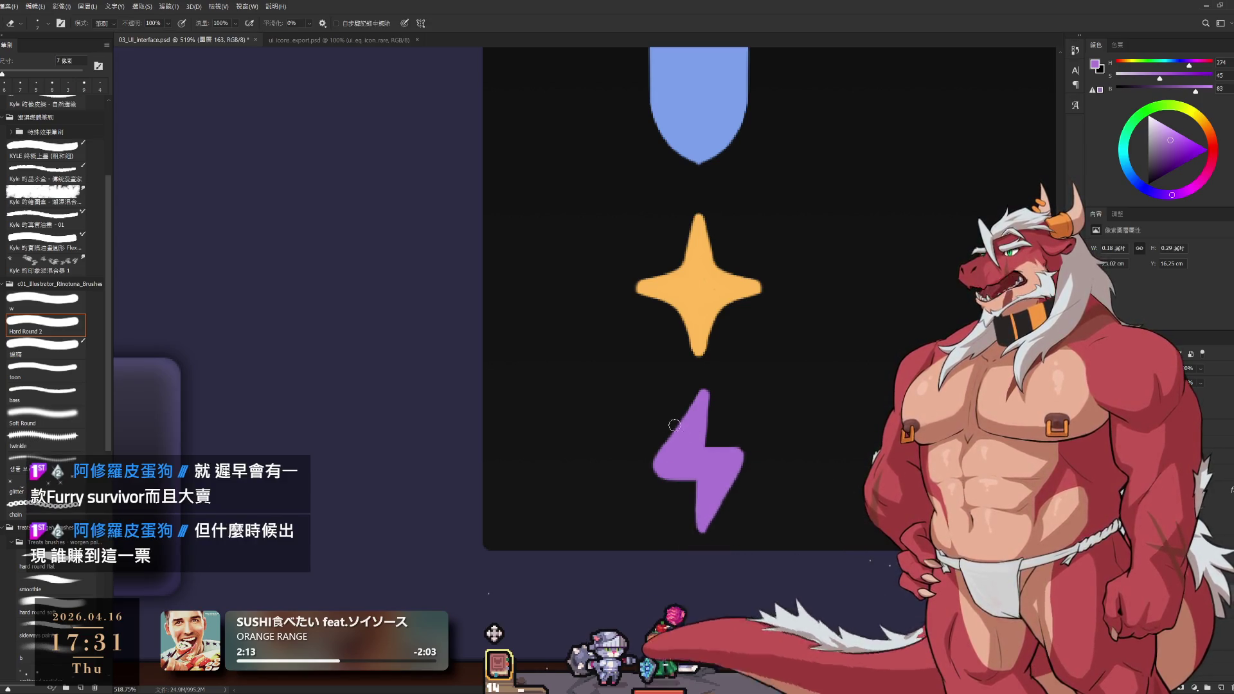
pyautogui.moveTo(678, 421)
pyautogui.mouseDown()
pyautogui.moveTo(659, 474)
pyautogui.moveTo(664, 451)
pyautogui.mouseUp()
pyautogui.hotkey('ctrl', 'z')
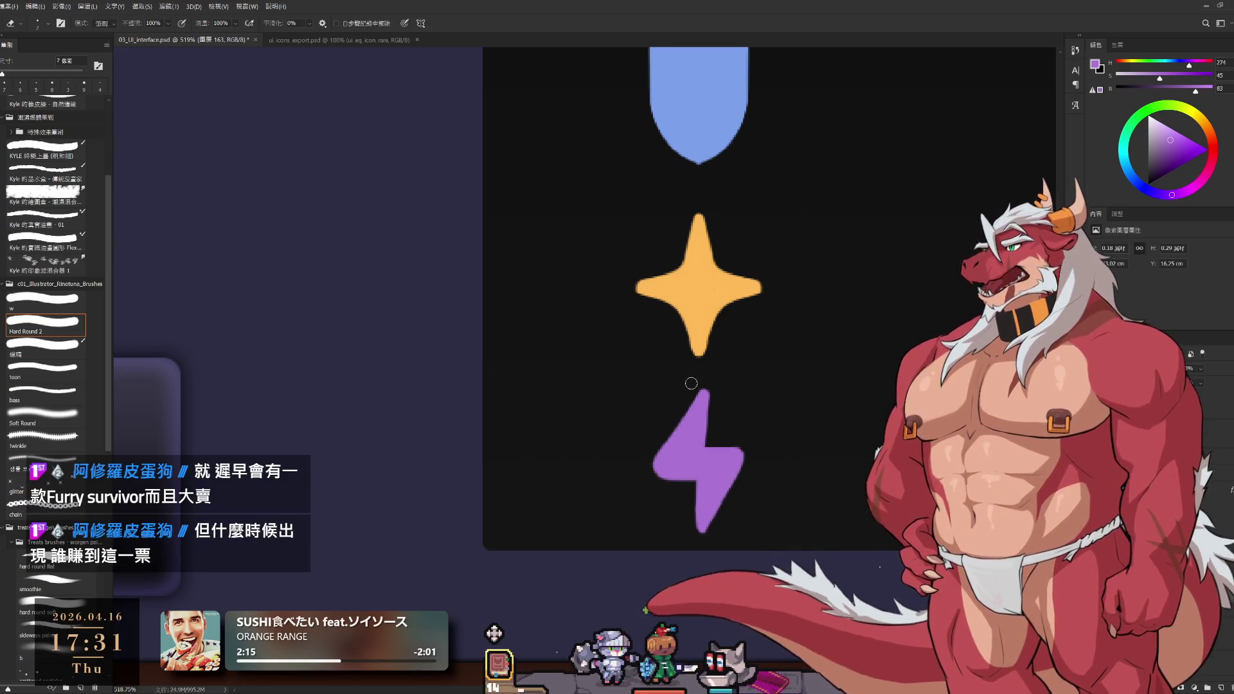
pyautogui.moveTo(681, 402)
pyautogui.mouseDown()
pyautogui.moveTo(646, 467)
pyautogui.moveTo(694, 519)
pyautogui.mouseUp()
pyautogui.press('b')
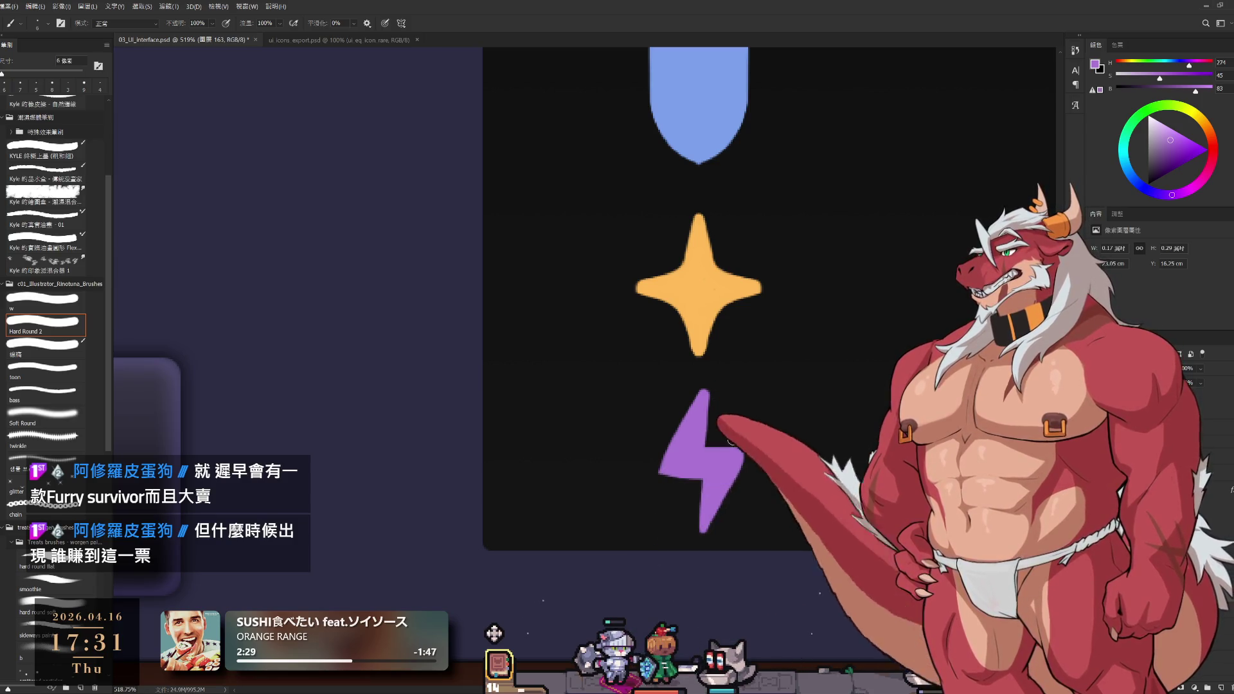
# Trim the bolt's left tip with a 5 px eraser
pyautogui.press('e')
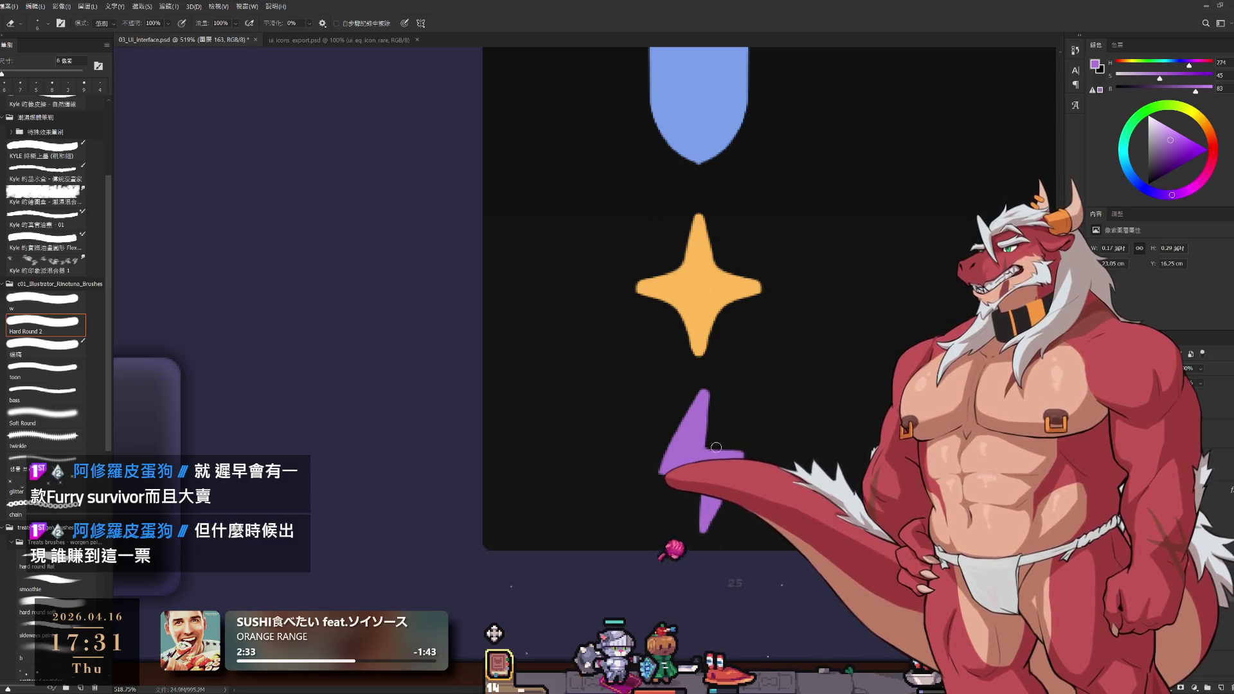
pyautogui.press('[')
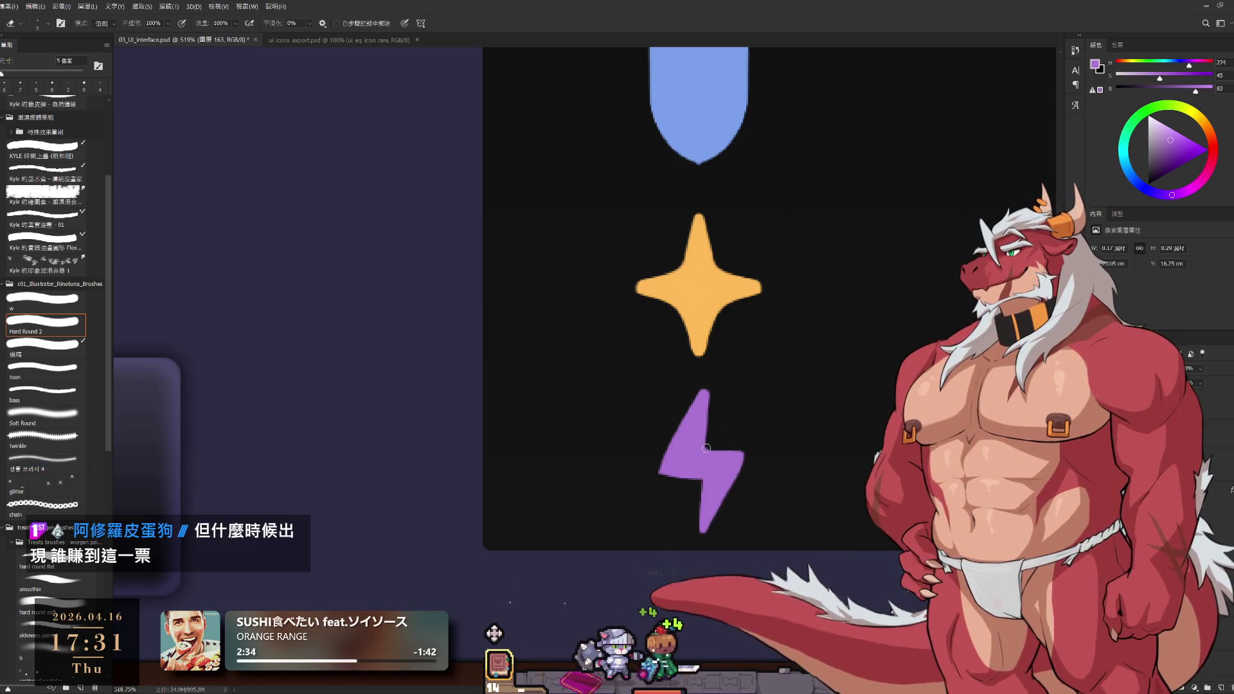
pyautogui.press('b')
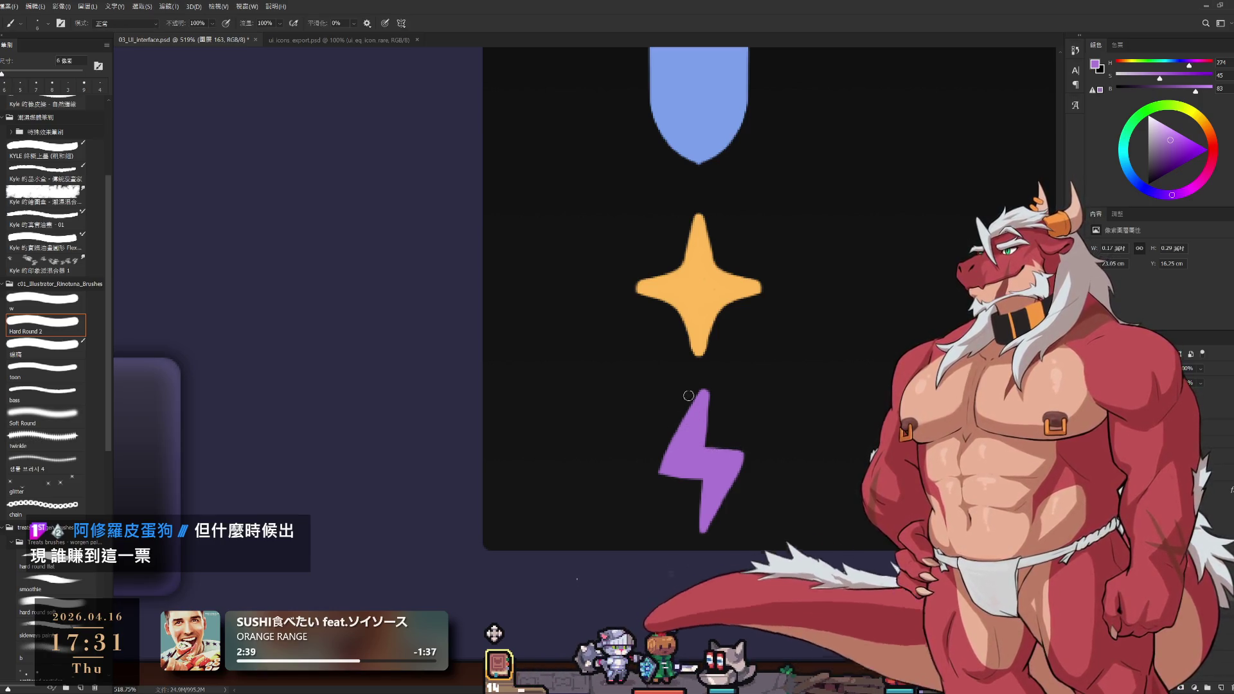
pyautogui.press('e')
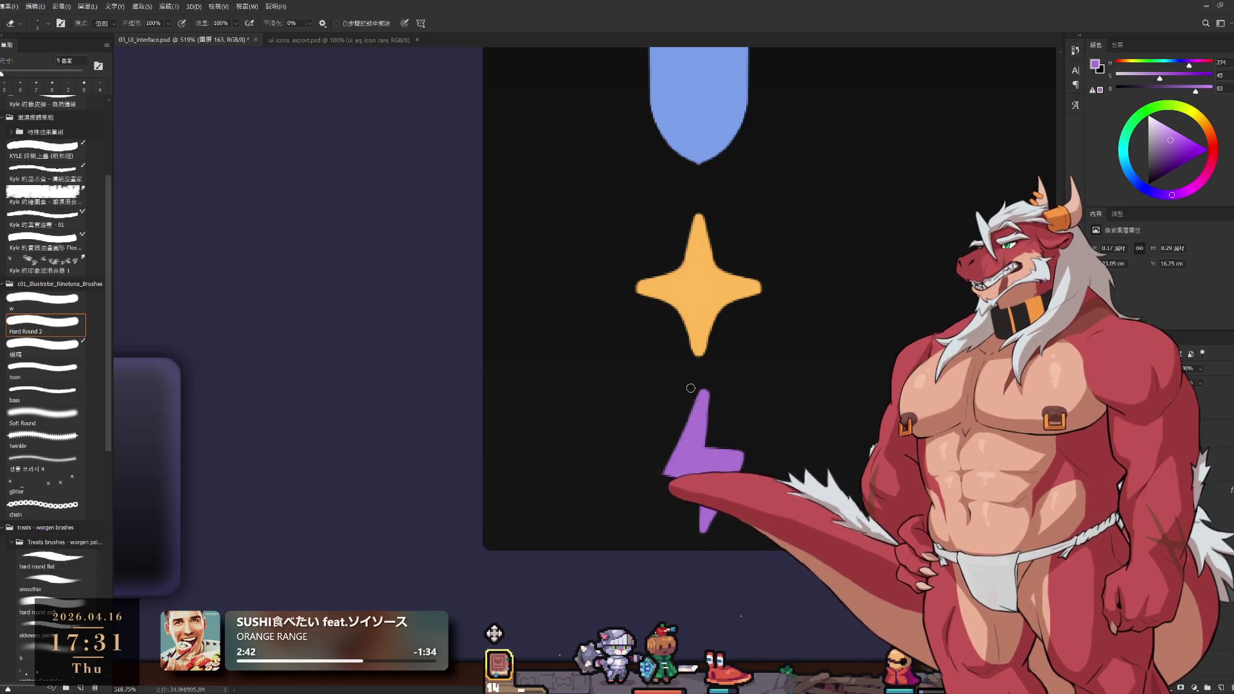
pyautogui.click(658, 483)
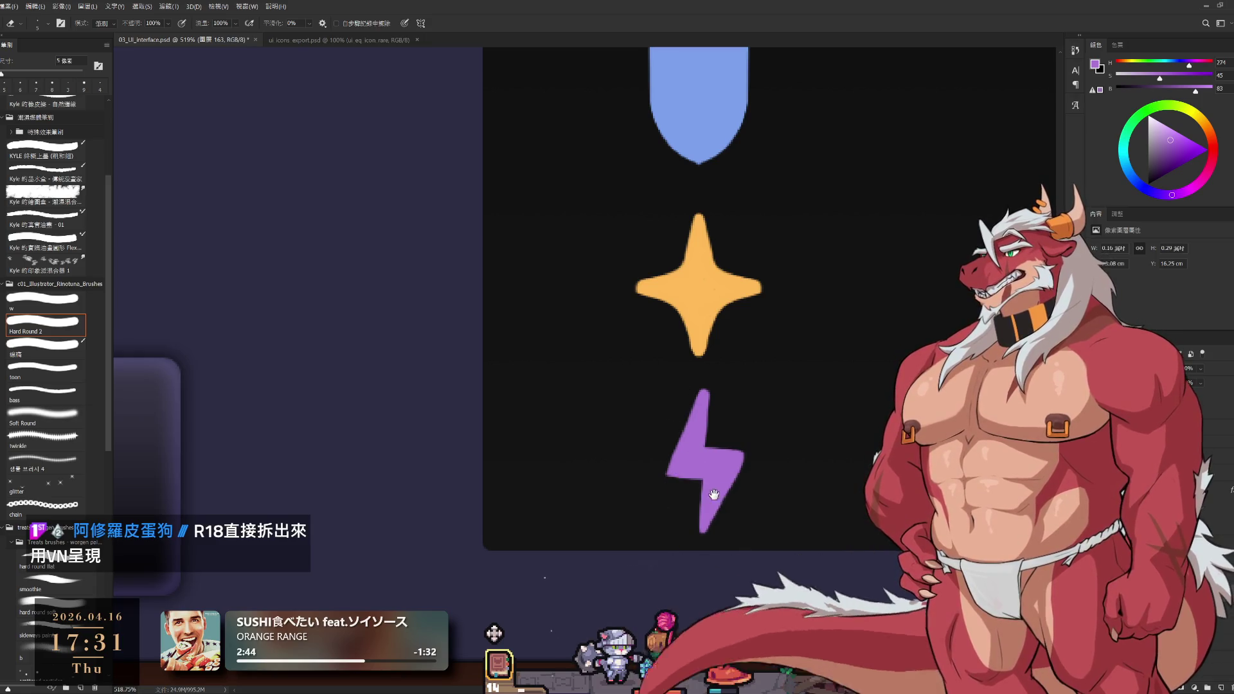
pyautogui.moveTo(713, 493); pyautogui.dragTo(707, 449)
pyautogui.press('b')
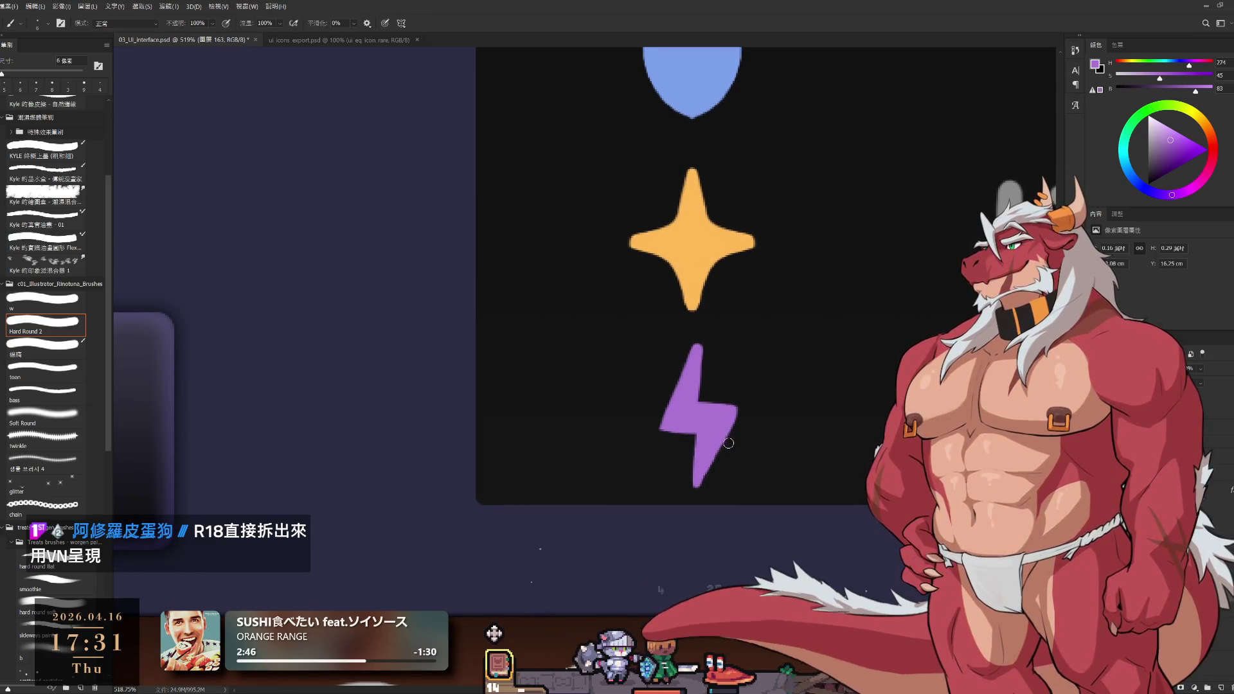
pyautogui.press('e')
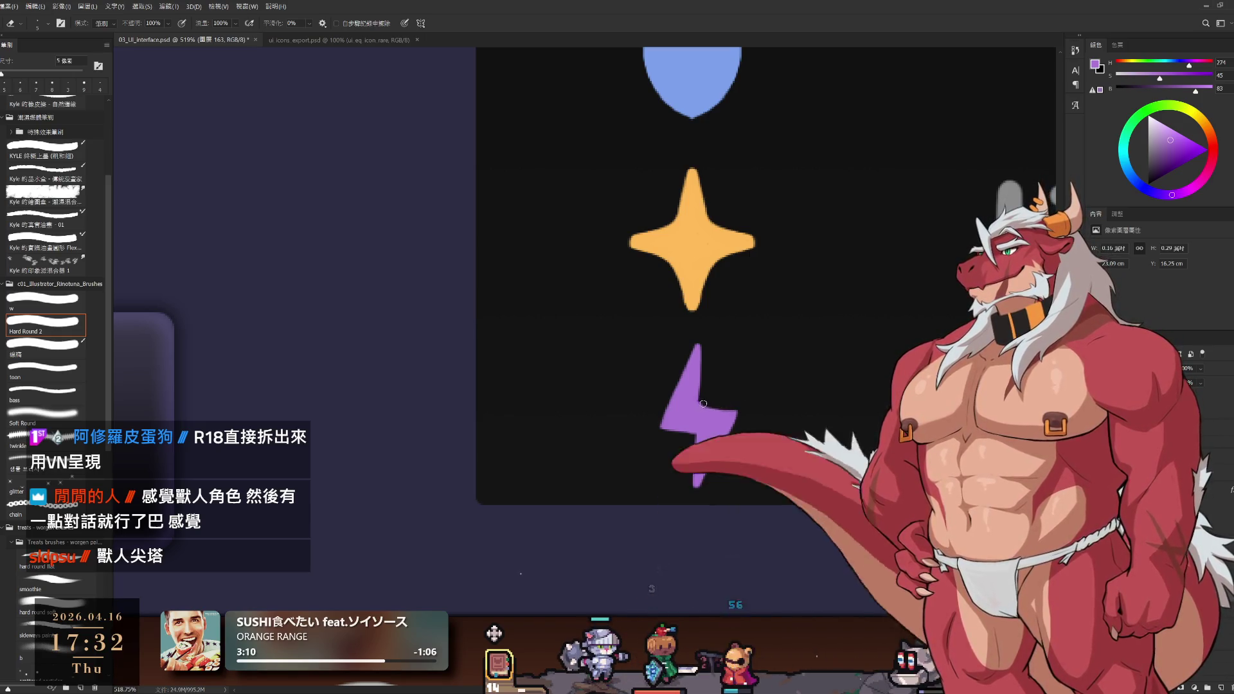
pyautogui.press('[')
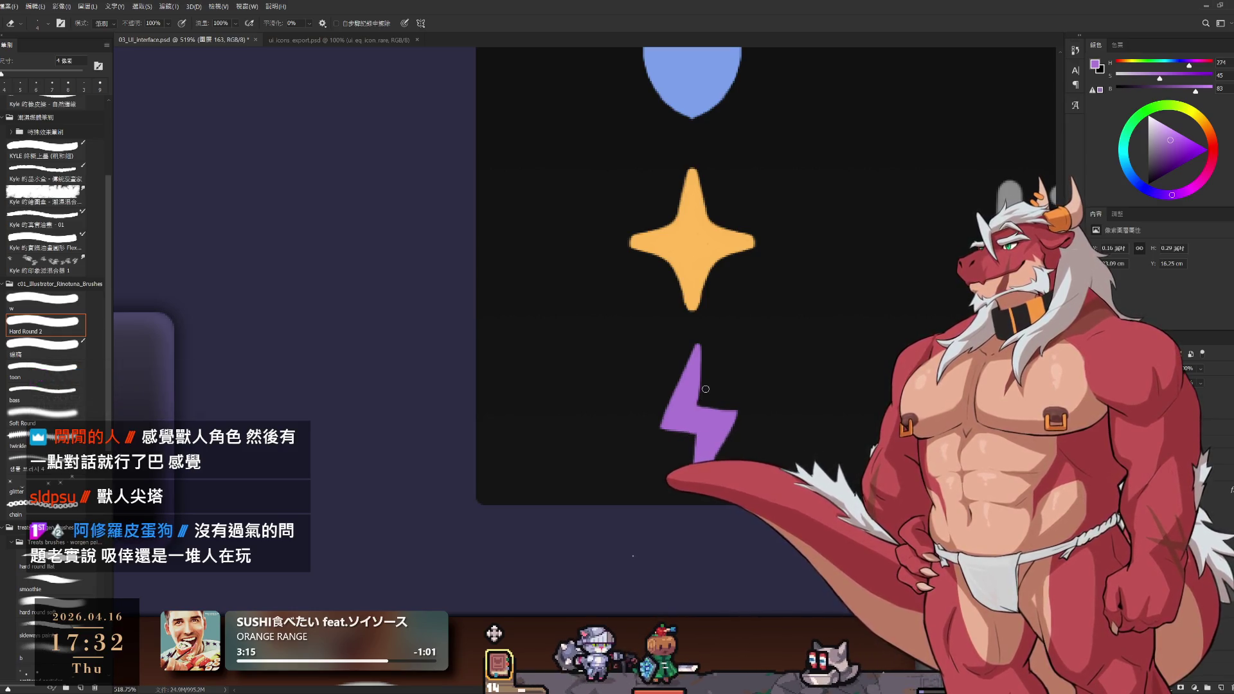
pyautogui.press('b')
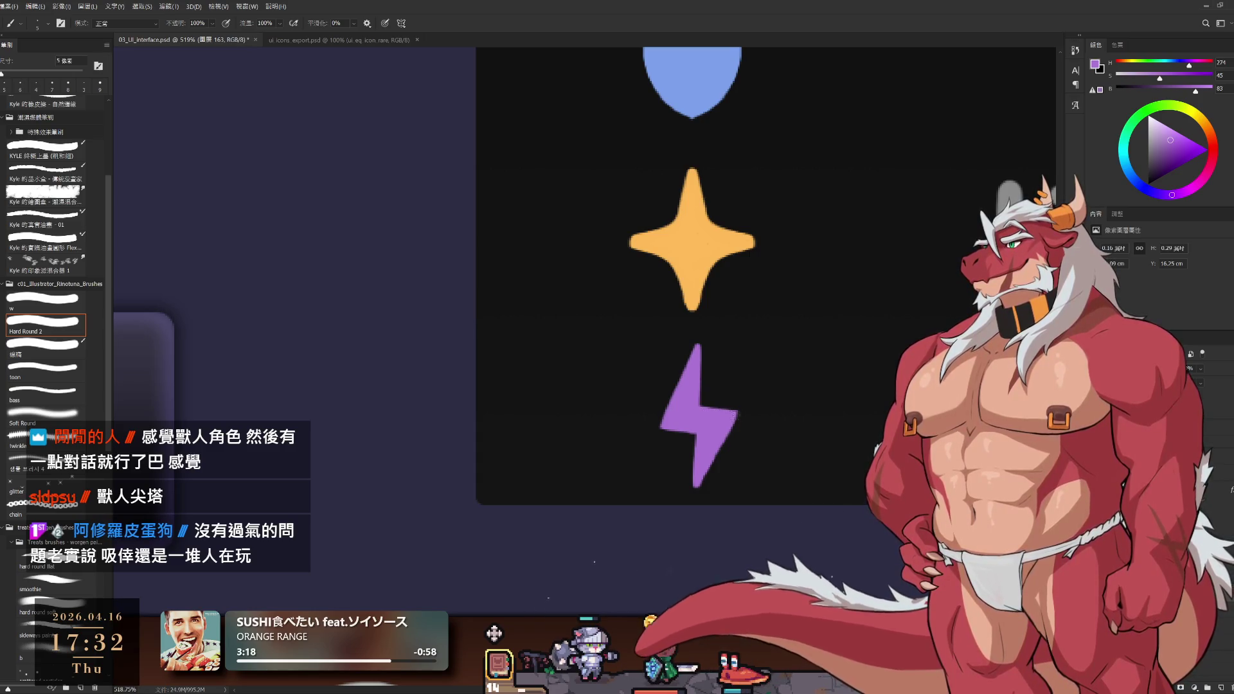
pyautogui.press('e')
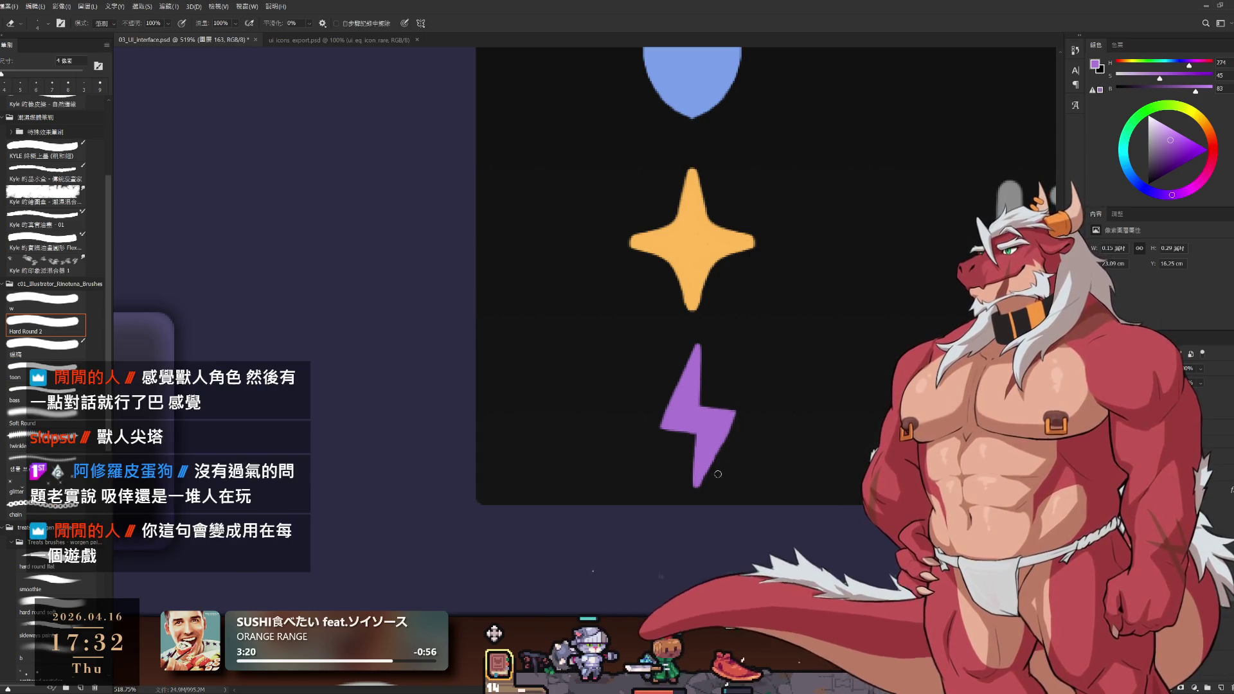
pyautogui.moveTo(690, 505); pyautogui.dragTo(720, 473)
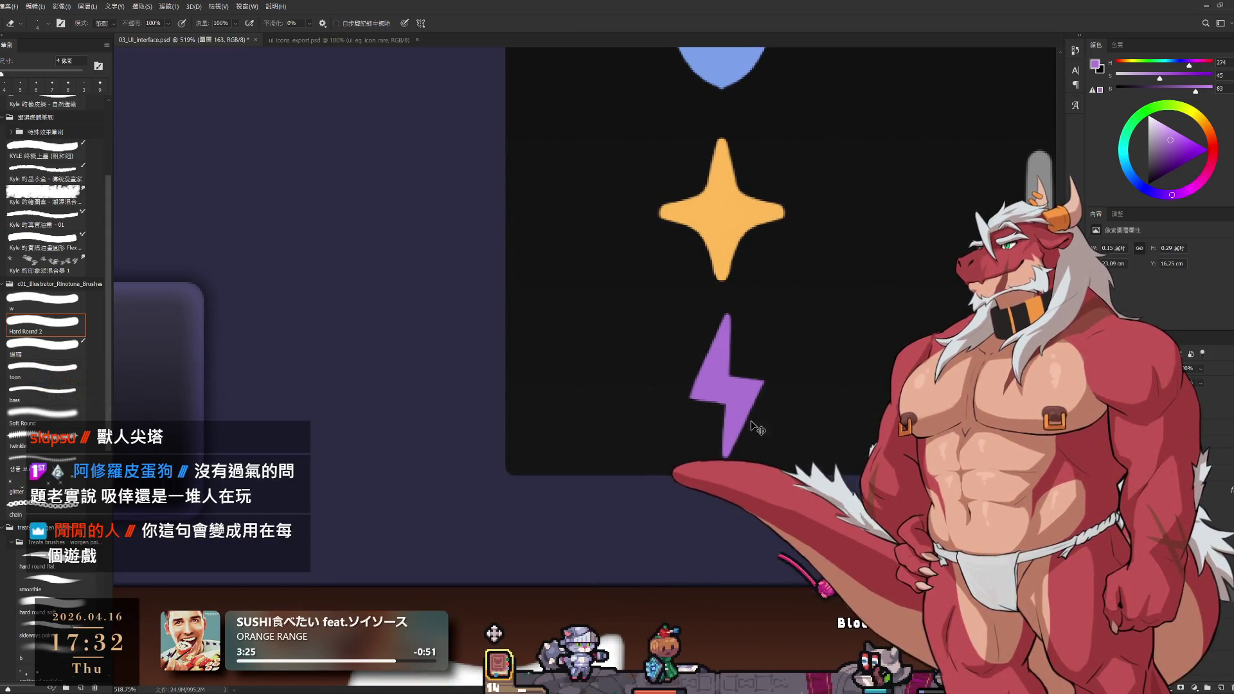
pyautogui.scroll(-5, 720, 432)
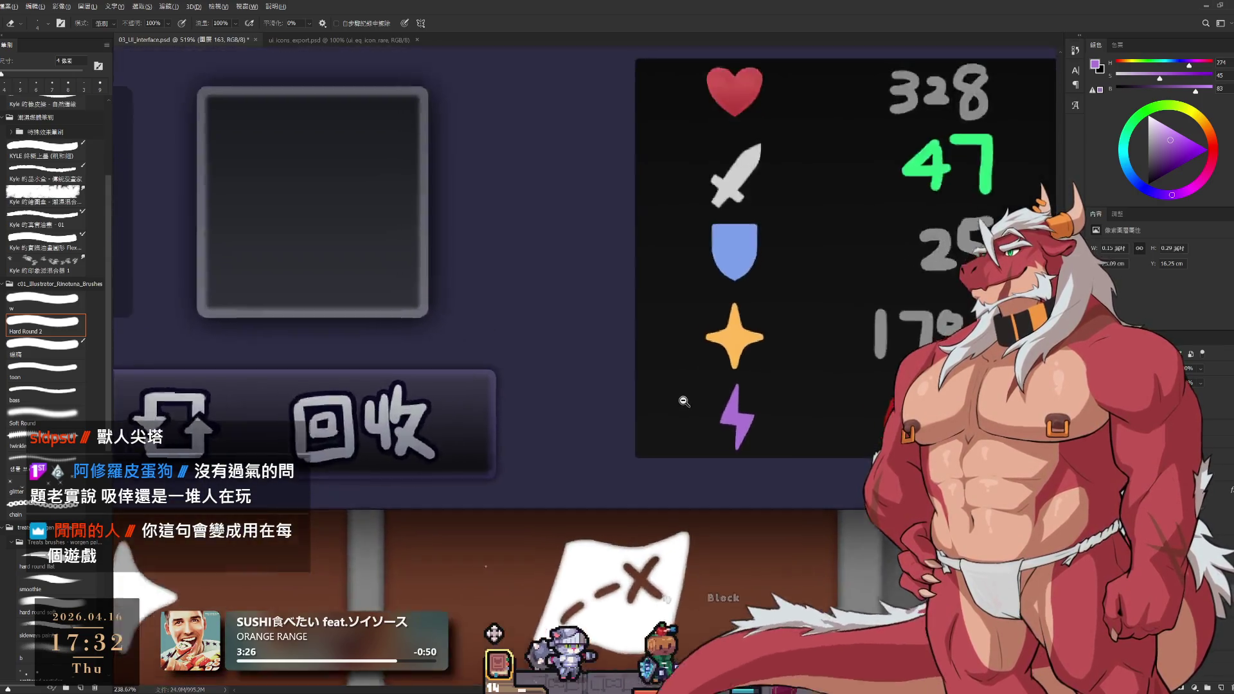
# Lasso the purple lightning bolt and rotate it about 16° clockwise
pyautogui.scroll(4, 739, 357)
pyautogui.press('l')
pyautogui.moveTo(657, 410); pyautogui.dragTo(791, 358)
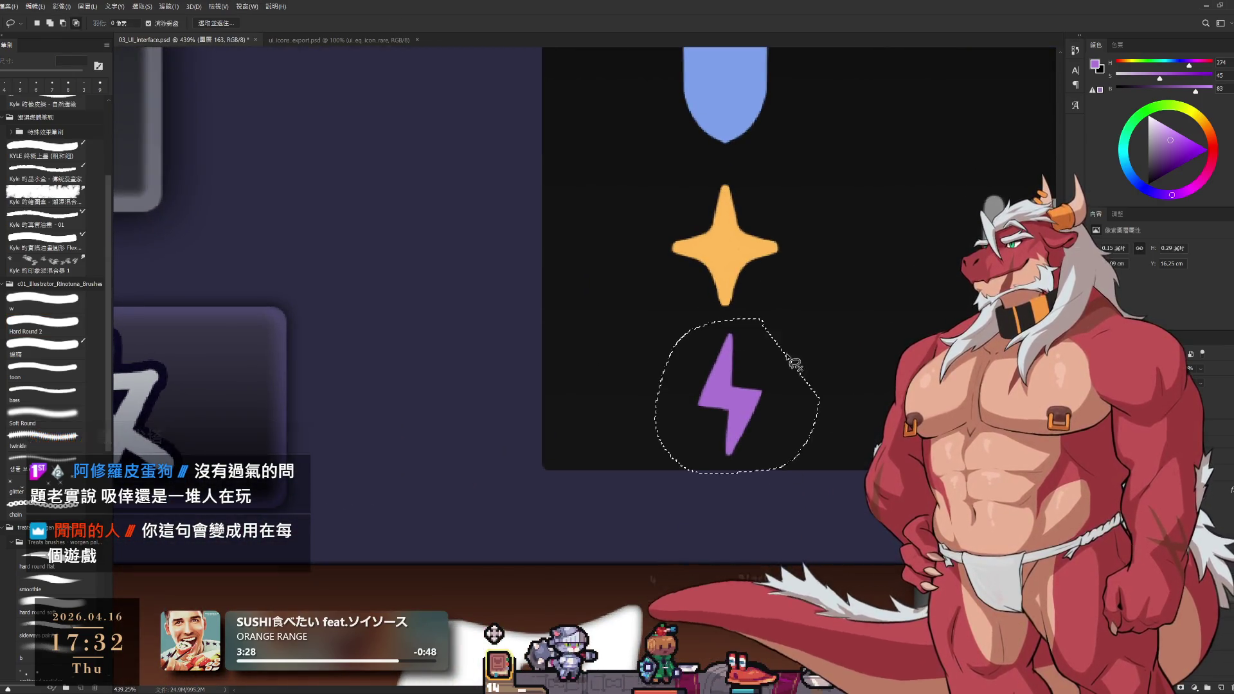
pyautogui.hotkey('ctrl', 't')
pyautogui.moveTo(829, 307); pyautogui.dragTo(865, 305)
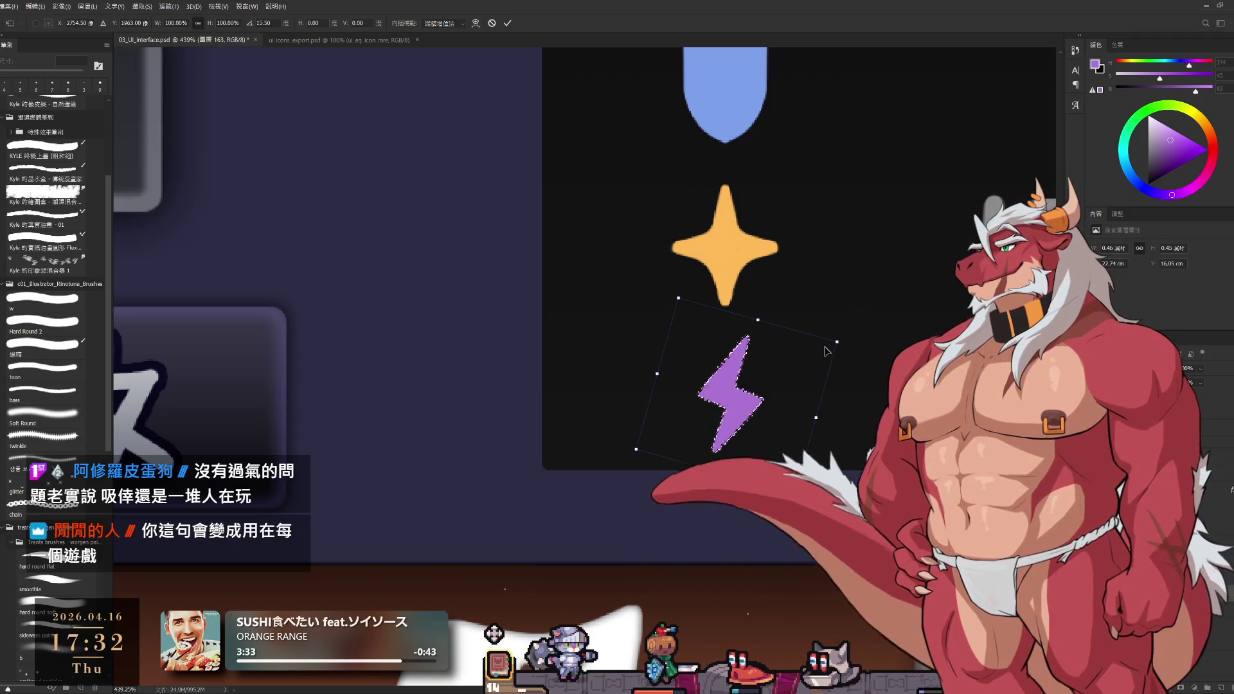
pyautogui.press('Return')
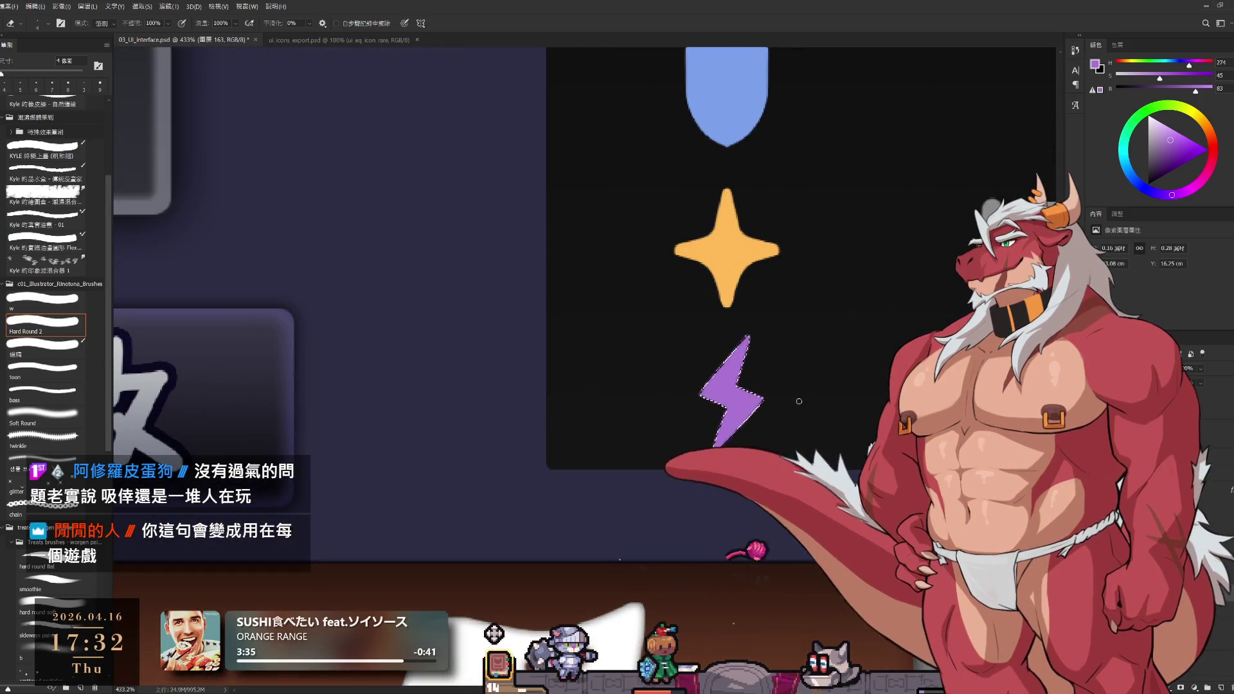
# Move the sword icon up about 10 px in the stats panel
pyautogui.scroll(-5, 824, 448)
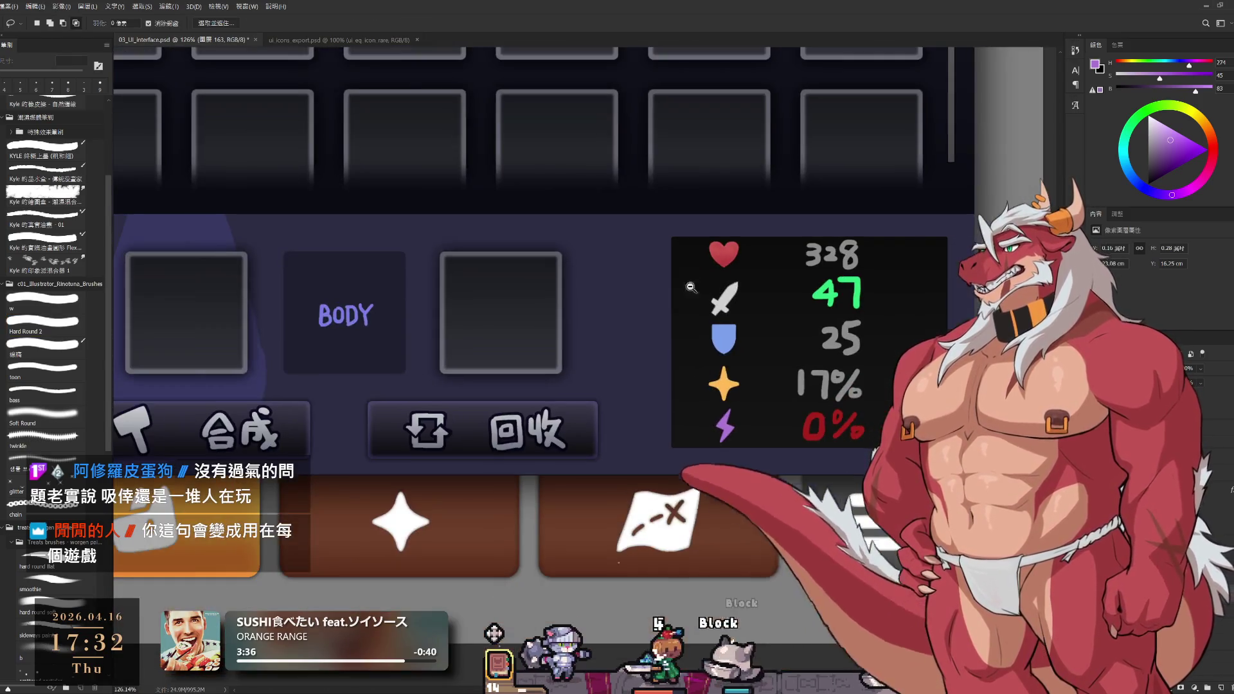
pyautogui.scroll(2, 816, 412)
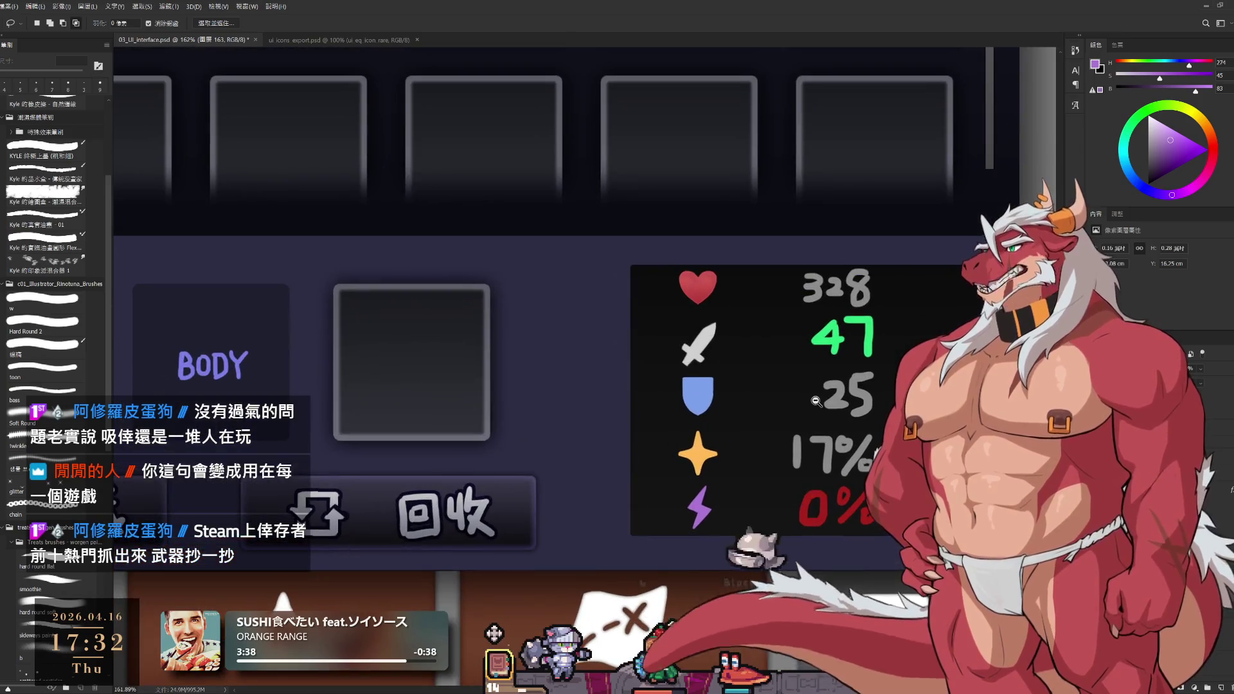
pyautogui.hscroll(3, 739, 379)
pyautogui.scroll(1, 611, 345)
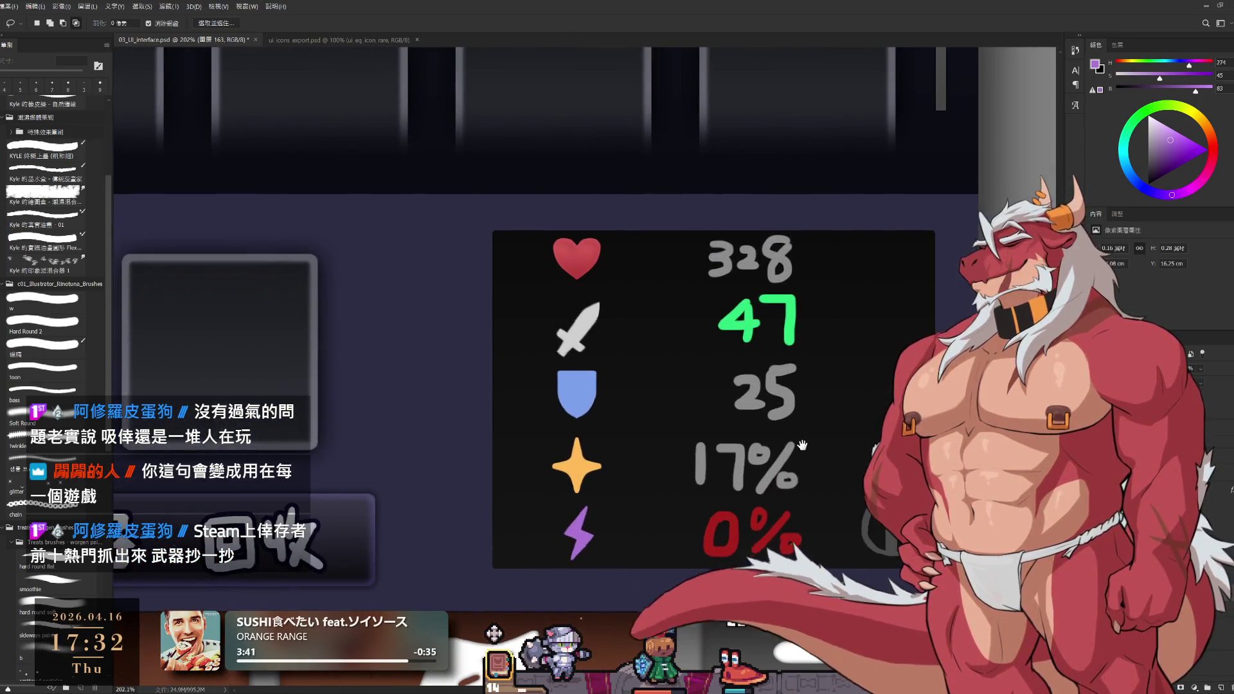
pyautogui.moveTo(578, 339); pyautogui.dragTo(576, 333)
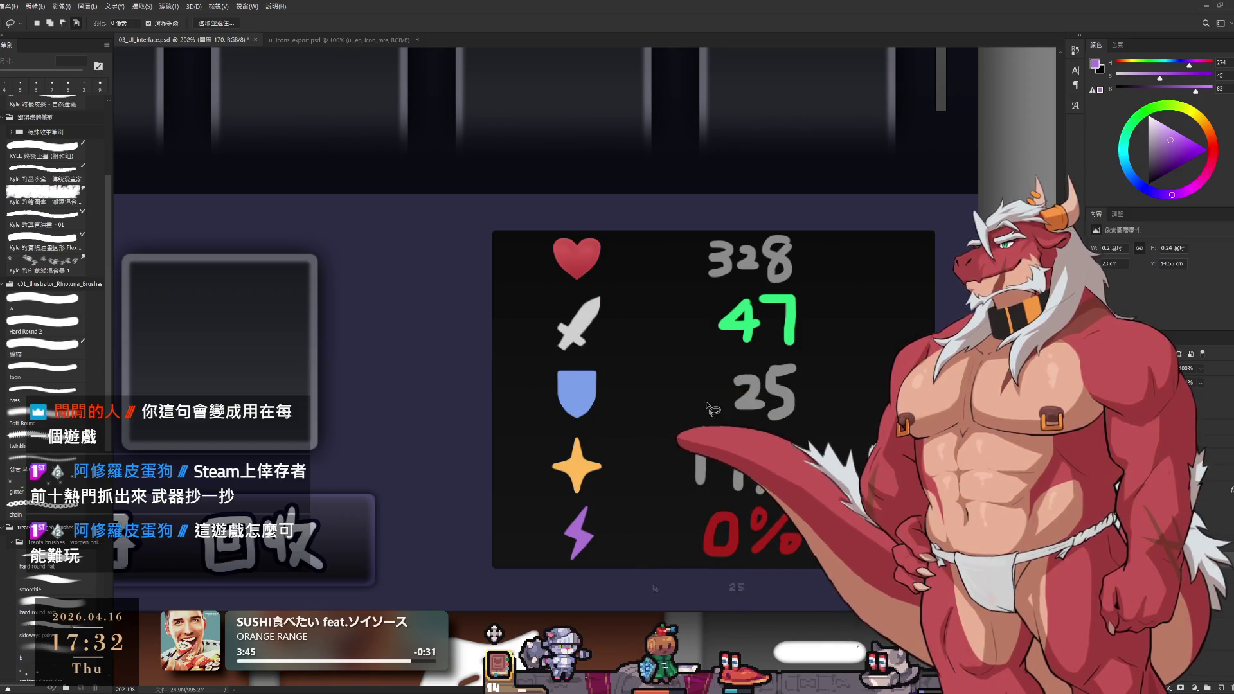
pyautogui.scroll(2, 568, 489)
pyautogui.scroll(-6, 568, 490)
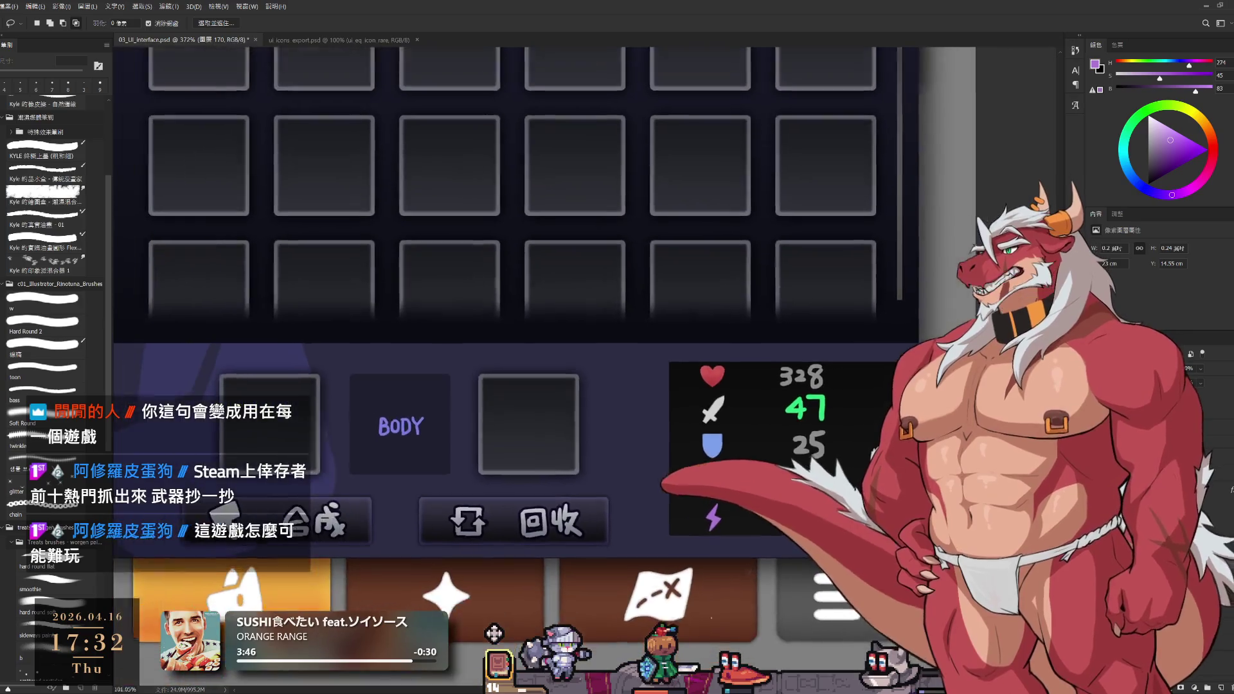
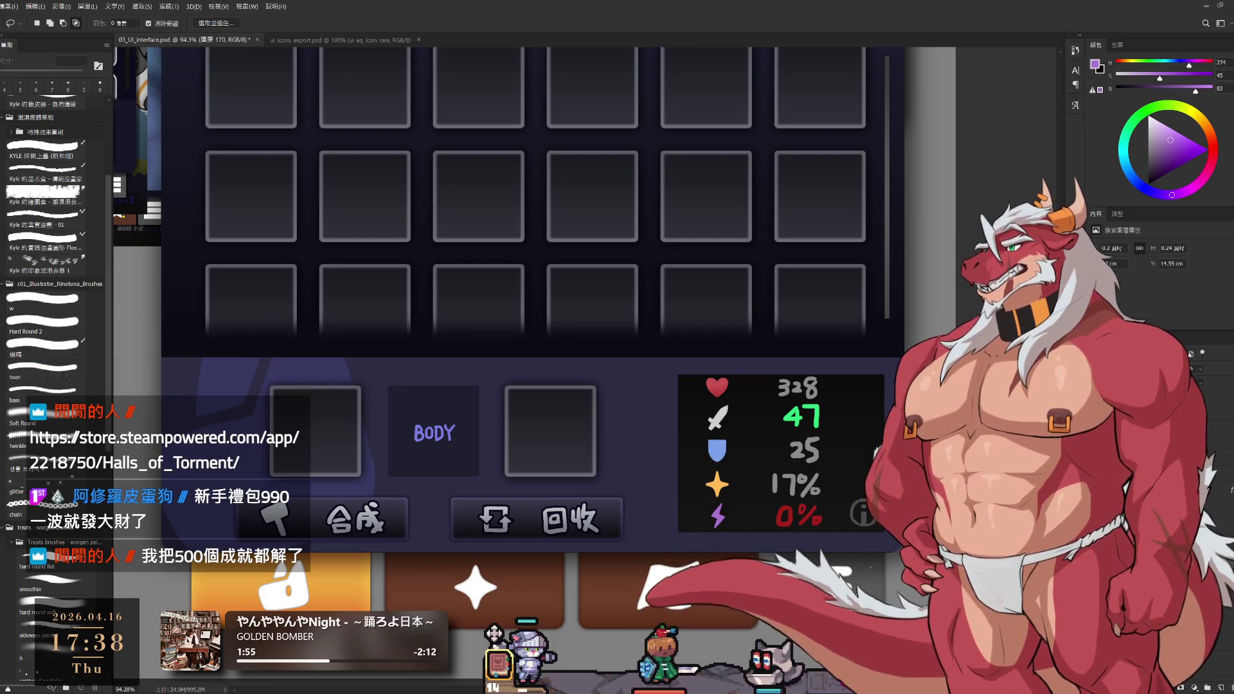
# Zoom out to about 62% and pan until the whole EQUIP panel fits on screen
pyautogui.scroll(-5, 723, 390)
pyautogui.scroll(4, 722, 389)
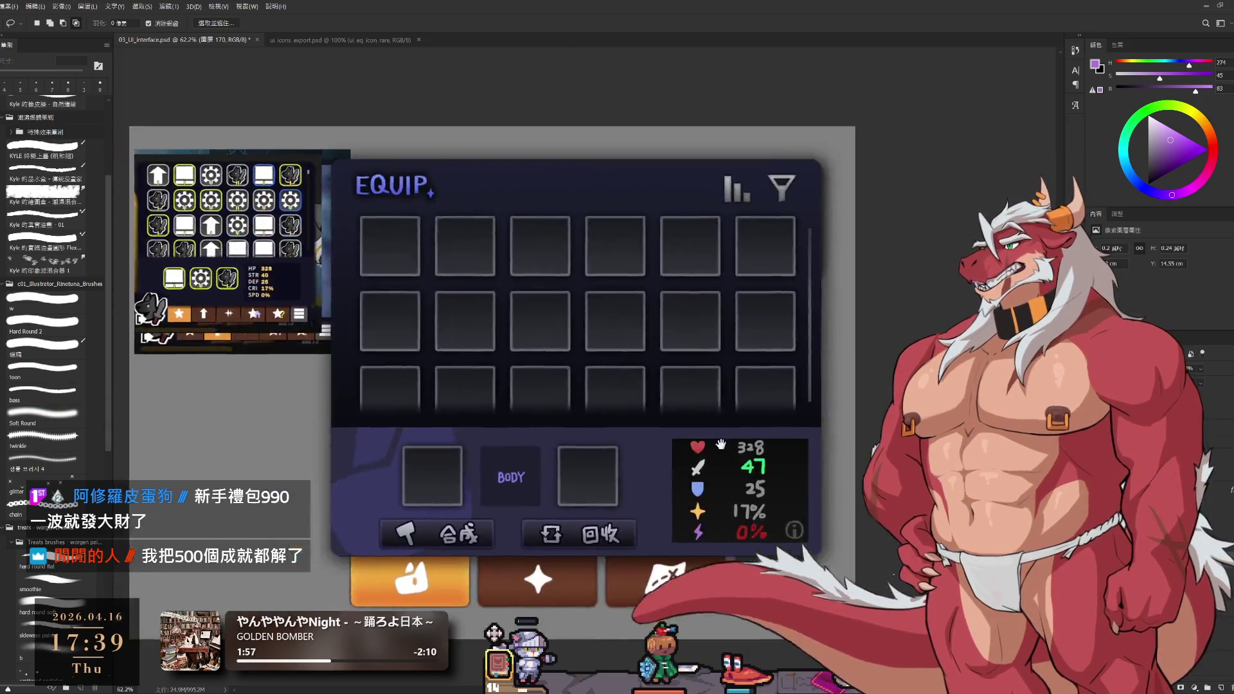
pyautogui.moveTo(722, 389); pyautogui.dragTo(825, 429)
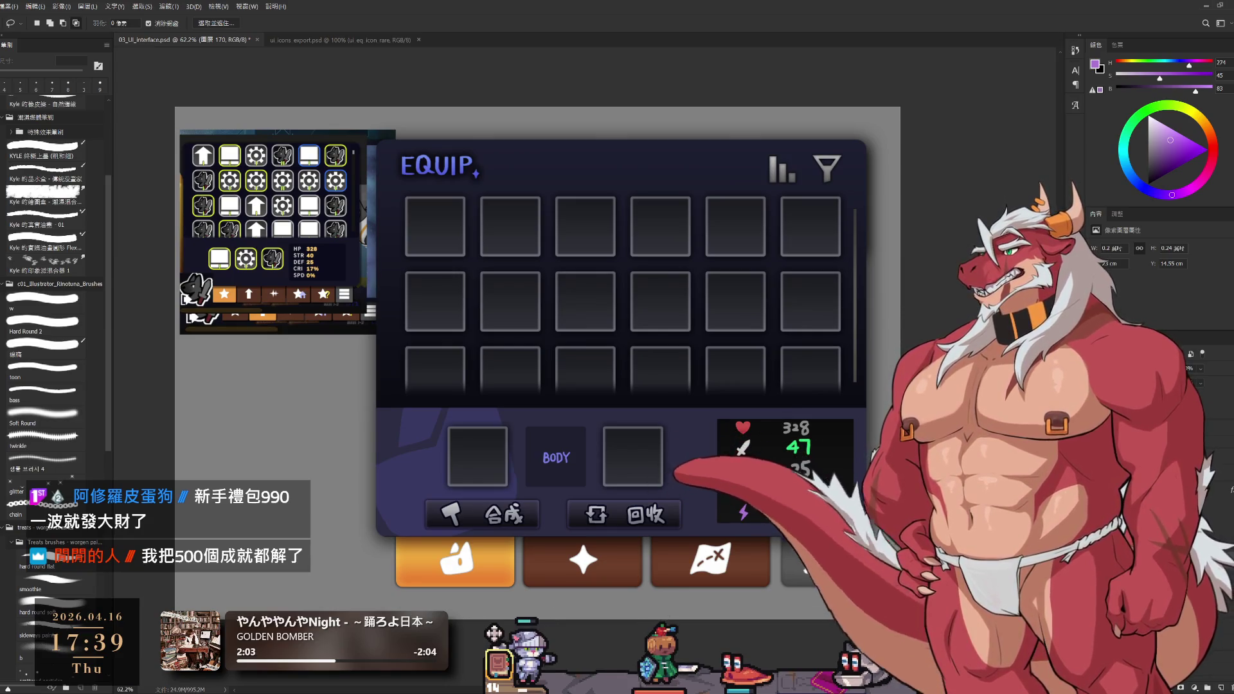
pyautogui.moveTo(828, 584)
pyautogui.mouseDown()
pyautogui.moveTo(890, 590)
pyautogui.moveTo(864, 596)
pyautogui.mouseUp()
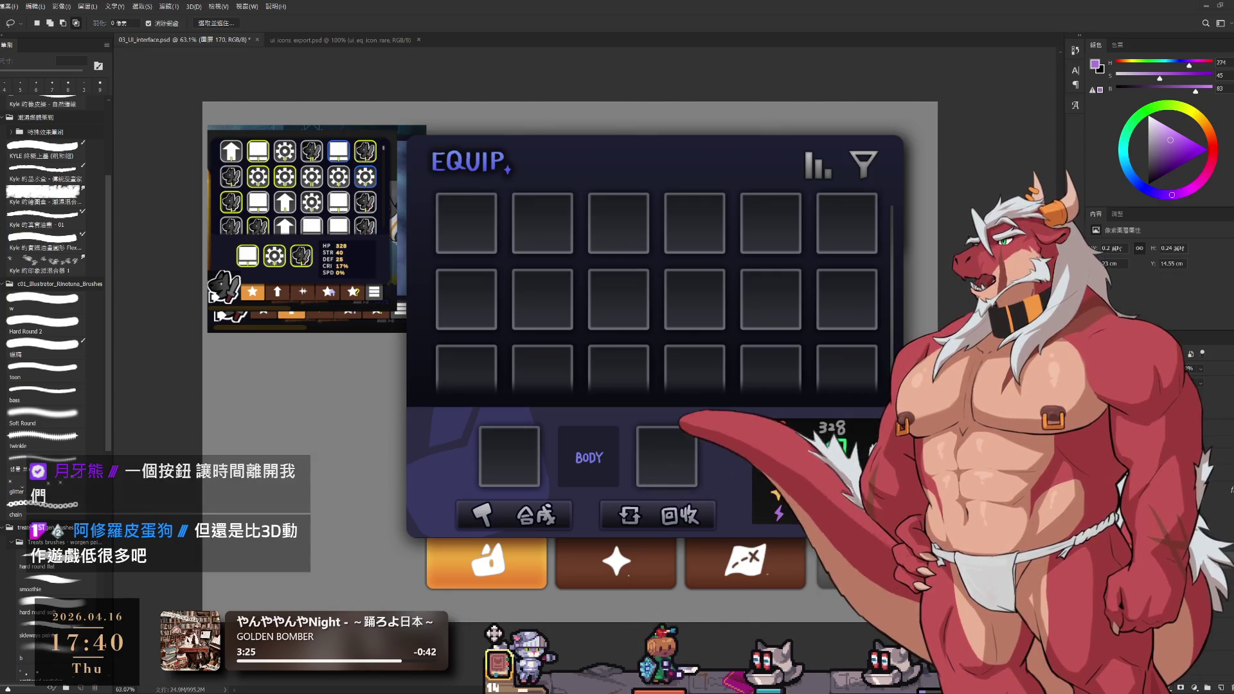
# Drag-zoom from 63% to about 141% on the BODY slot and 回收 button area
pyautogui.moveTo(675, 373); pyautogui.dragTo(856, 368)
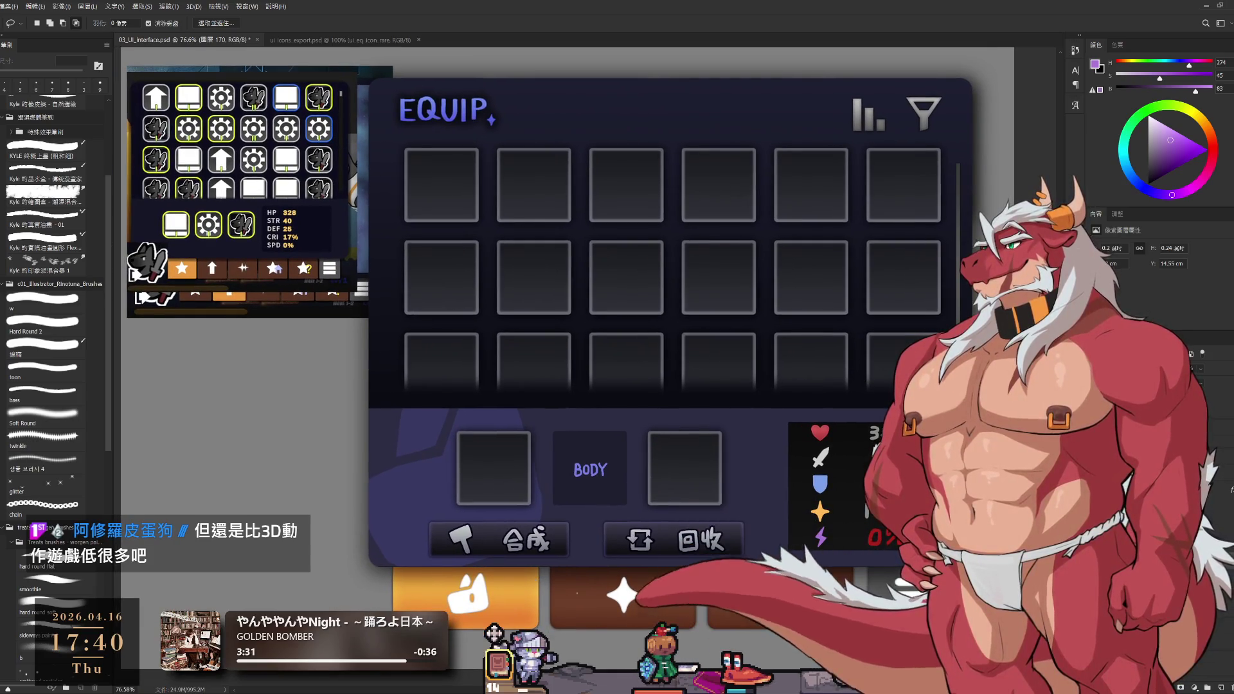
pyautogui.moveTo(935, 491); pyautogui.dragTo(900, 492)
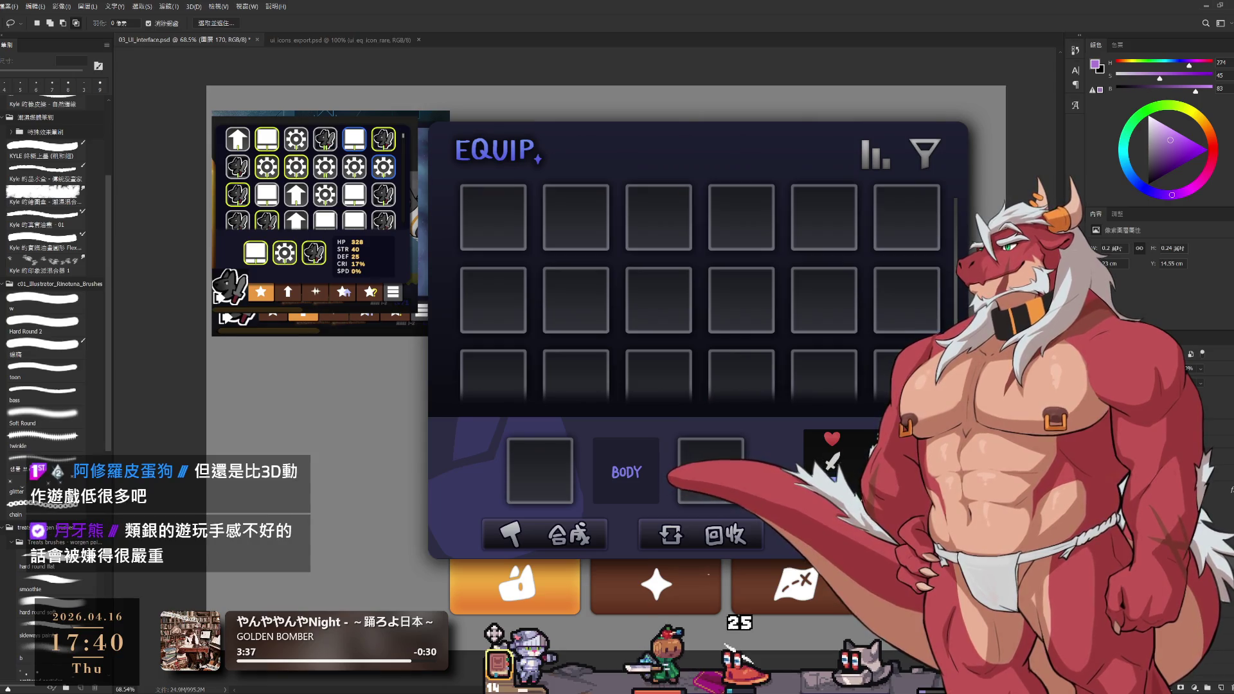
pyautogui.moveTo(861, 494); pyautogui.dragTo(951, 495)
pyautogui.moveTo(868, 460); pyautogui.dragTo(842, 461)
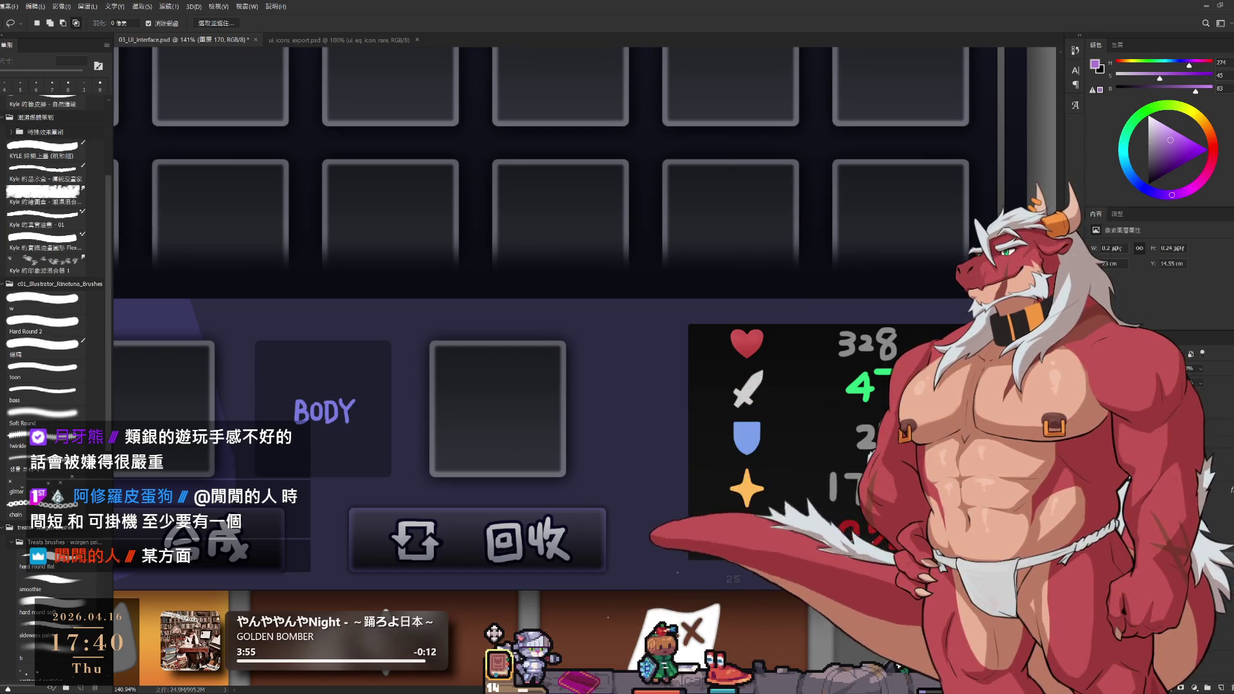
pyautogui.press('h')
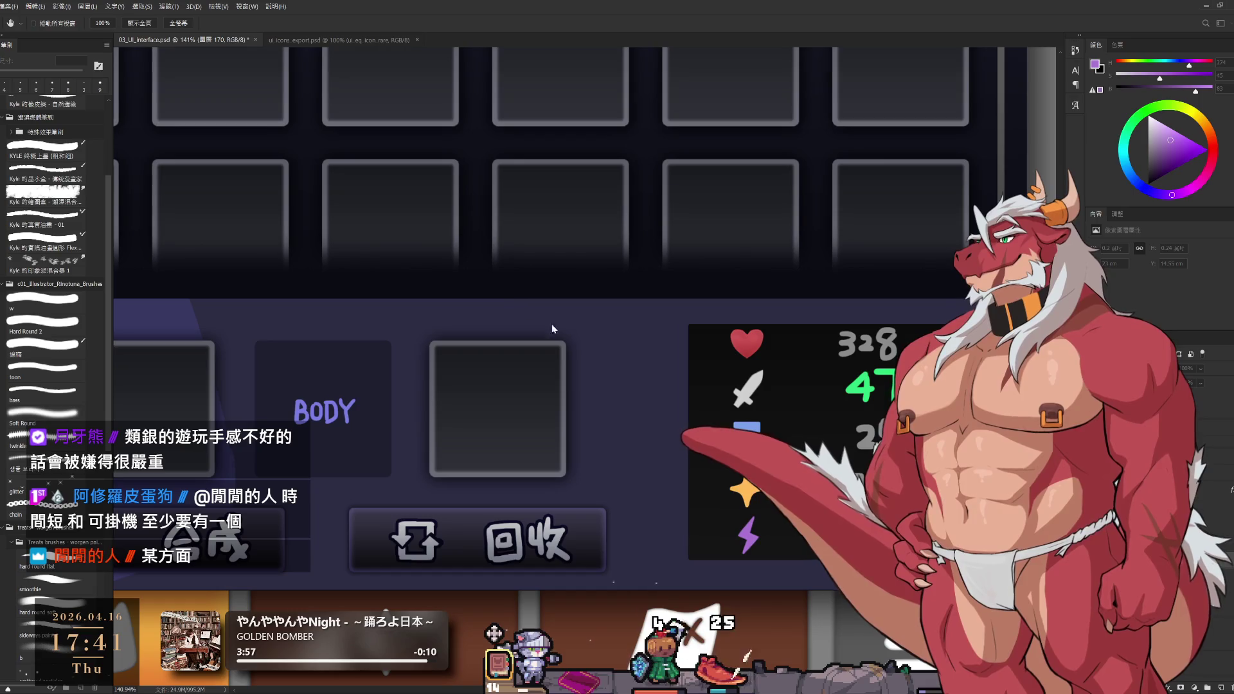
pyautogui.press('l')
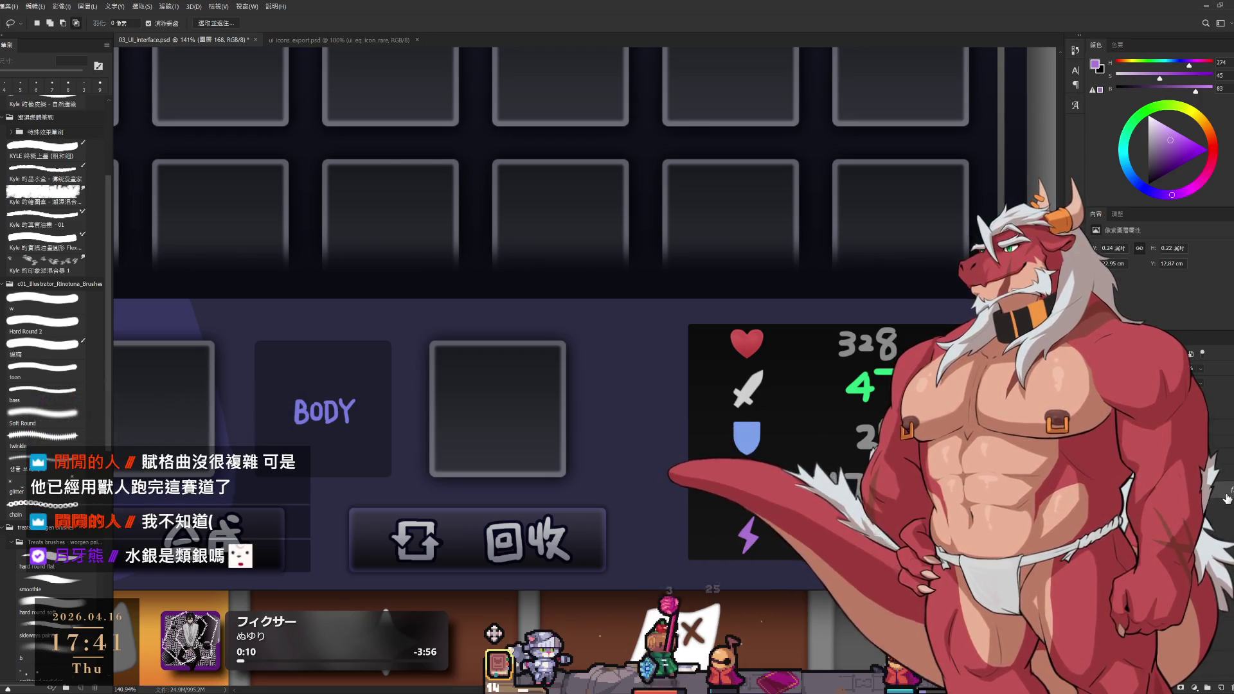
# Step through layers 圖層 169, 170 and 163 until the 速度 speed-stat layer is selected
pyautogui.click(1226, 498)
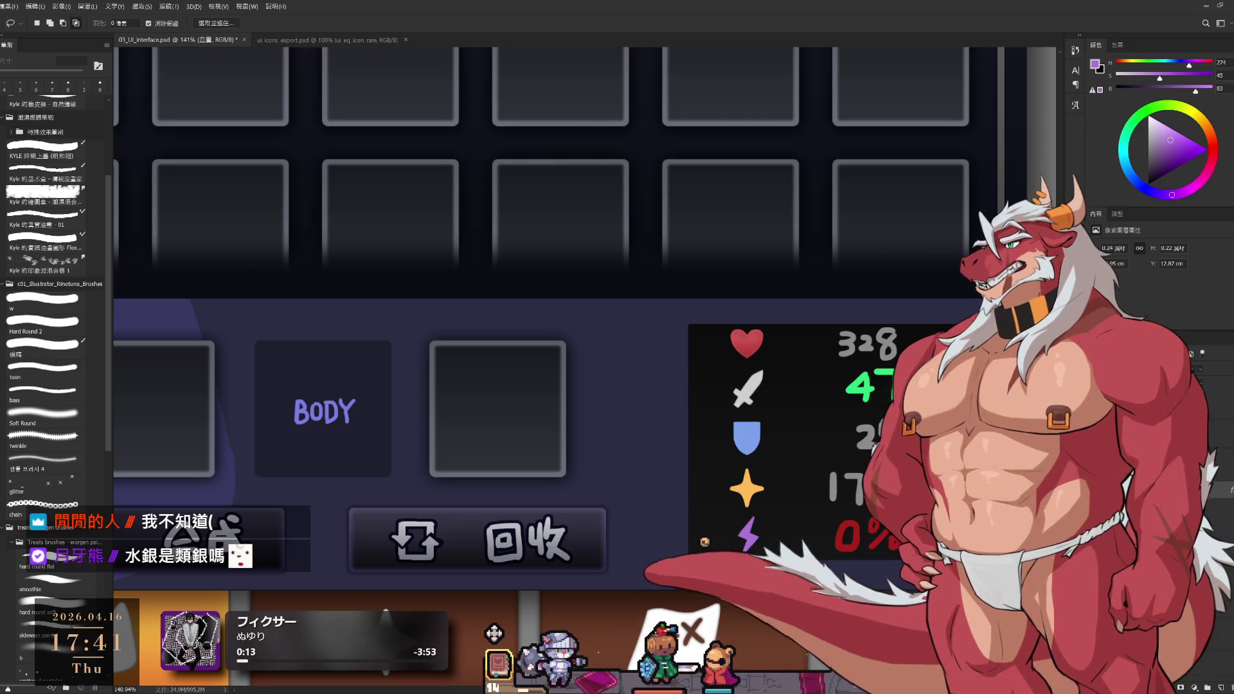
pyautogui.hotkey('alt', ']')
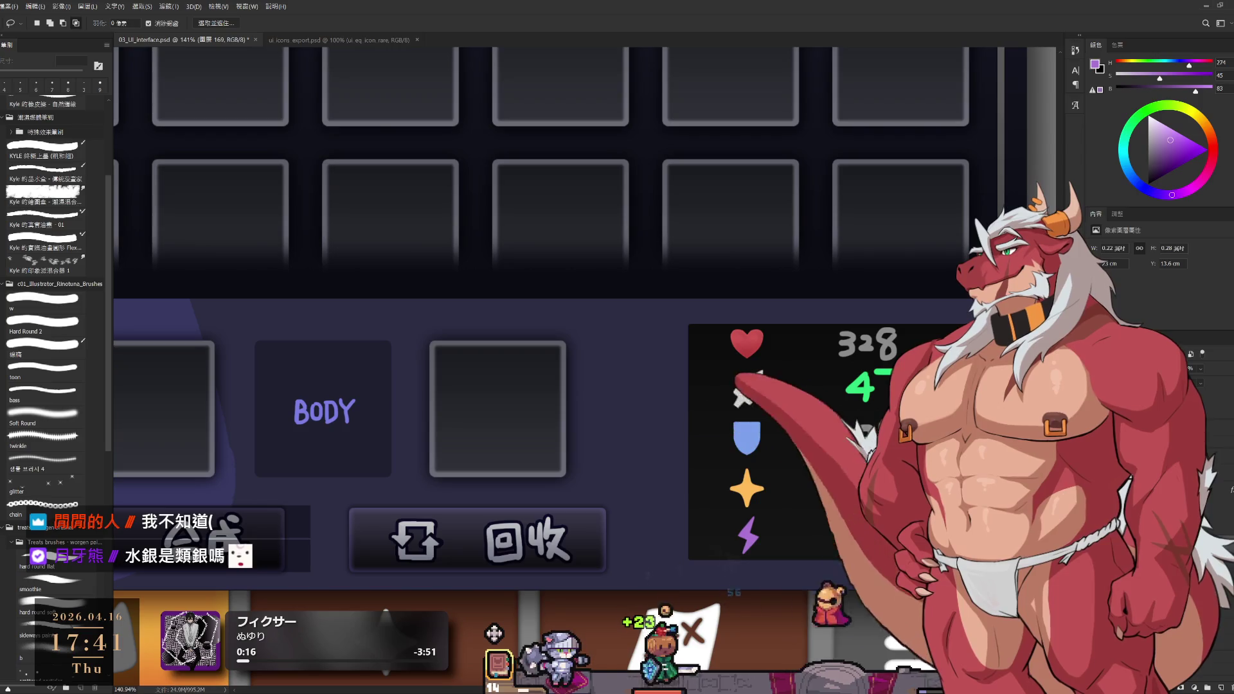
pyautogui.hotkey('alt', ']')
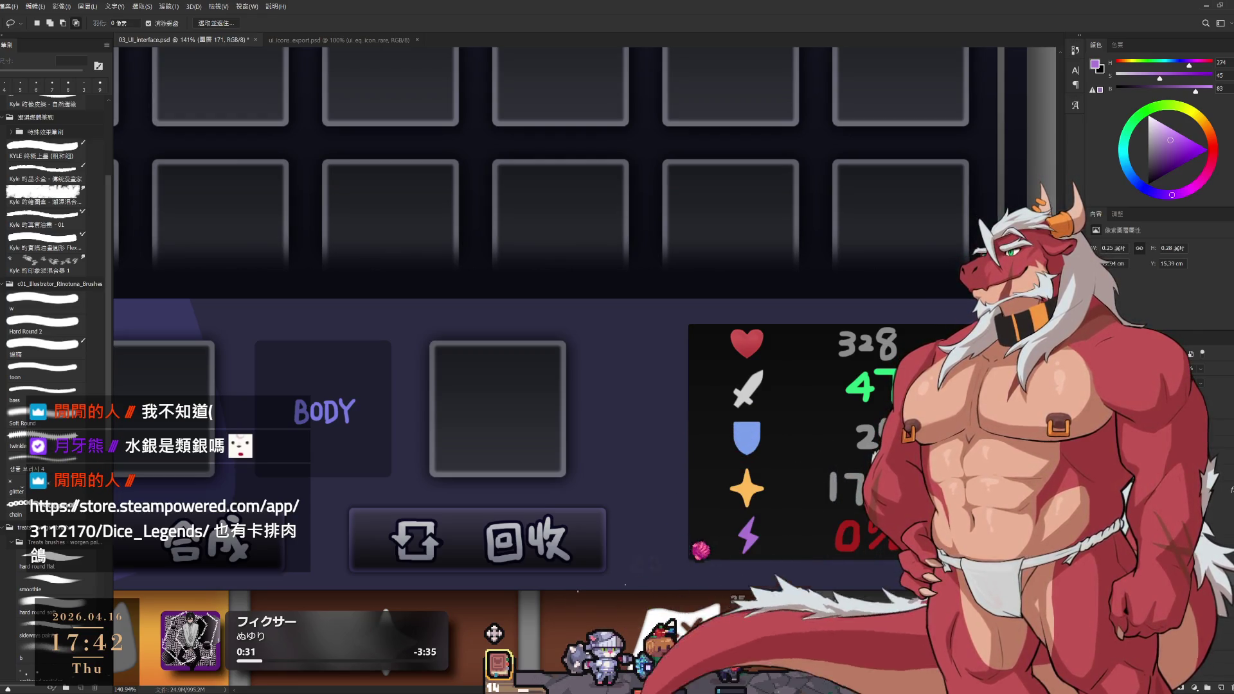
pyautogui.hotkey('alt', ']')
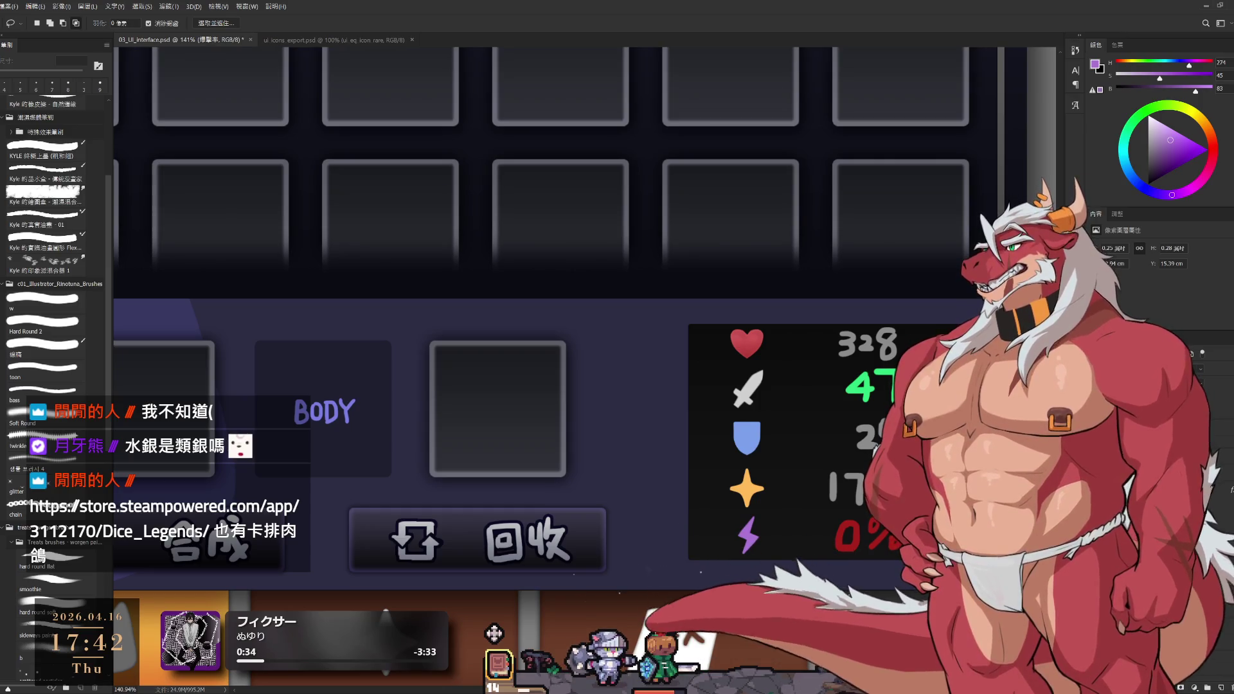
pyautogui.hotkey('alt', ']')
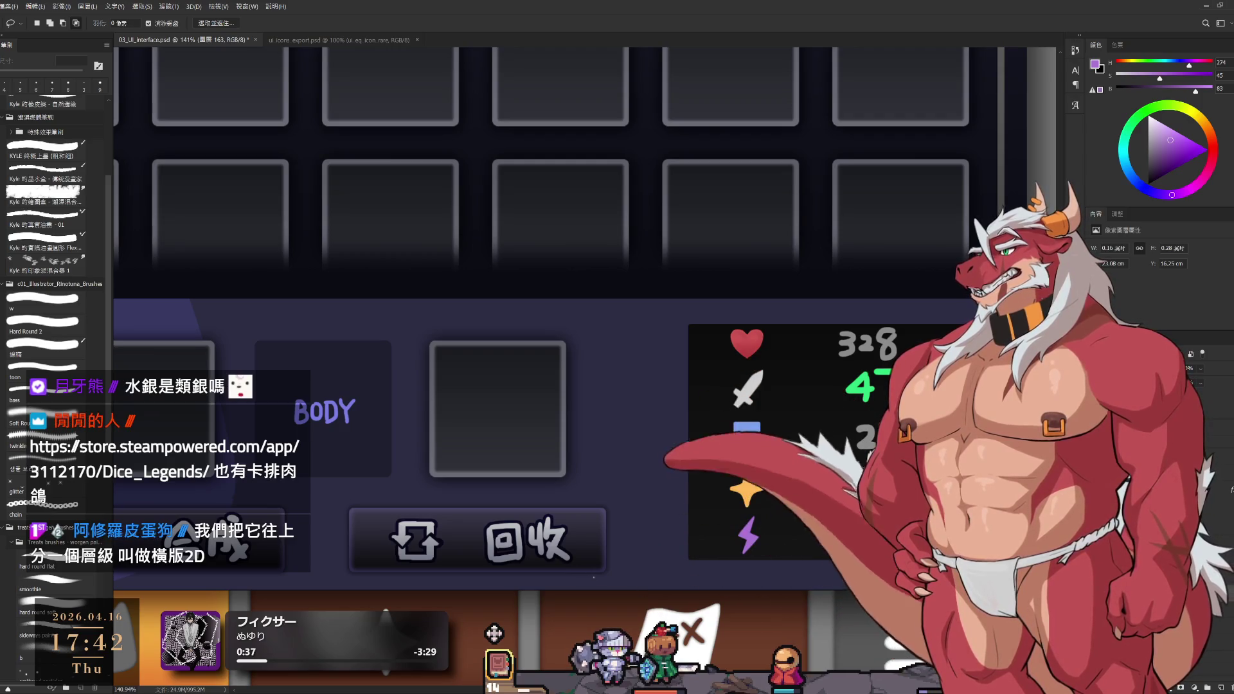
pyautogui.hotkey('alt', ']')
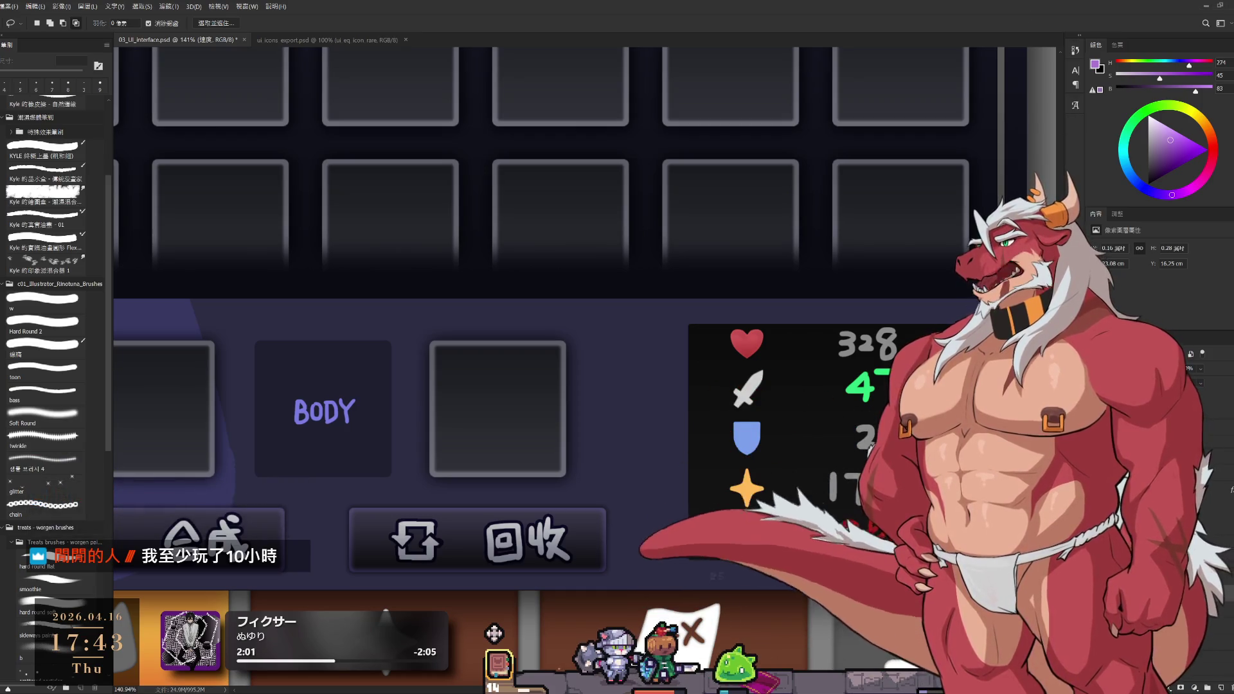
# Centre the stats panel, then cut and restore the heart icon
pyautogui.moveTo(789, 517); pyautogui.dragTo(718, 478)
pyautogui.scroll(1, 719, 478)
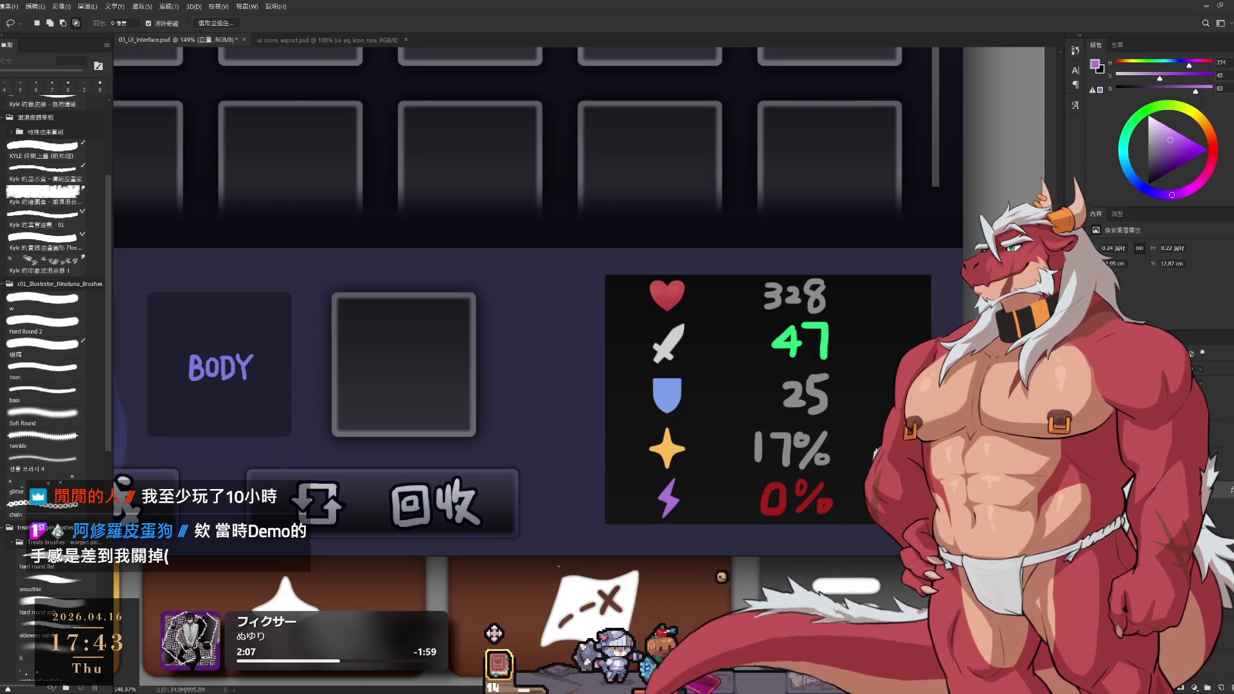
pyautogui.hotkey('ctrl', 'x')
pyautogui.hotkey('ctrl', 'z')
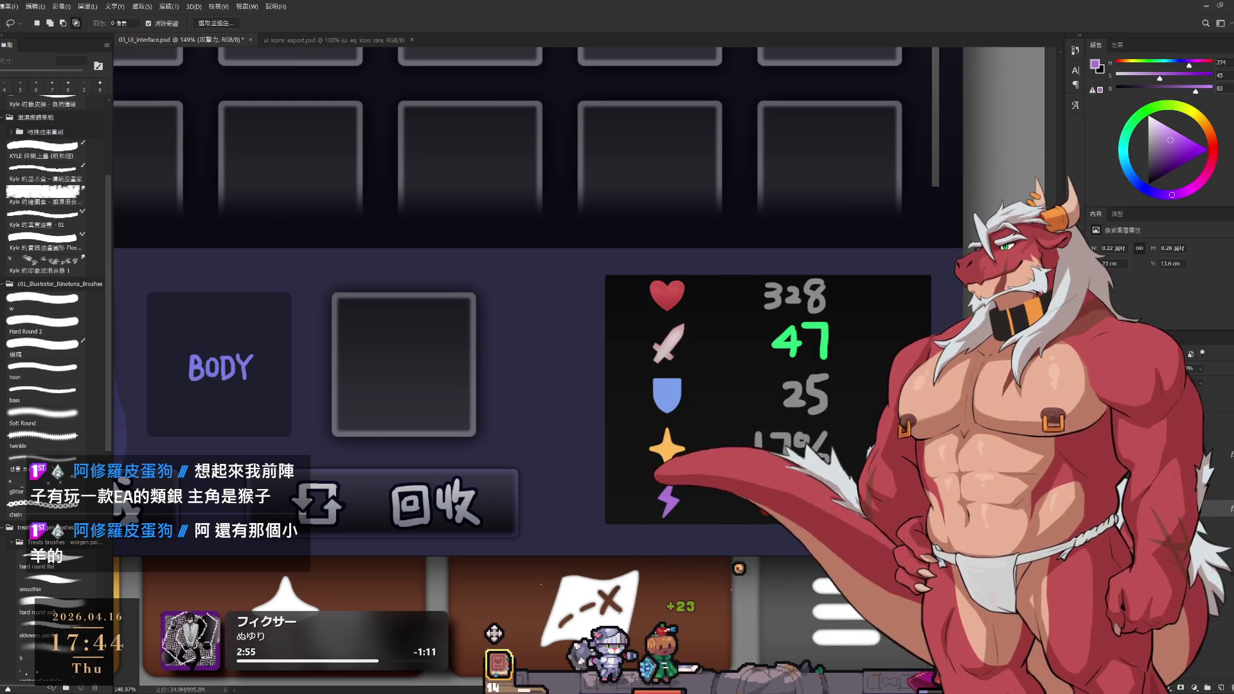
# Cycle through the Hand, Eyedropper, Move and Lasso tools, and zoom closely on the stat icons
pyautogui.press('h')
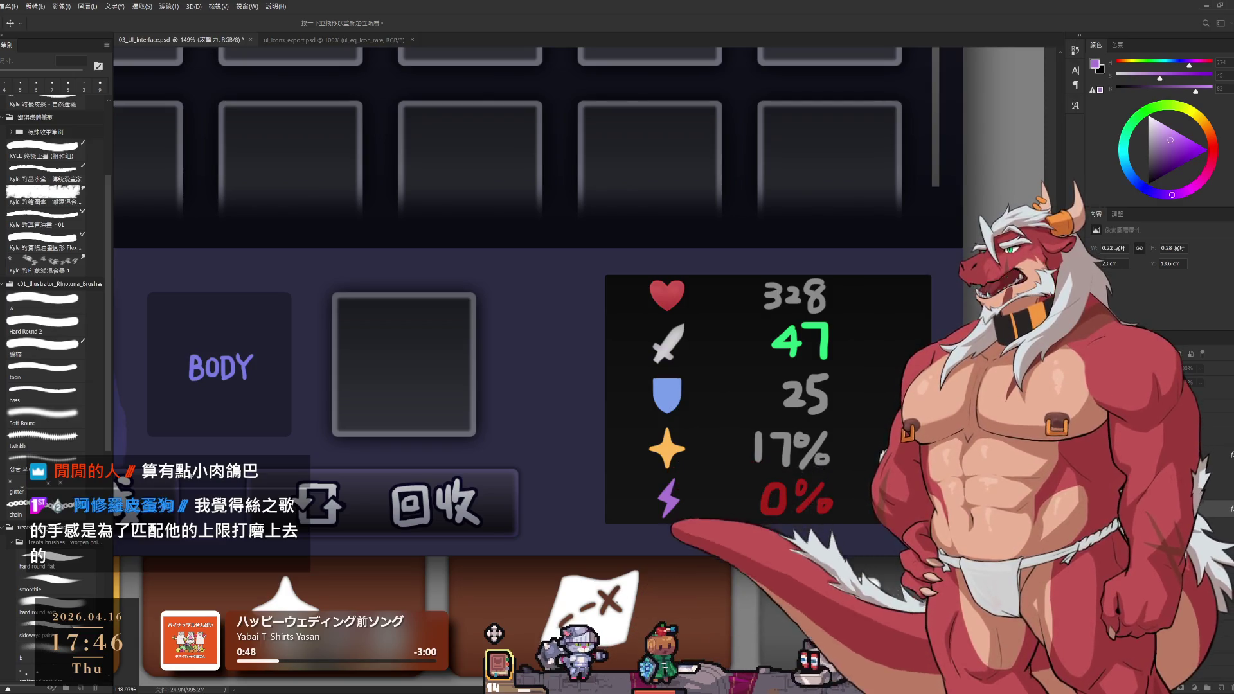
pyautogui.press('i')
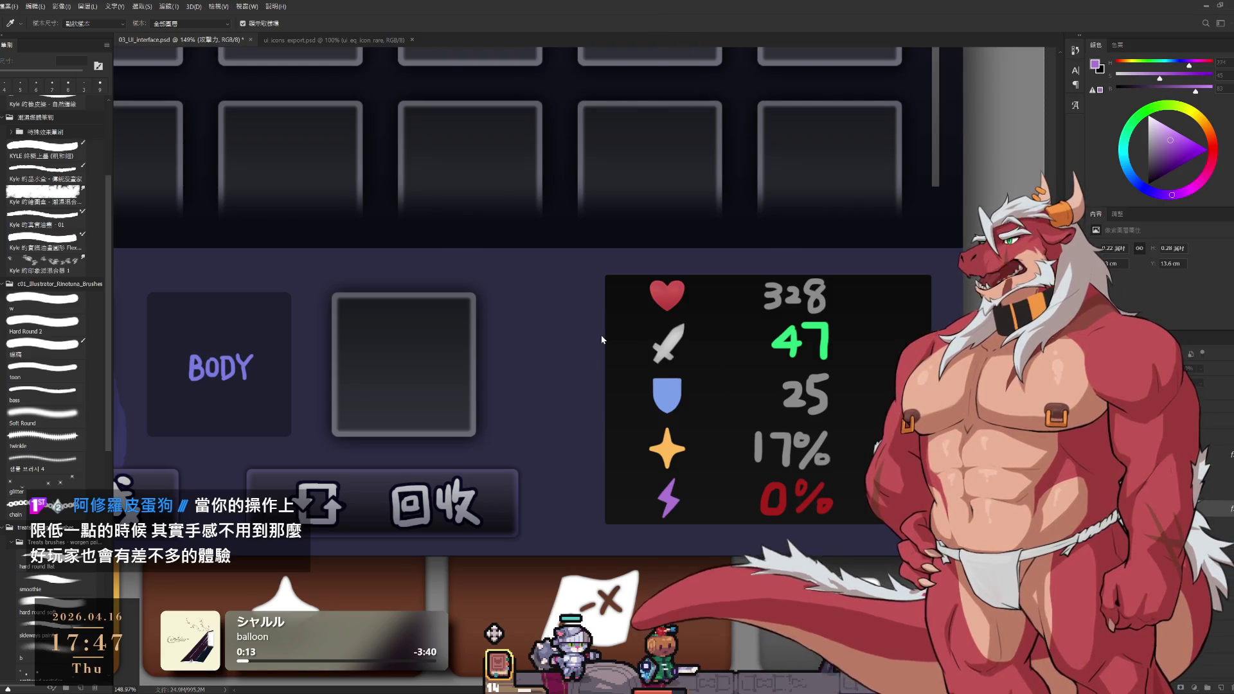
pyautogui.press('v')
pyautogui.press('l')
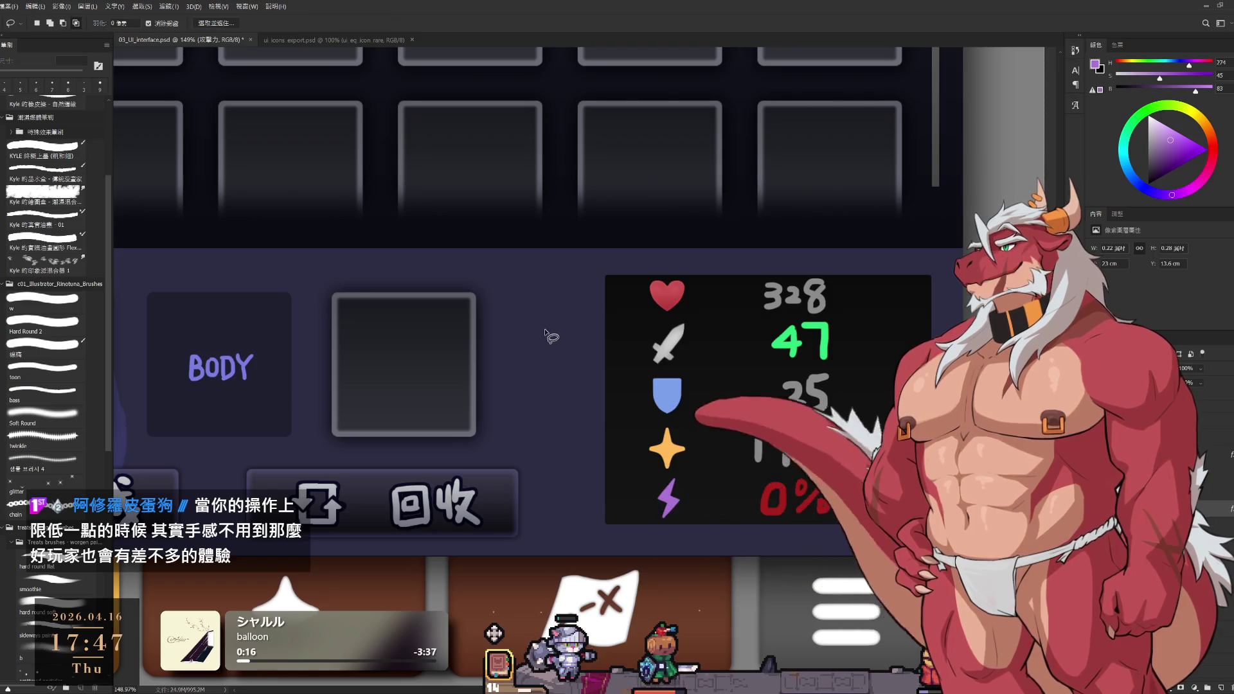
pyautogui.moveTo(659, 363)
pyautogui.mouseDown()
pyautogui.moveTo(738, 371)
pyautogui.moveTo(687, 371)
pyautogui.mouseUp()
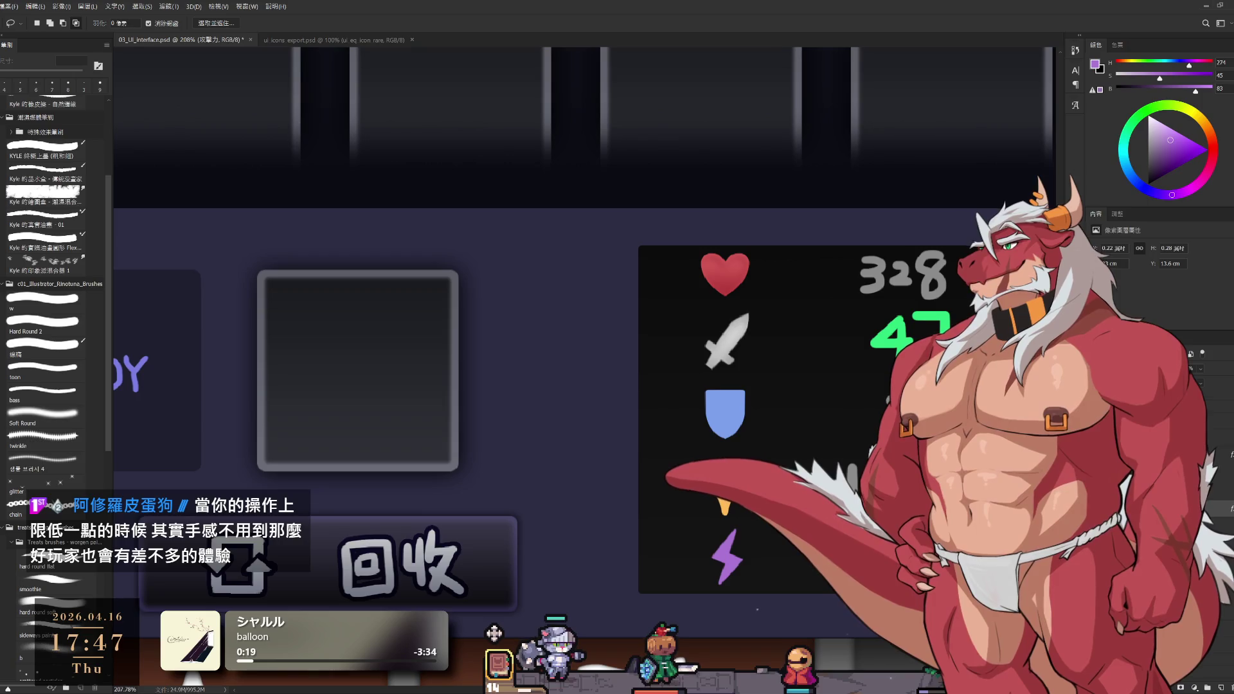
# Make the 血量 layer the active layer with Alt+]
pyautogui.hotkey('alt', ']')
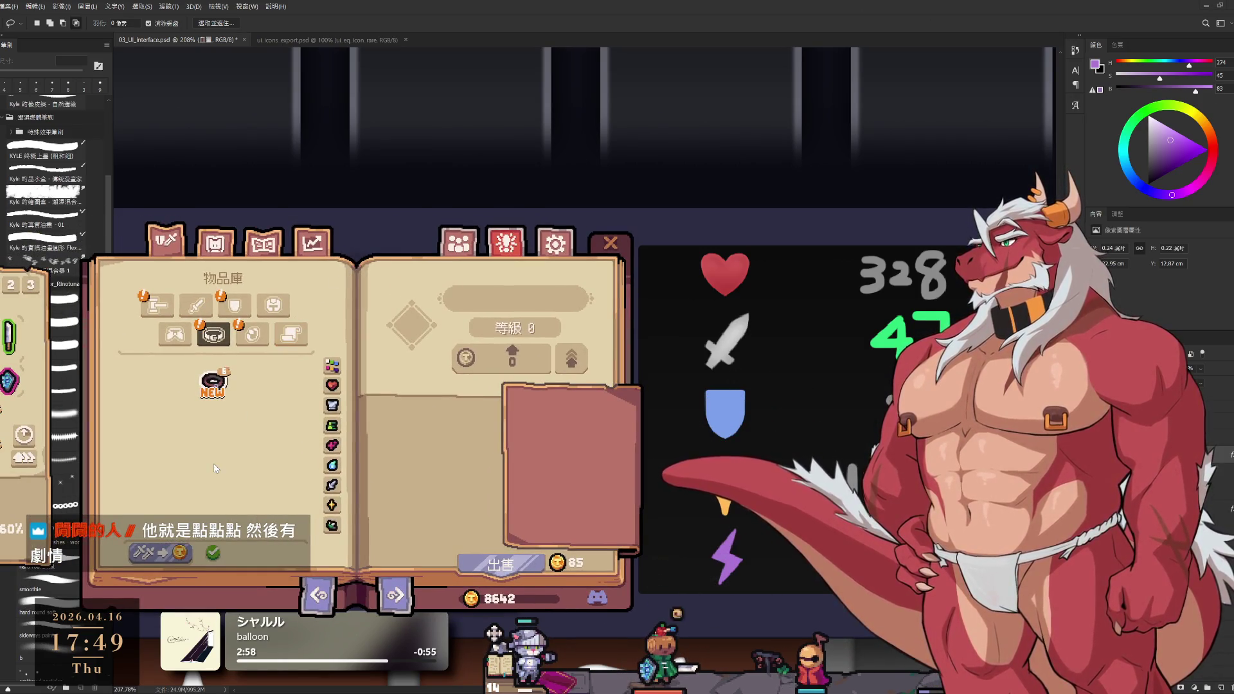
# Browse the bomb, shield, sword, orb and scroll item categories, then close the inventory book
pyautogui.click(260, 339)
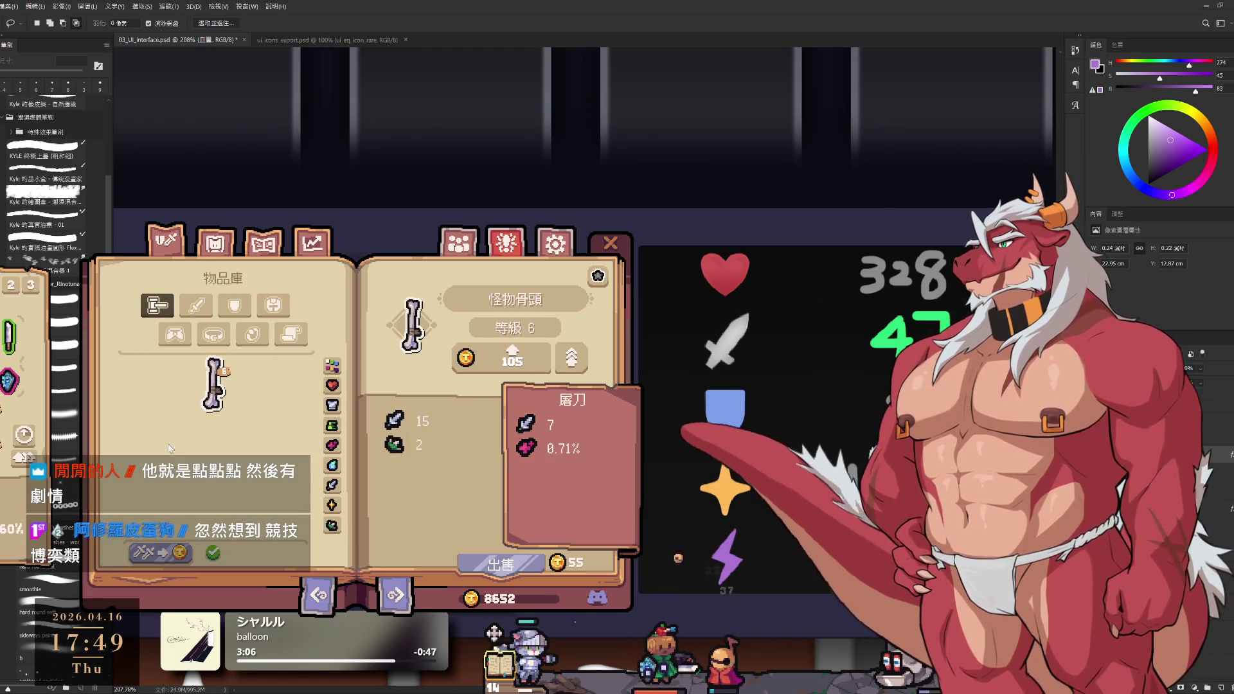
pyautogui.click(196, 305)
pyautogui.click(235, 305)
pyautogui.click(278, 313)
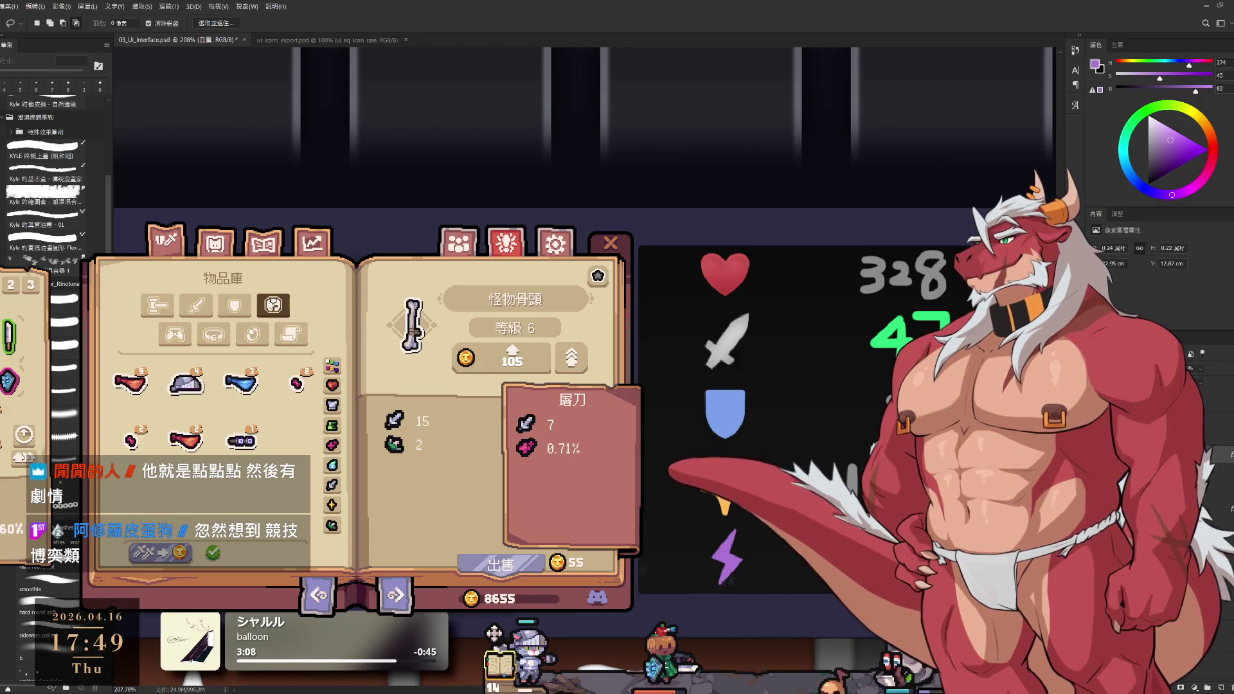
pyautogui.click(196, 306)
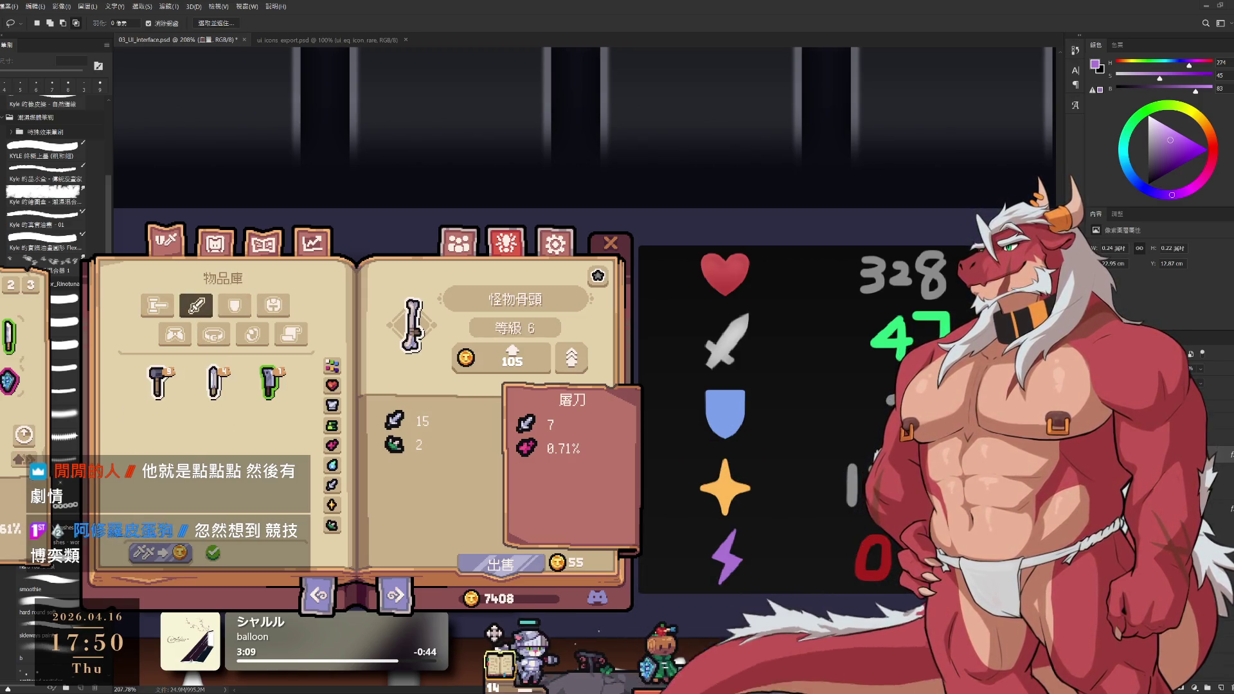
pyautogui.click(252, 334)
pyautogui.click(291, 334)
pyautogui.click(262, 341)
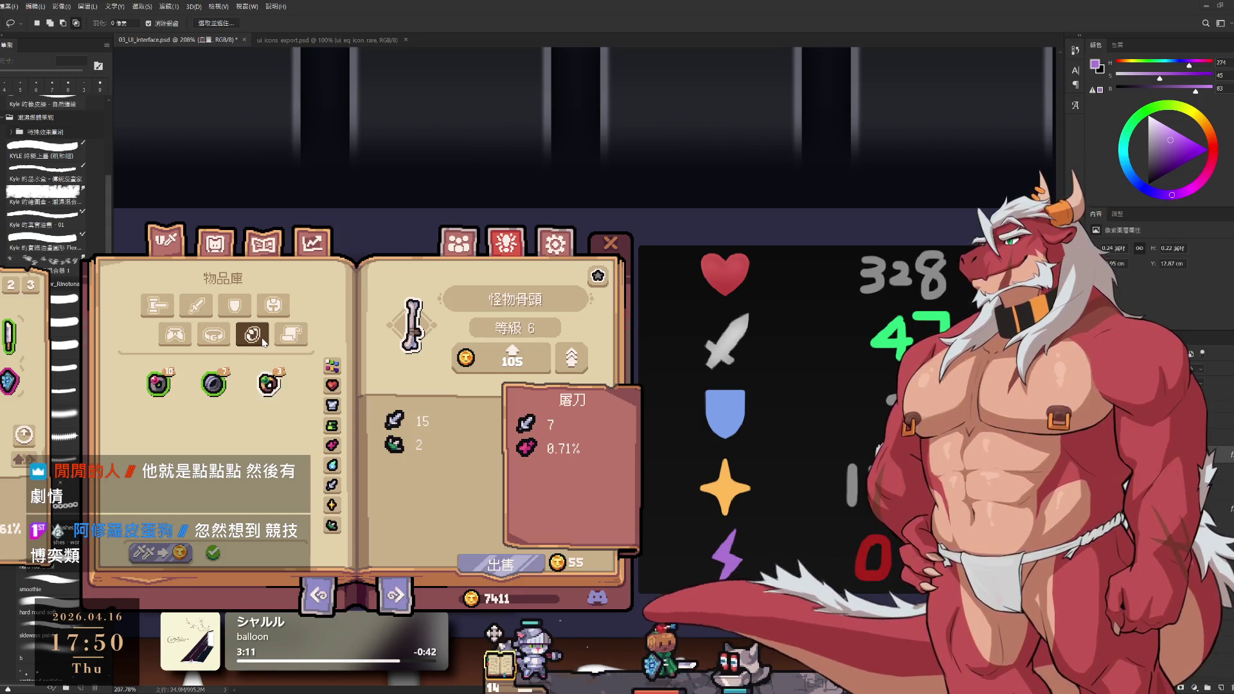
pyautogui.click(298, 337)
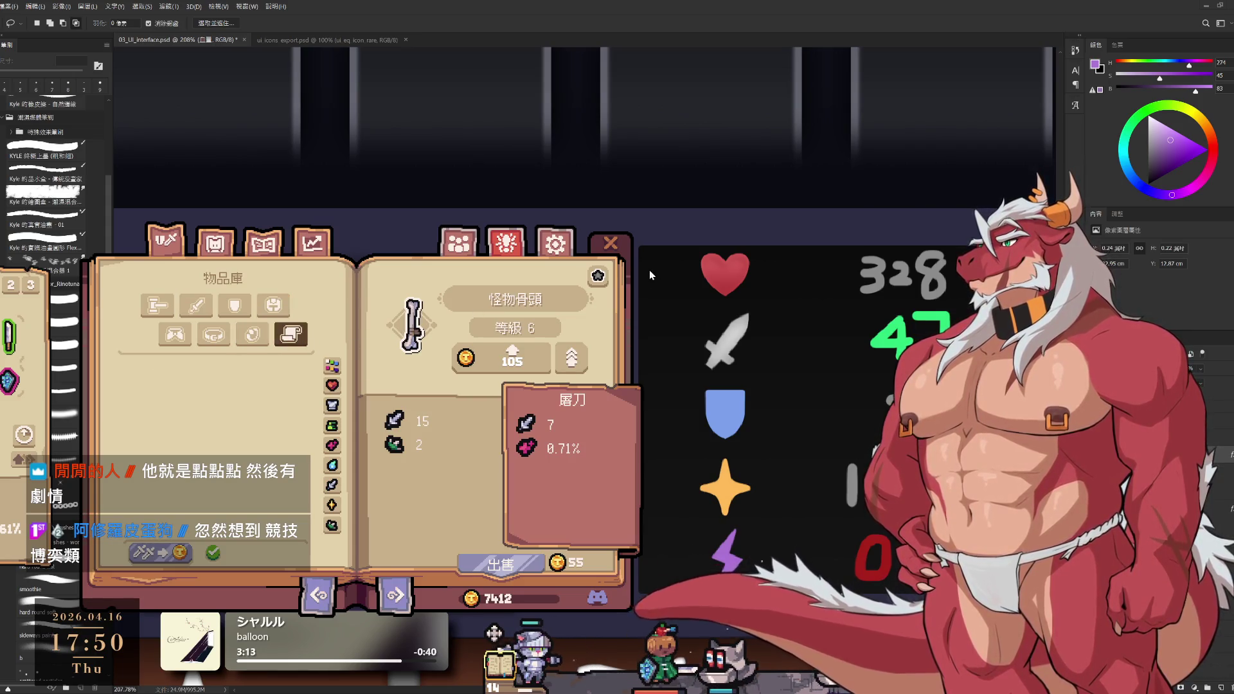
pyautogui.click(608, 245)
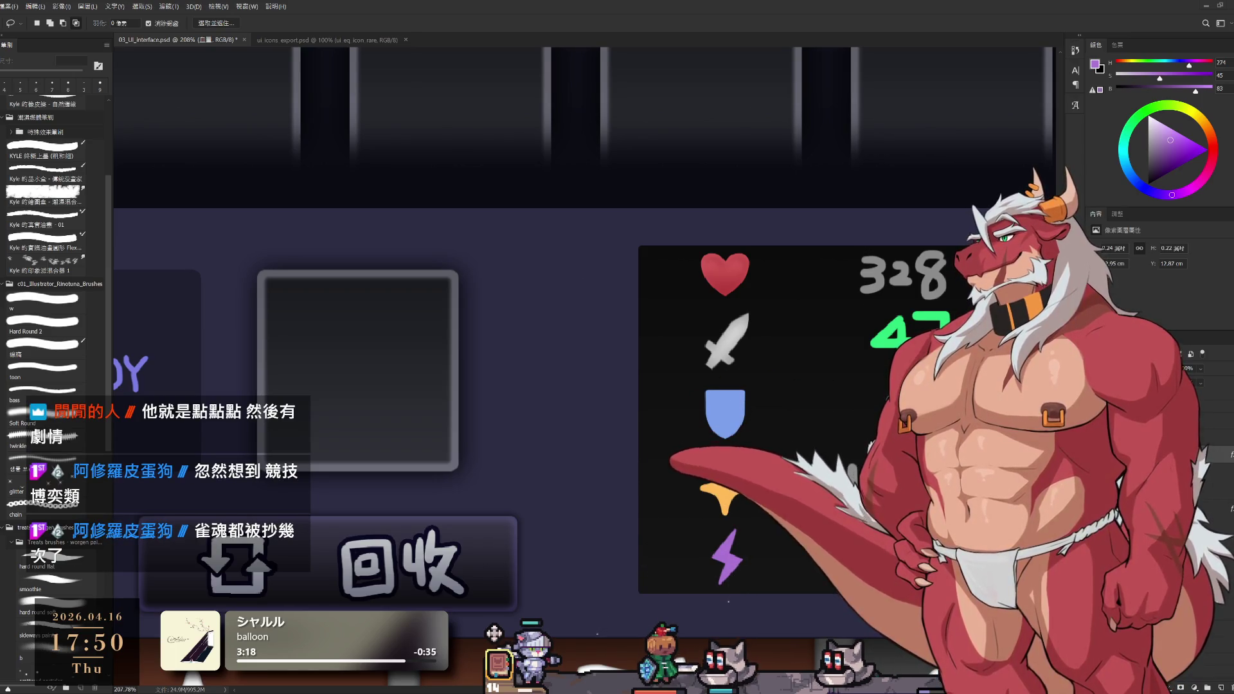
# Zoom from 52.7% to 116% on the panel's lower section and select Layer 164
pyautogui.scroll(-2, 870, 275)
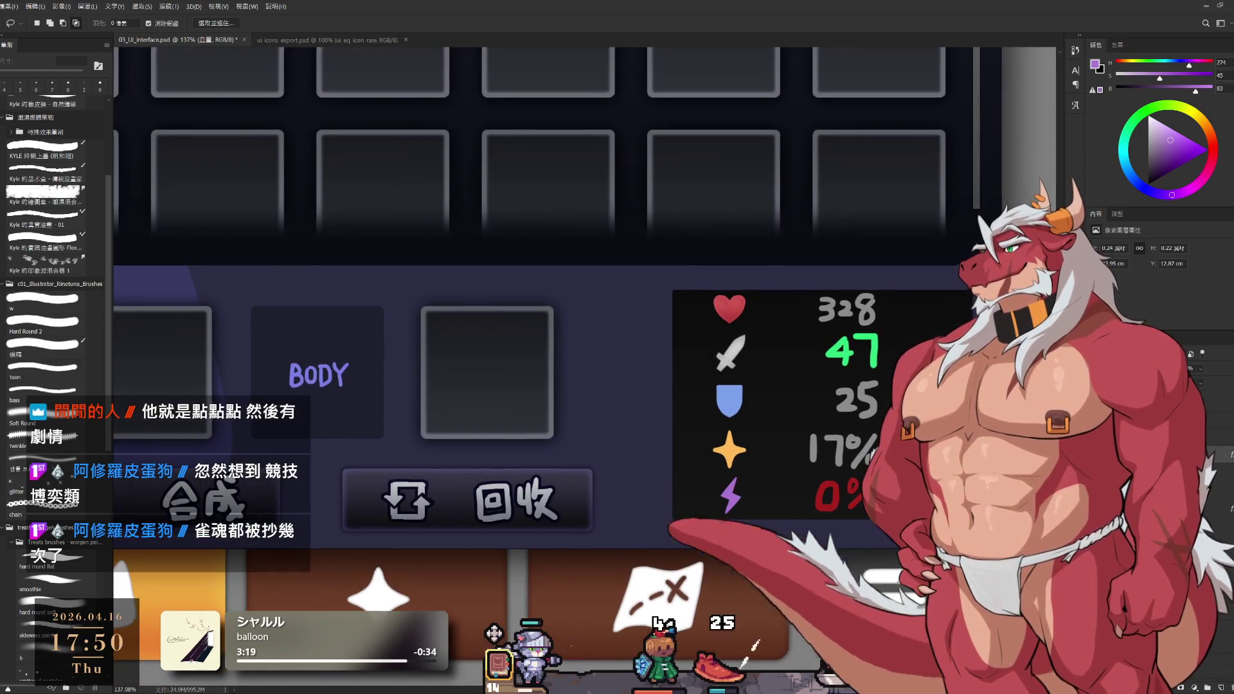
pyautogui.scroll(-4, 720, 392)
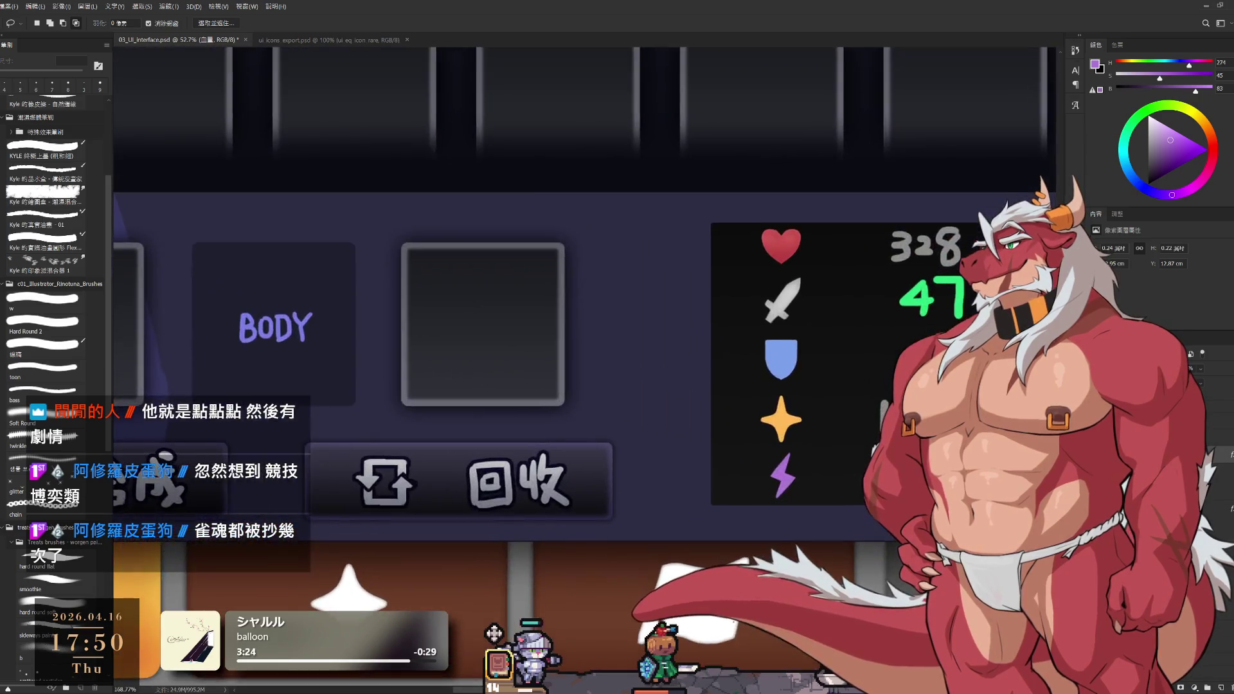
pyautogui.scroll(1, 886, 482)
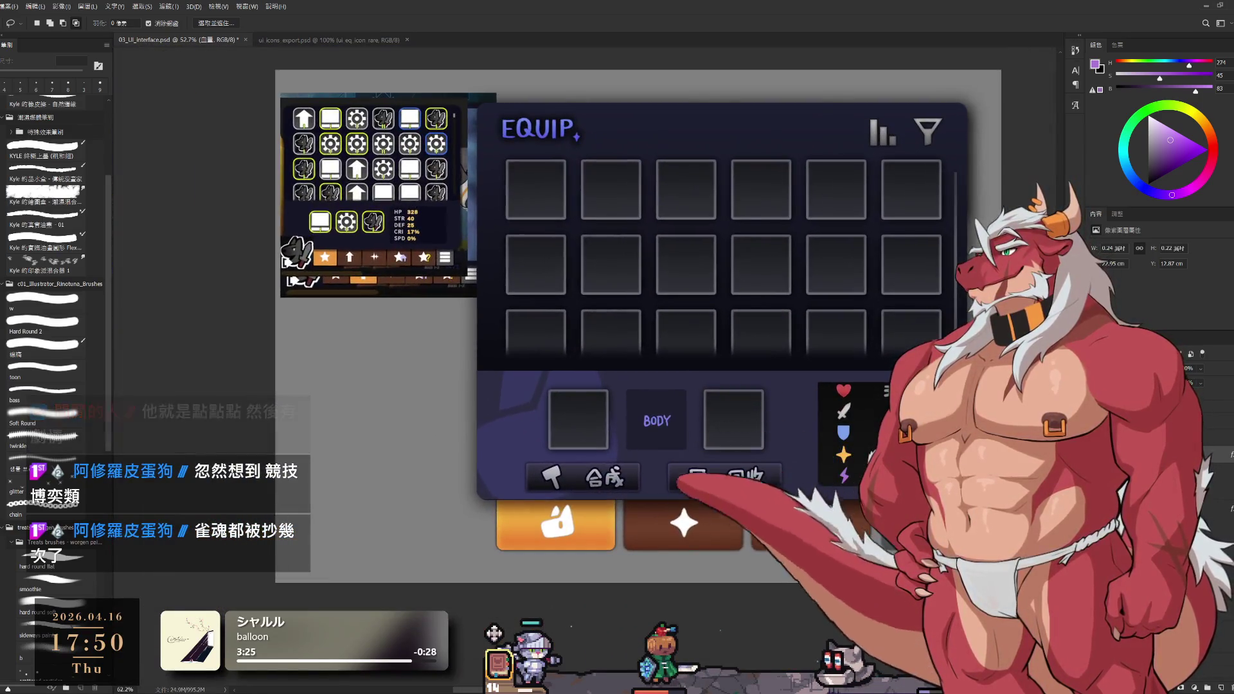
pyautogui.scroll(-1, 879, 384)
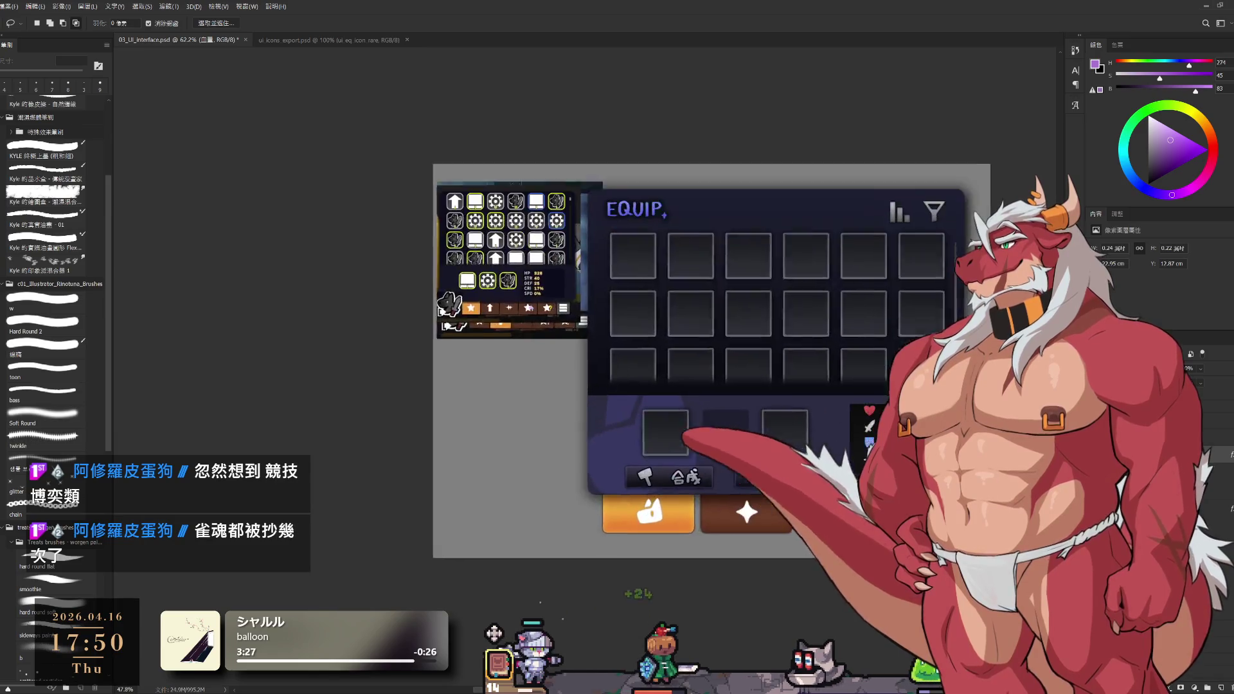
pyautogui.scroll(4, 878, 383)
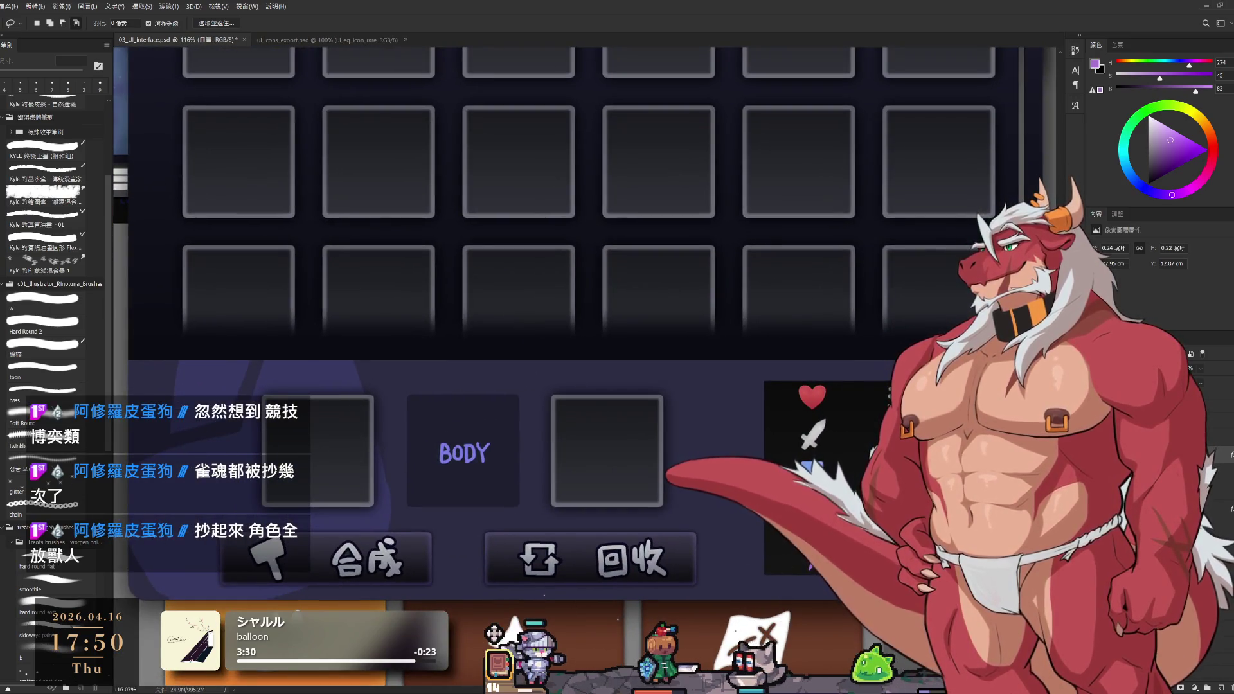
pyautogui.hotkey('alt', '[')
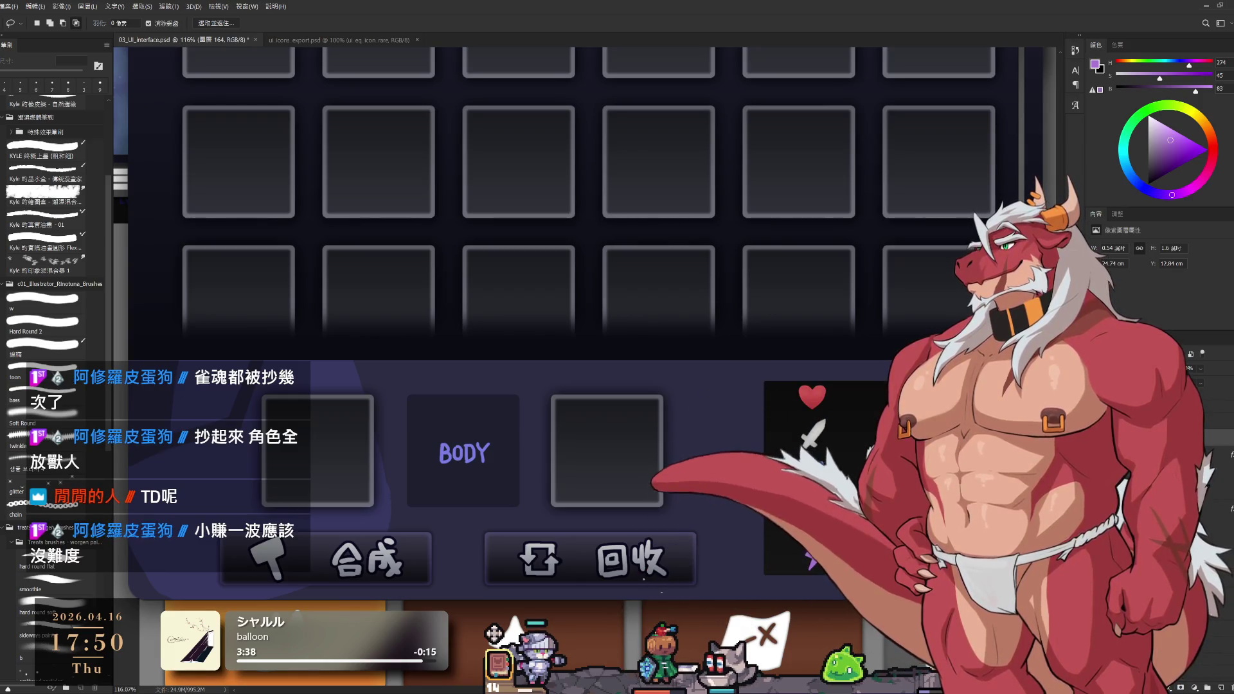
# Transform-move the stat numbers layer left so it sits beside the icons
pyautogui.hotkey('ctrl', 't')
pyautogui.moveTo(1129, 545)
pyautogui.mouseDown()
pyautogui.moveTo(720, 508)
pyautogui.moveTo(817, 327)
pyautogui.moveTo(714, 532)
pyautogui.moveTo(792, 541)
pyautogui.mouseUp()
pyautogui.press('Return')
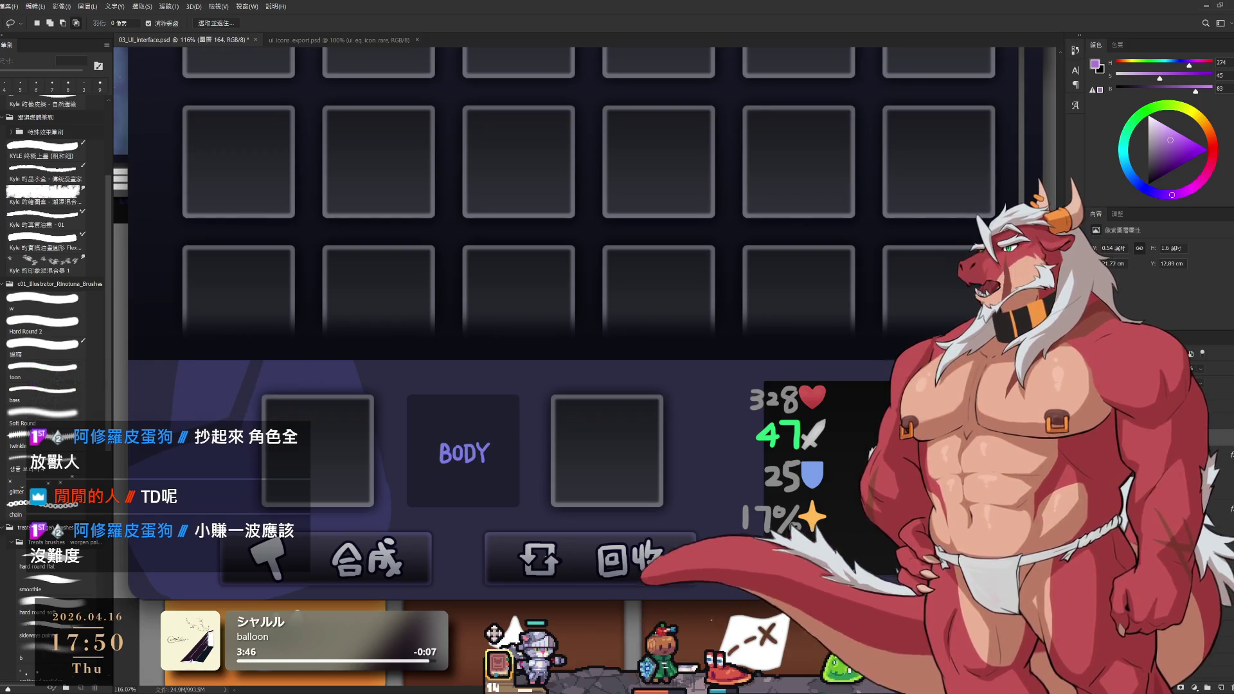
# Nudge the stat numbers slightly left and add a new stats text layer beside them
pyautogui.press('t')
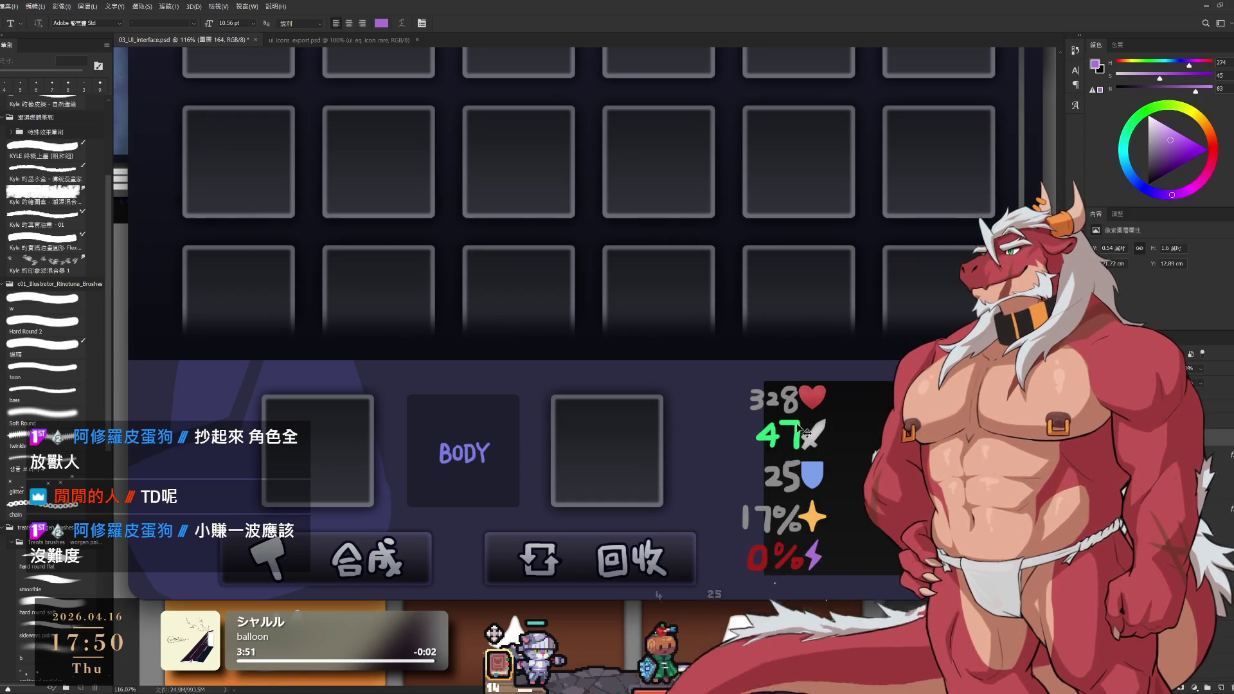
pyautogui.moveTo(803, 420); pyautogui.dragTo(794, 421)
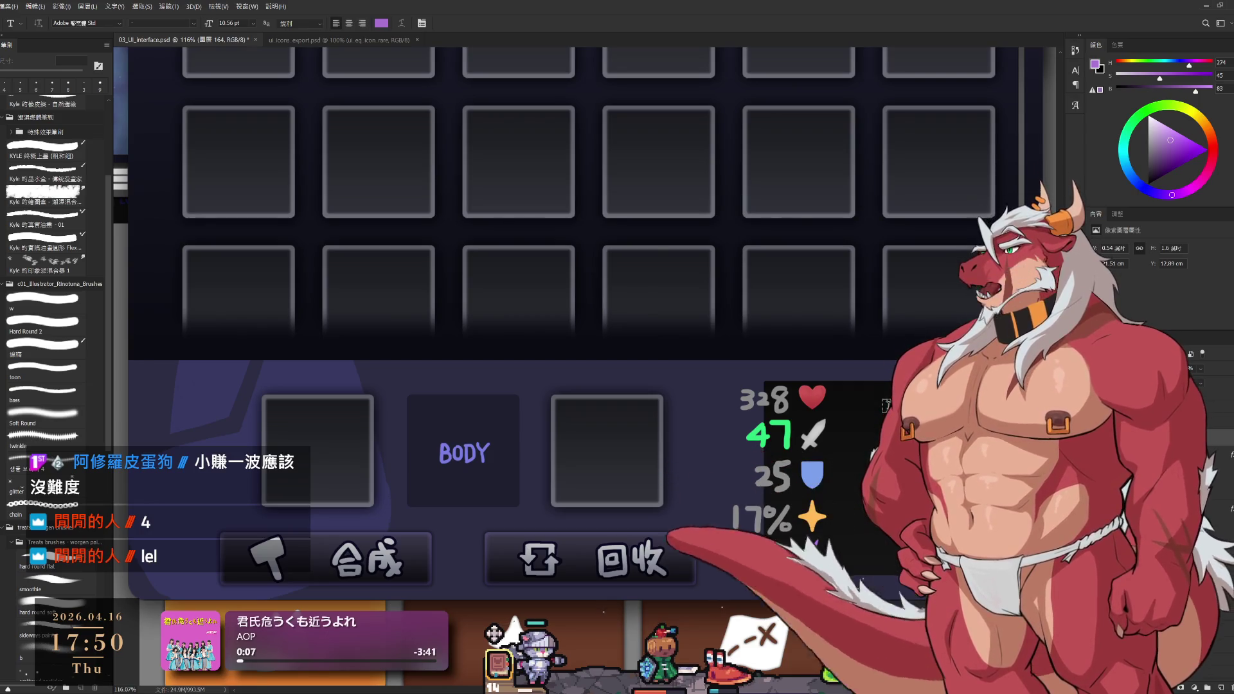
pyautogui.click(886, 405)
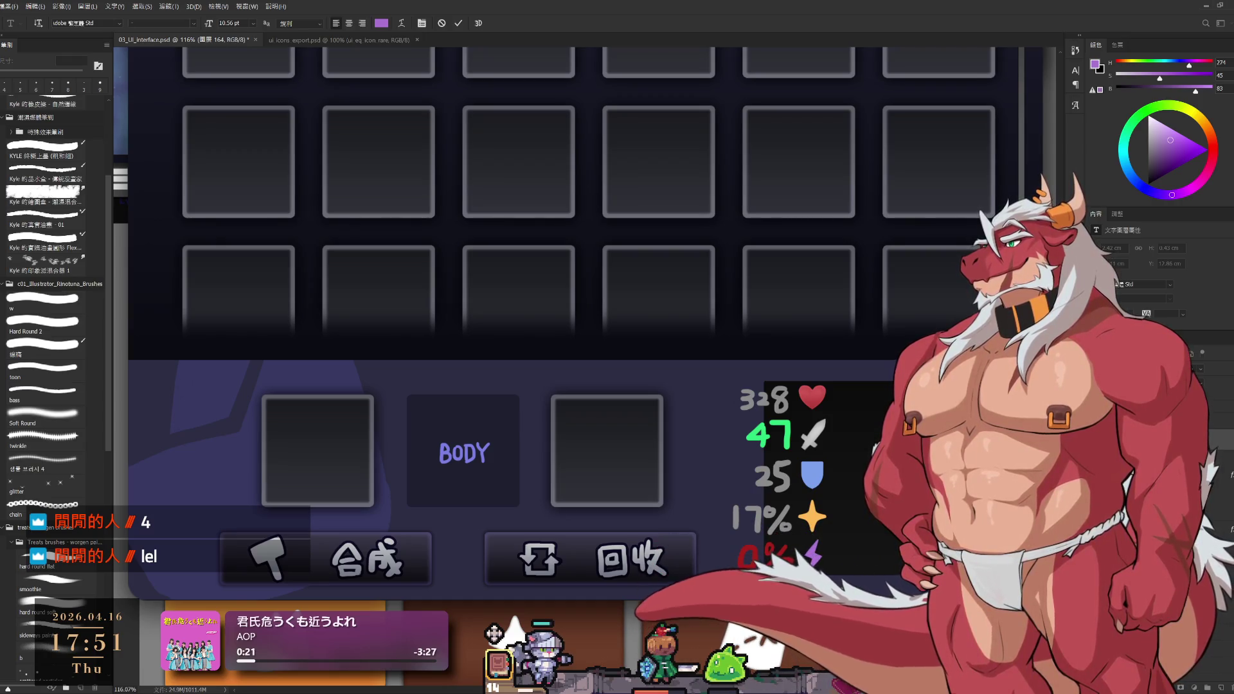
pyautogui.hotkey('ctrl', 'Return')
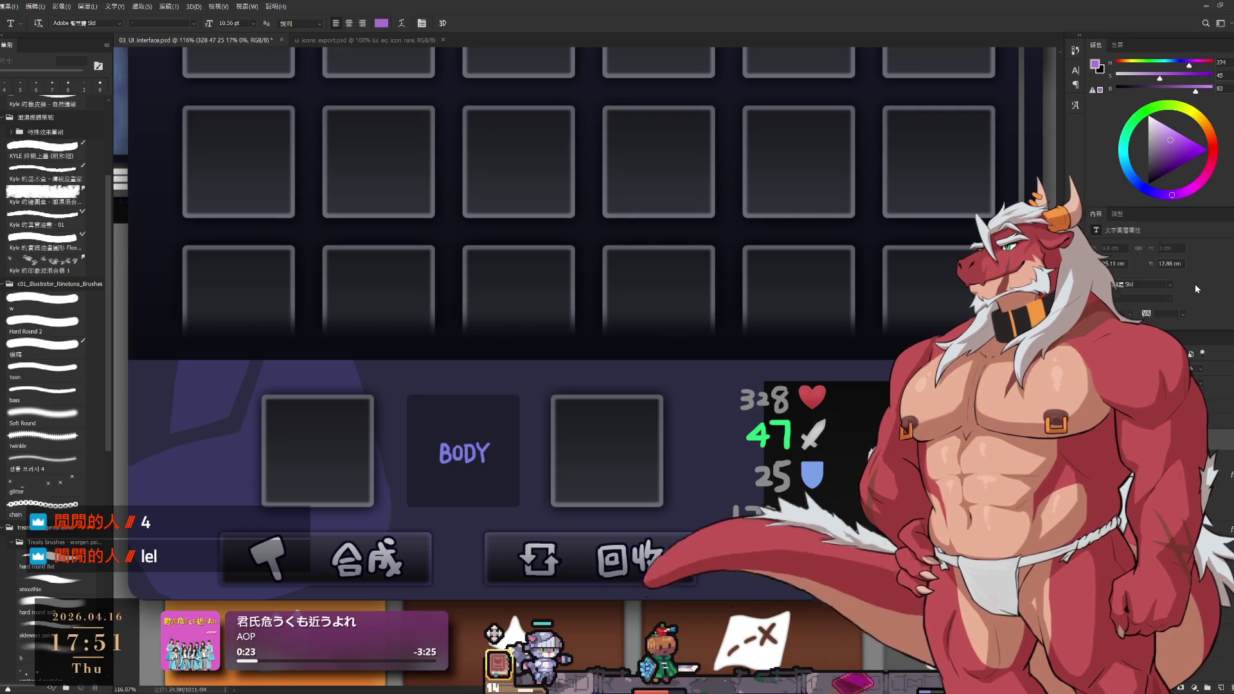
# Edit the text of the new stats layer and commit it
pyautogui.scroll(-2, 1194, 289)
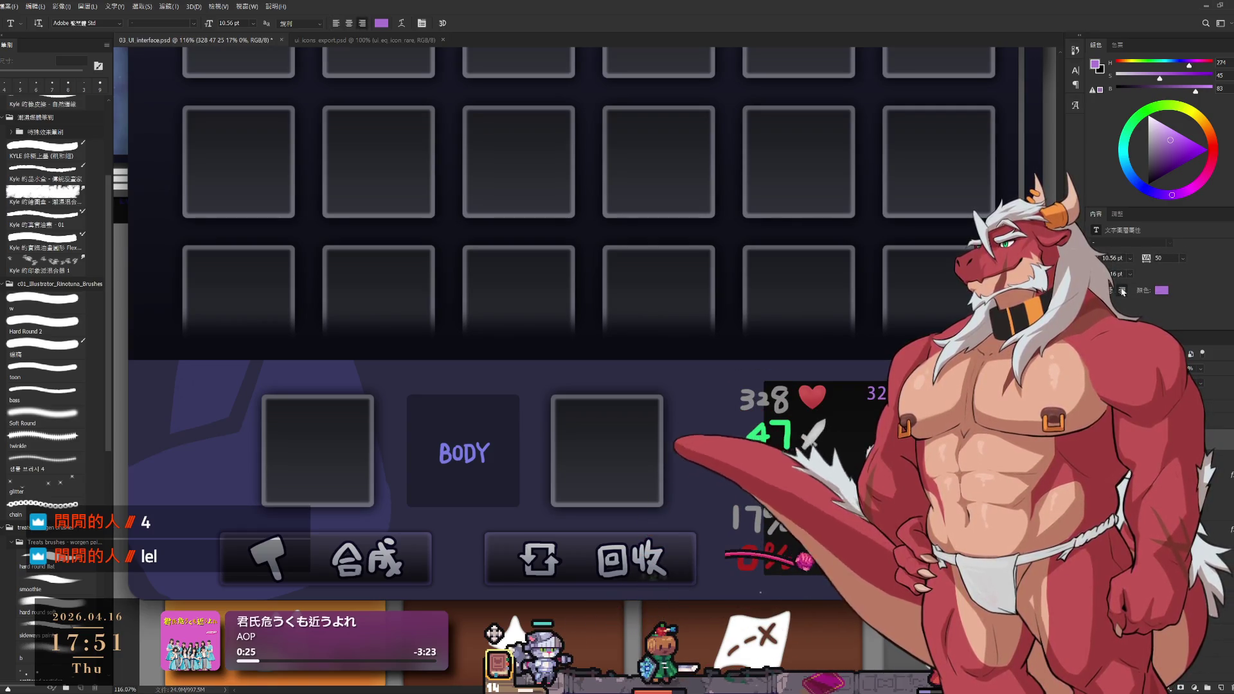
pyautogui.scroll(2, 1123, 292)
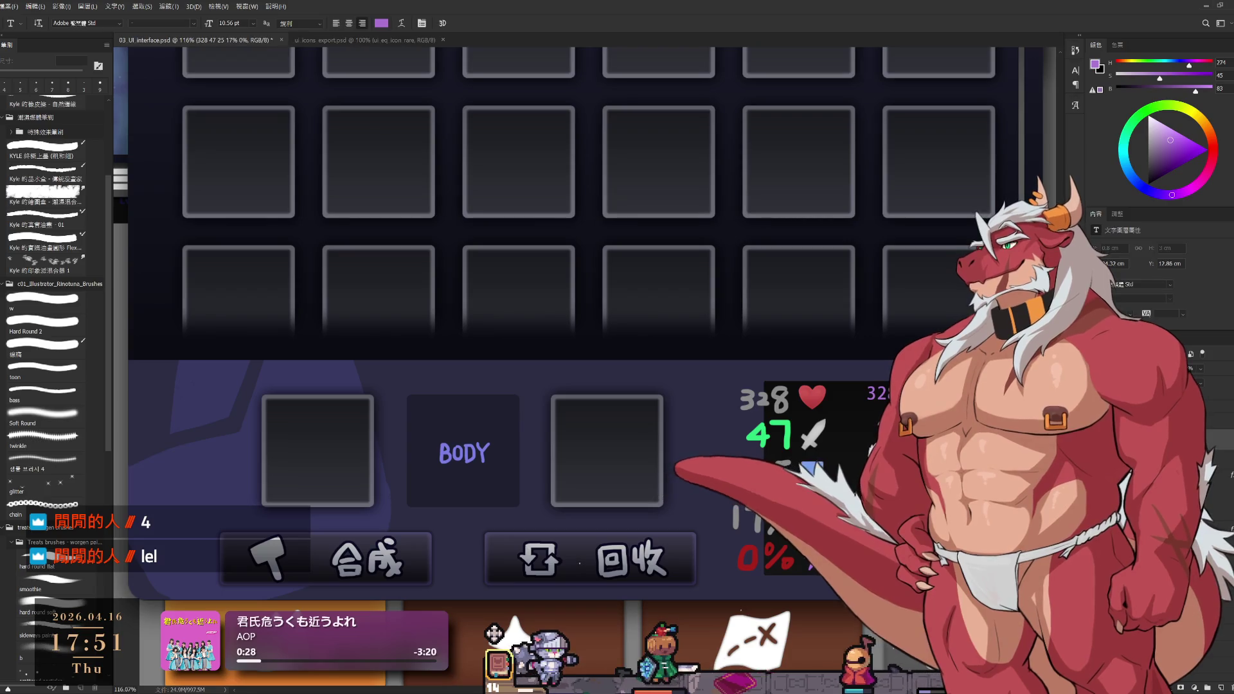
pyautogui.doubleClick(1152, 310)
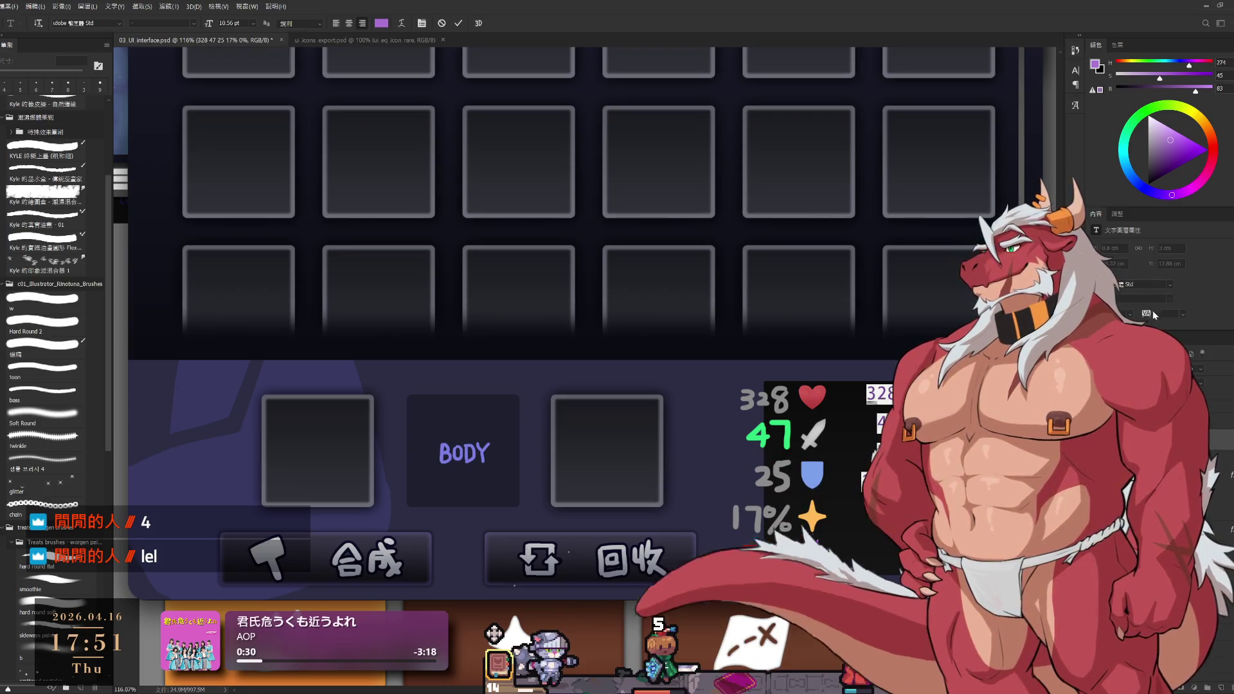
pyautogui.scroll(-2, 1152, 311)
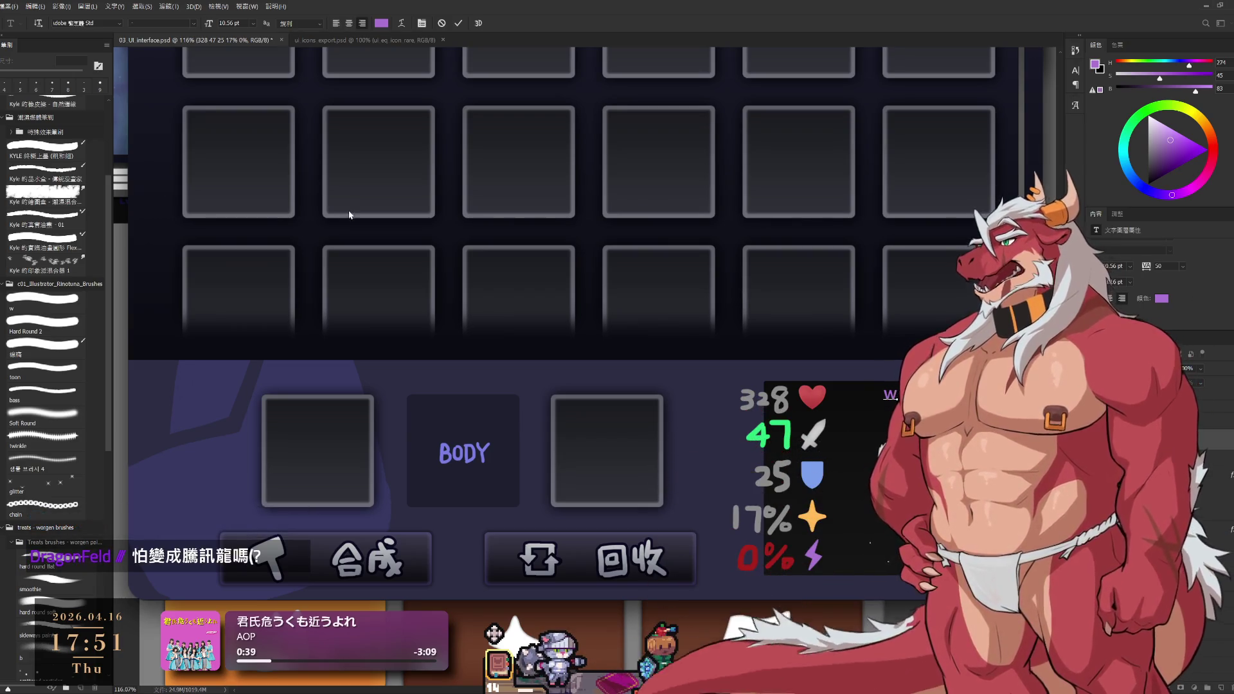
pyautogui.hotkey('ctrl', 'Return')
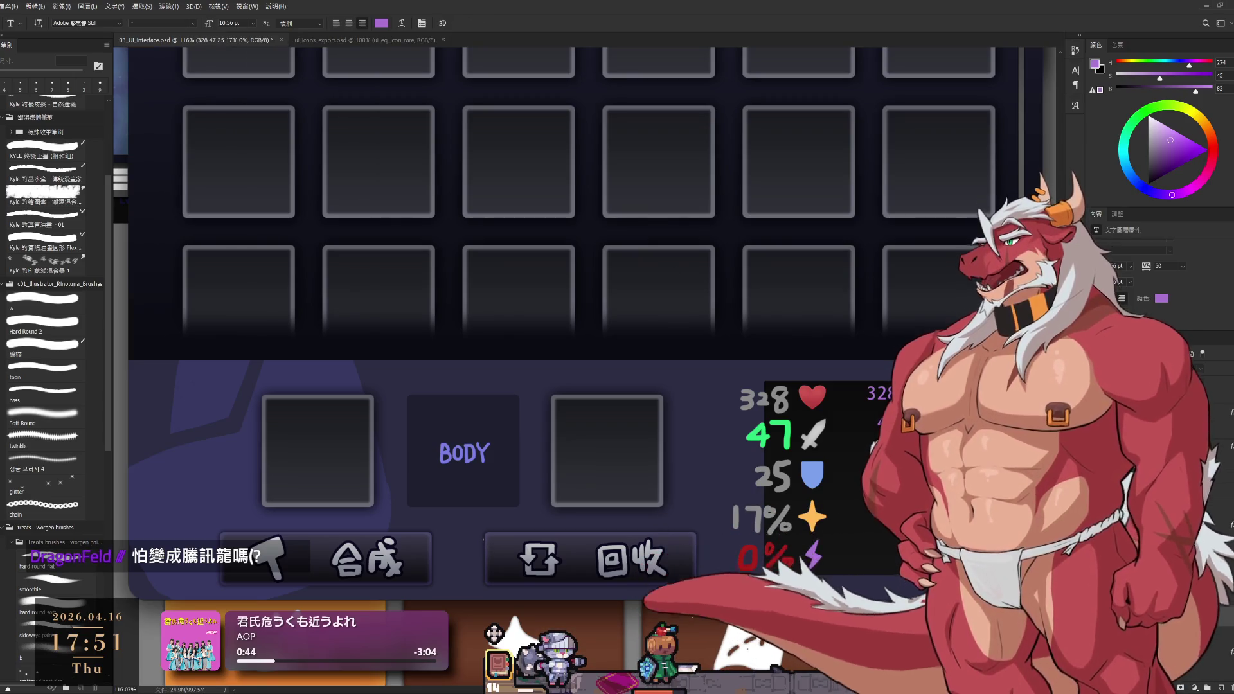
# Change the stats text font from Impact to jf open 粉圓 2.0
pyautogui.scroll(2, 1153, 292)
pyautogui.click(1150, 284)
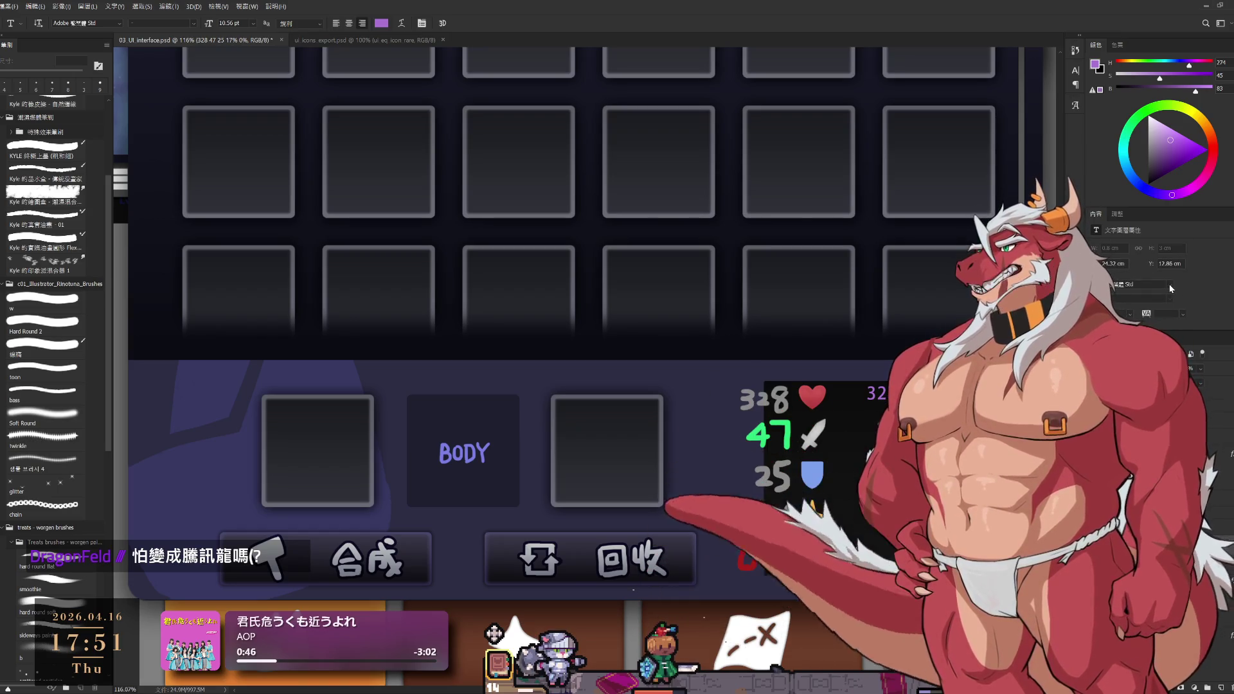
pyautogui.write('Impact')
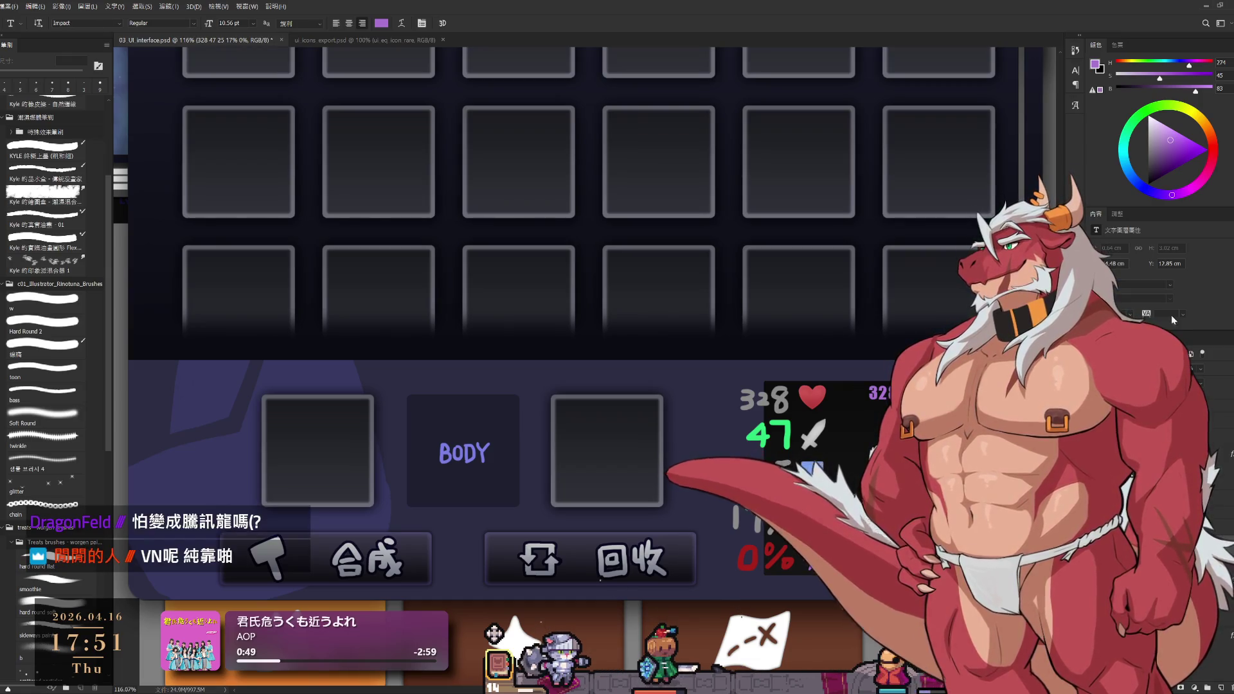
pyautogui.click(1171, 286)
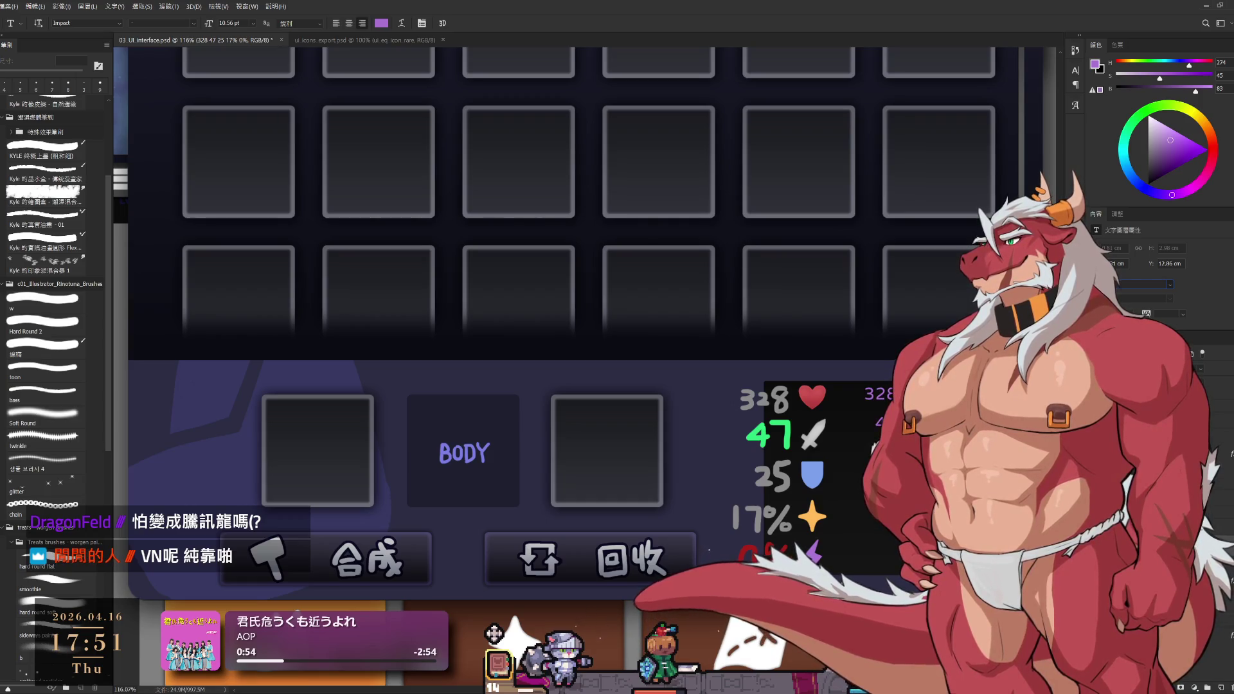
pyautogui.write('jf open 粉圓 2.0')
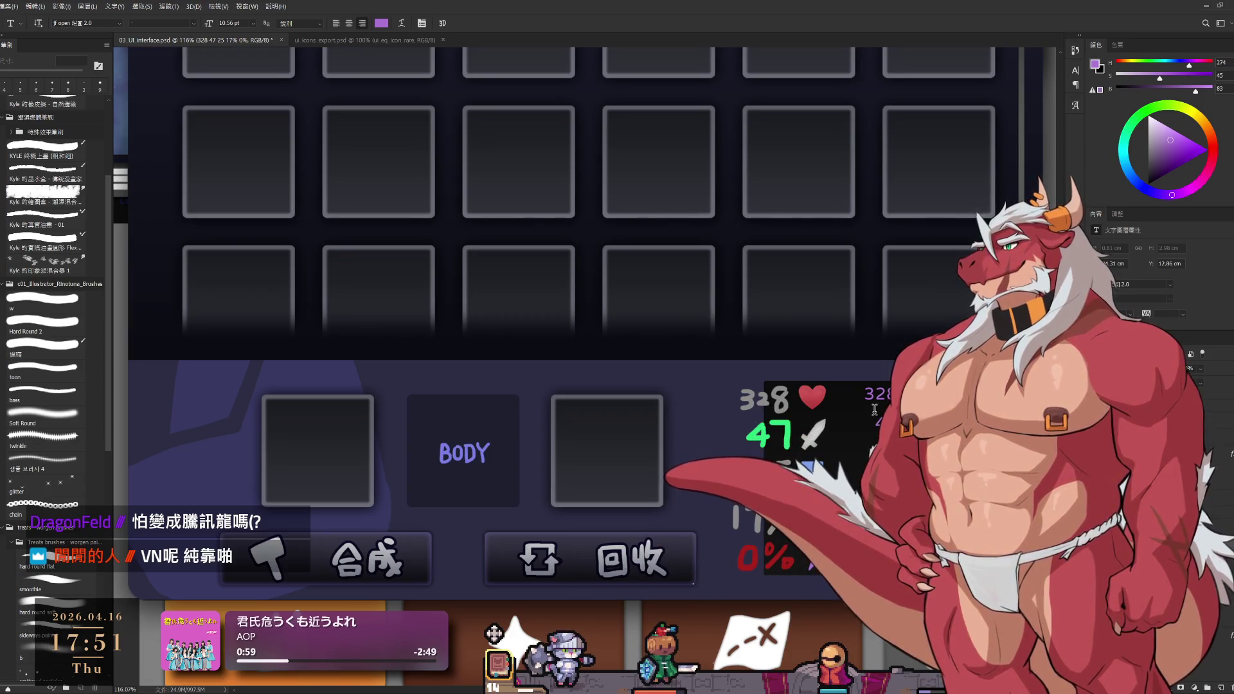
pyautogui.scroll(-2, 1157, 282)
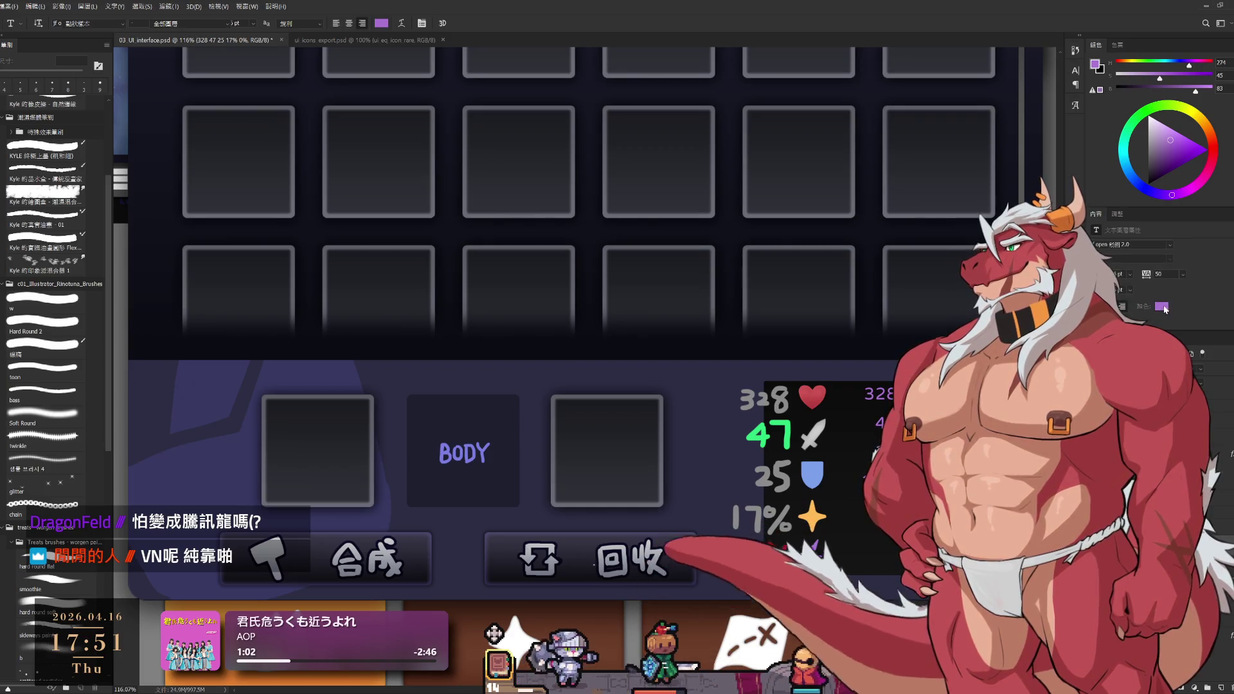
# Recolour the new stats text with the green sampled from the 47 value
pyautogui.press('i')
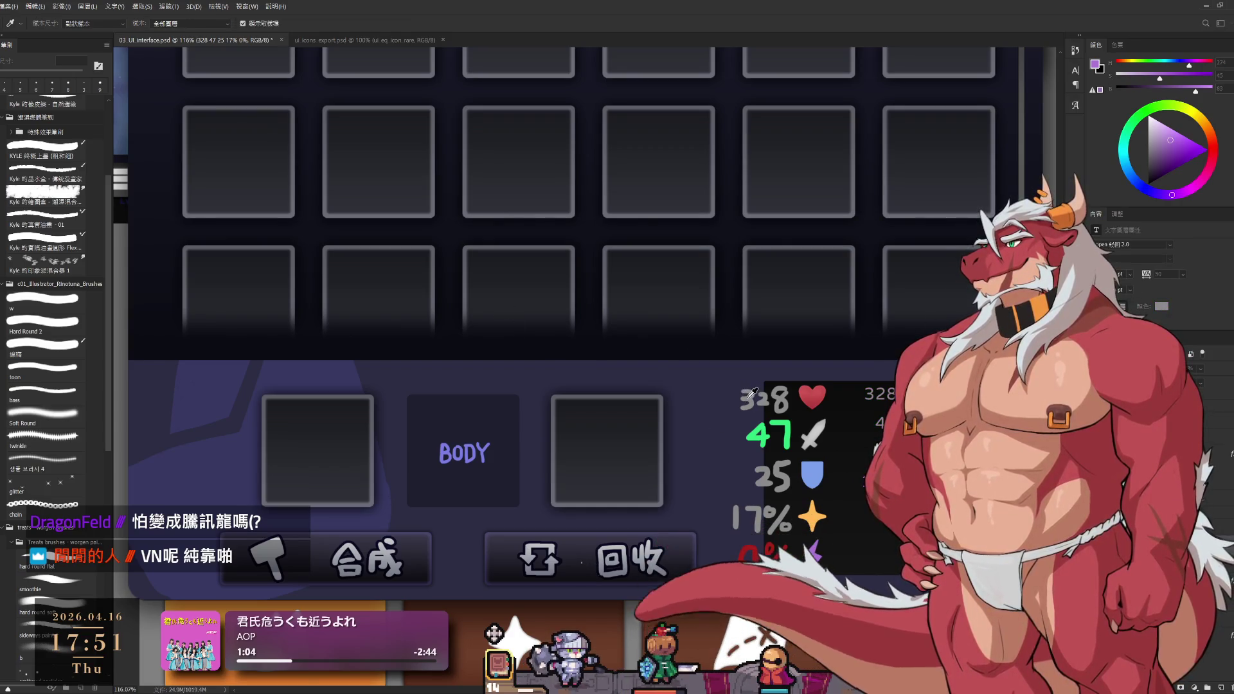
pyautogui.press('t')
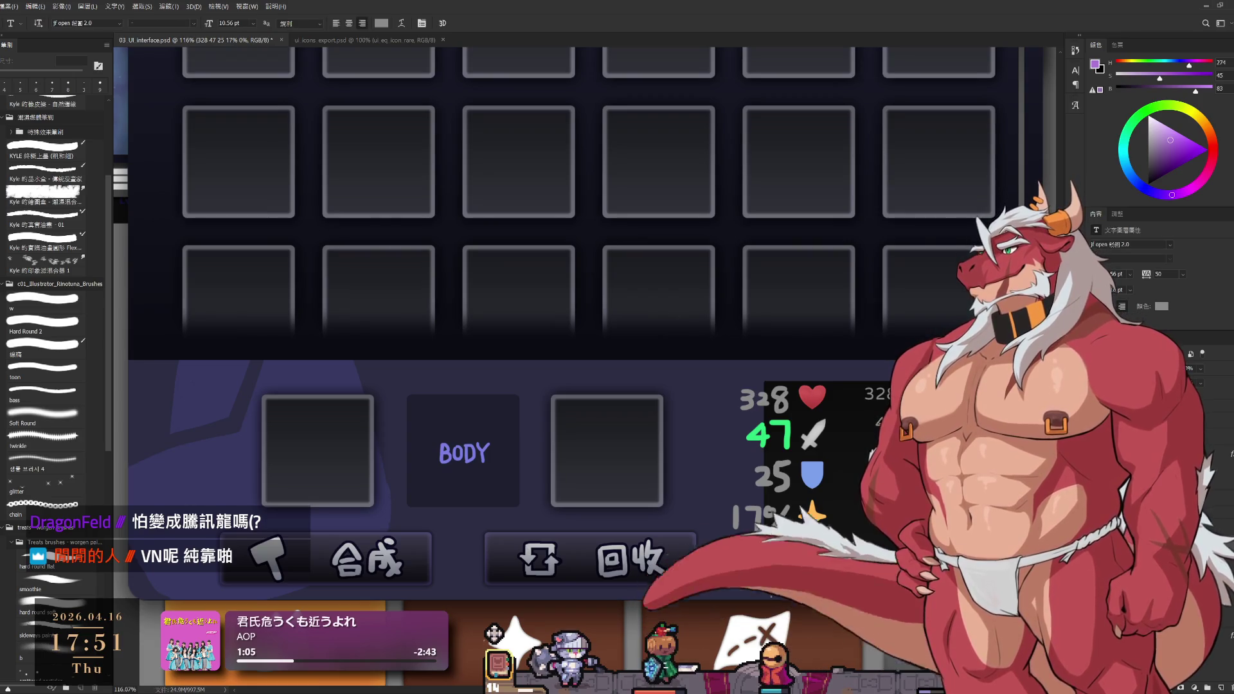
pyautogui.click(875, 394)
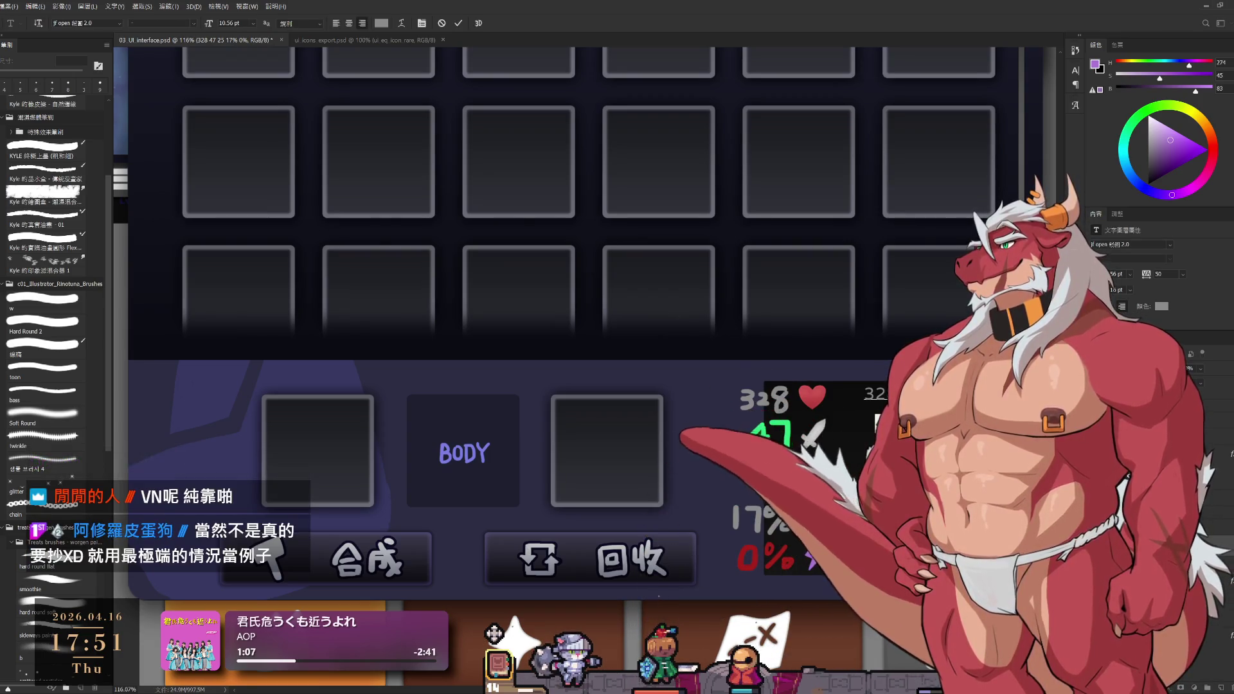
pyautogui.click(789, 421)
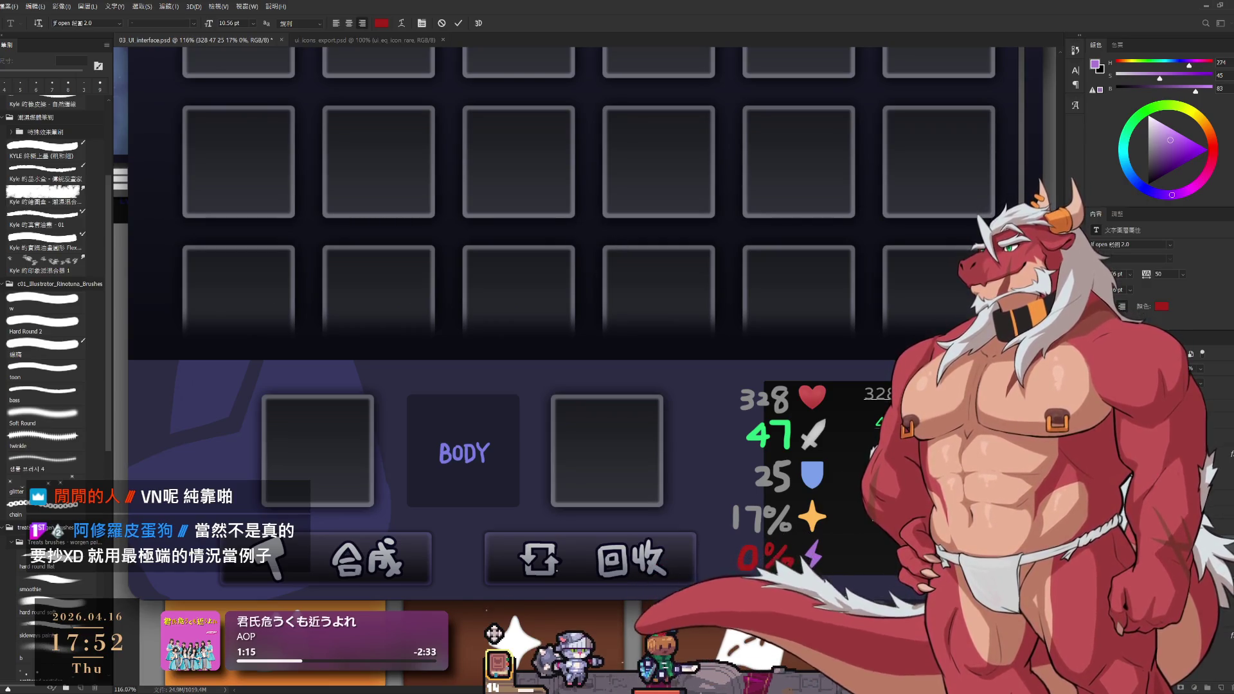
pyautogui.hotkey('ctrl', 't')
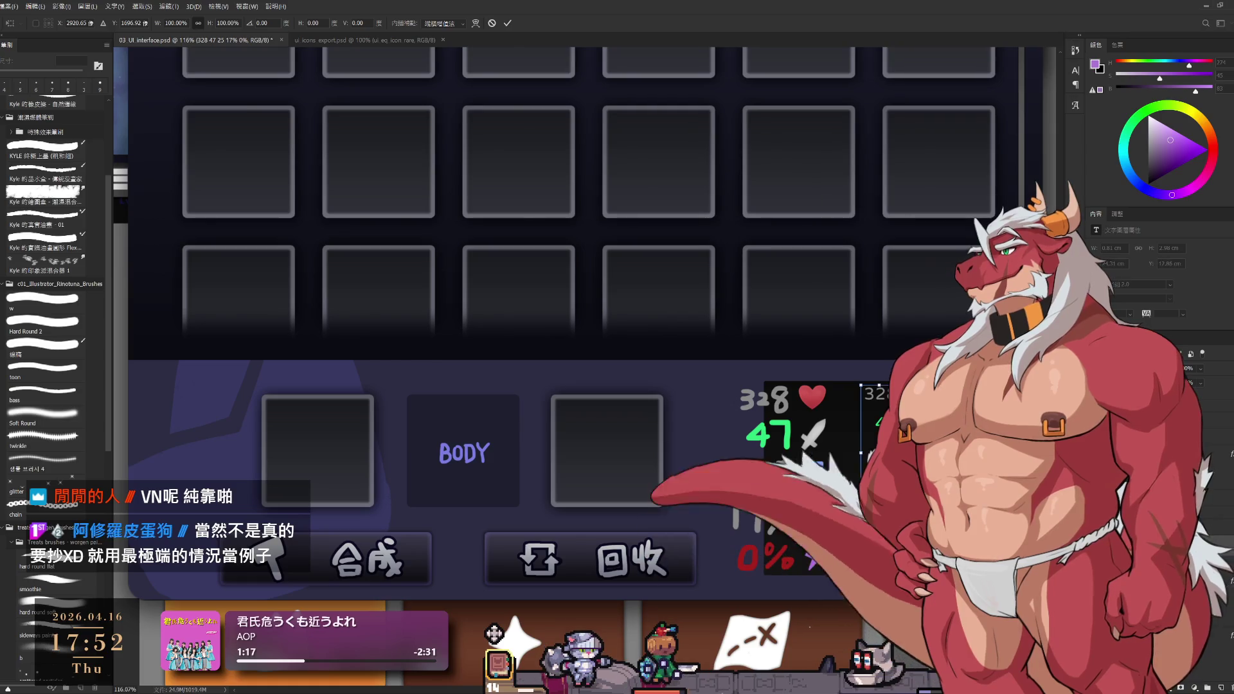
# Scale the new stats text to about 133% (14.45 pt) and shift it slightly right
pyautogui.moveTo(896, 520); pyautogui.dragTo(908, 565)
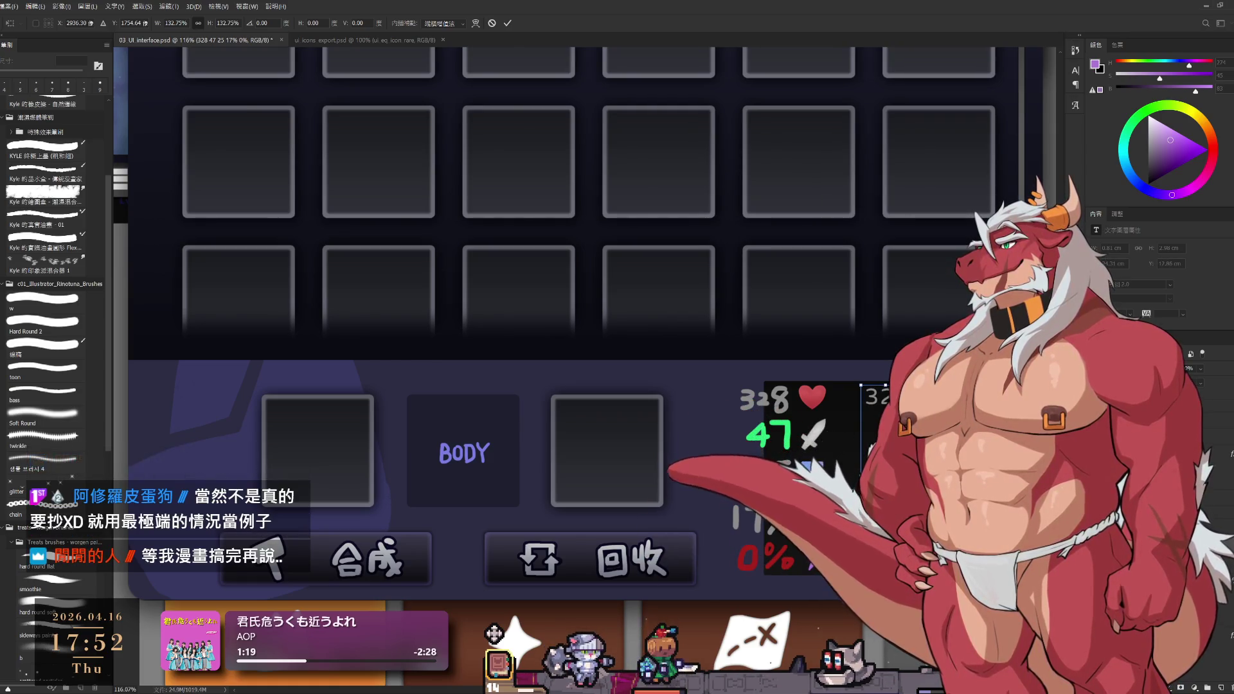
pyautogui.scroll(3, 944, 558)
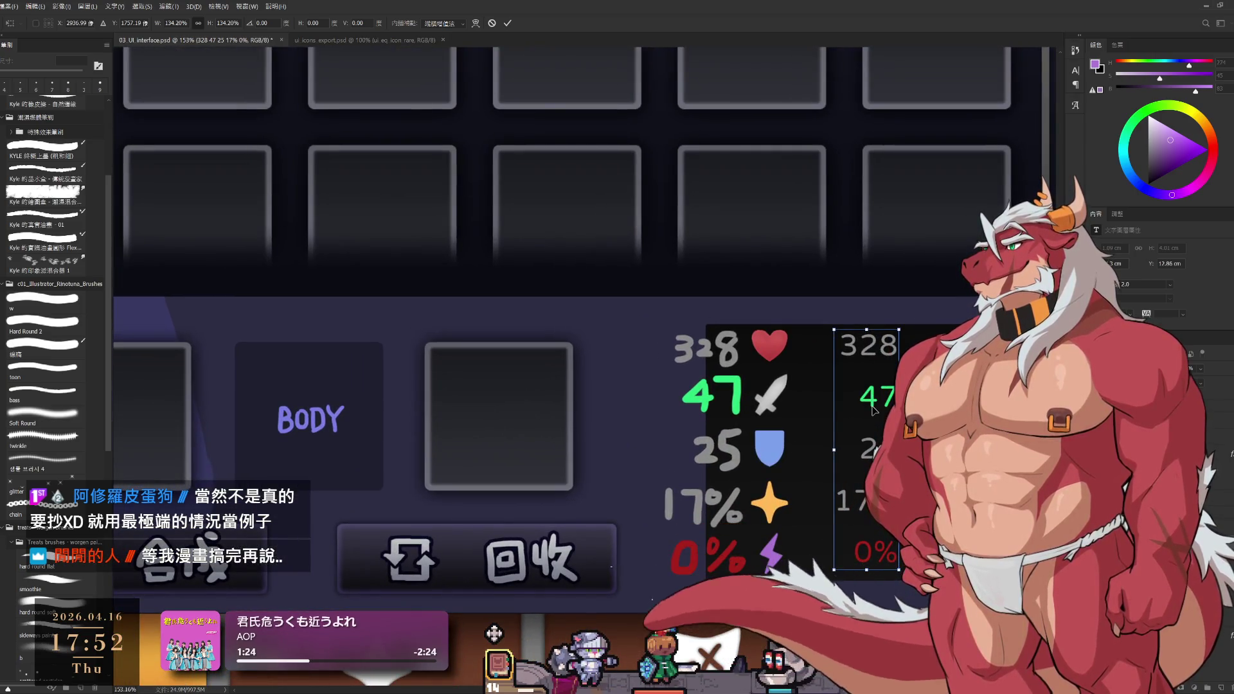
pyautogui.moveTo(873, 410); pyautogui.dragTo(879, 412)
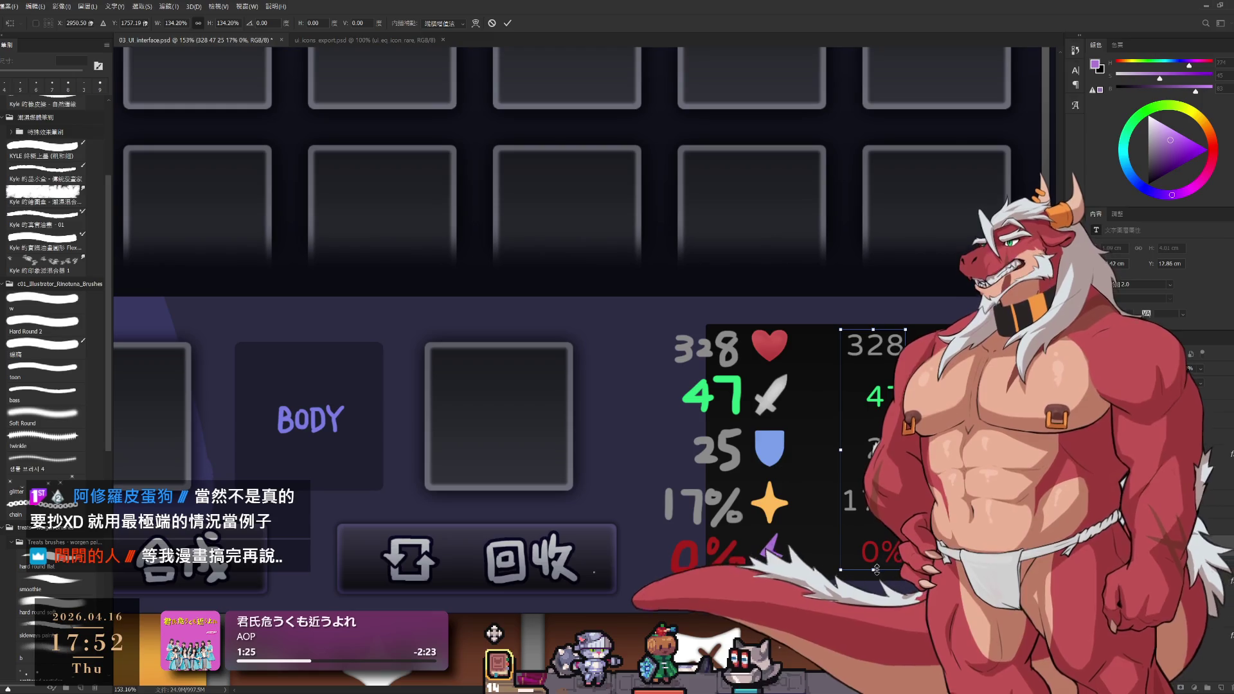
pyautogui.moveTo(874, 569); pyautogui.dragTo(874, 574)
pyautogui.press('Return')
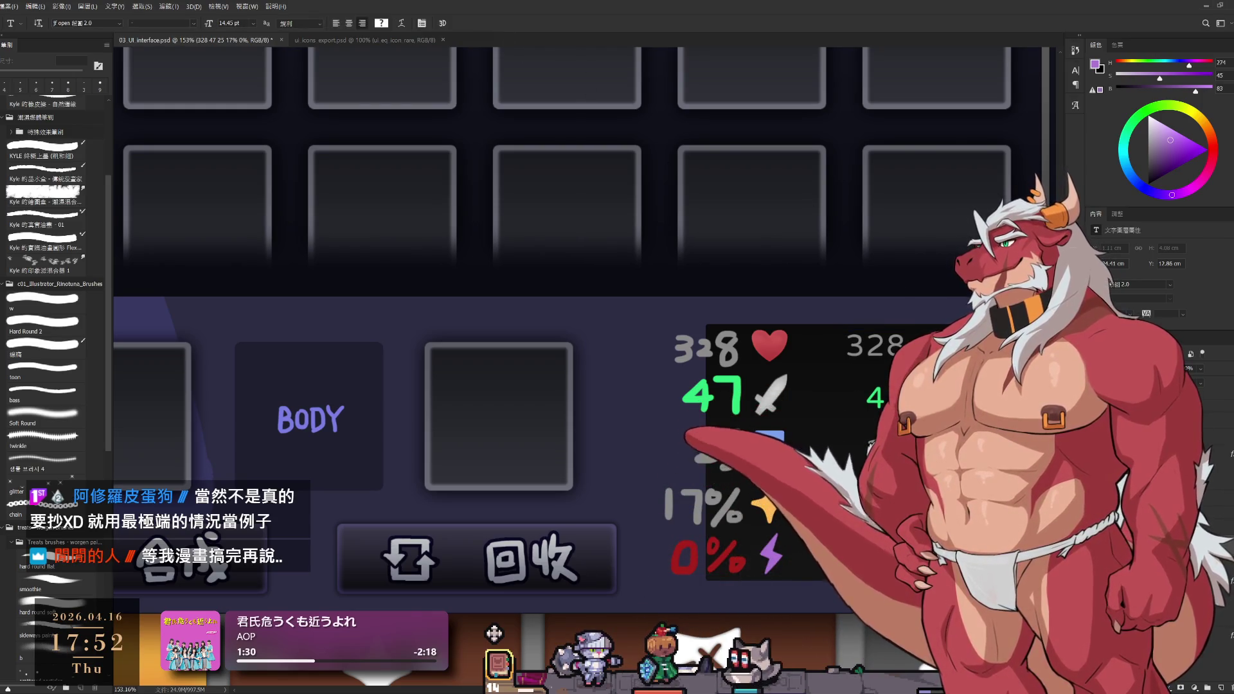
# Try the Regular font style on the text, then revert to the previous style
pyautogui.scroll(-3, 943, 523)
pyautogui.scroll(-2, 942, 523)
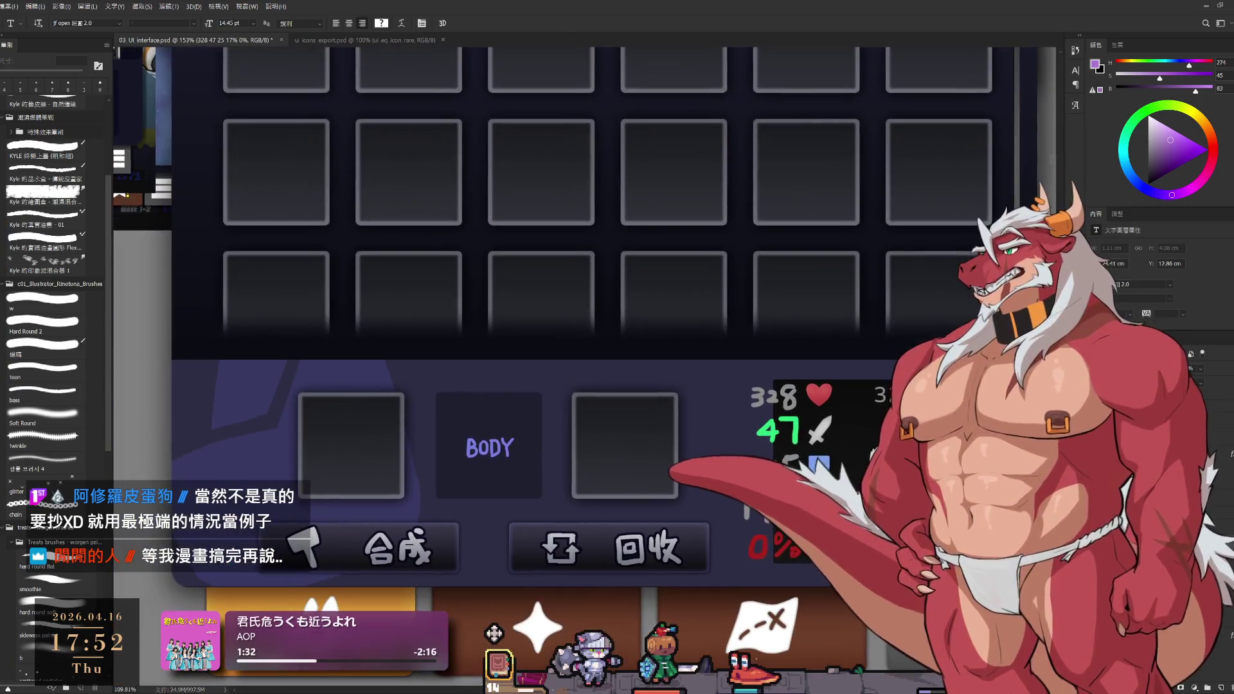
pyautogui.scroll(2, 1199, 299)
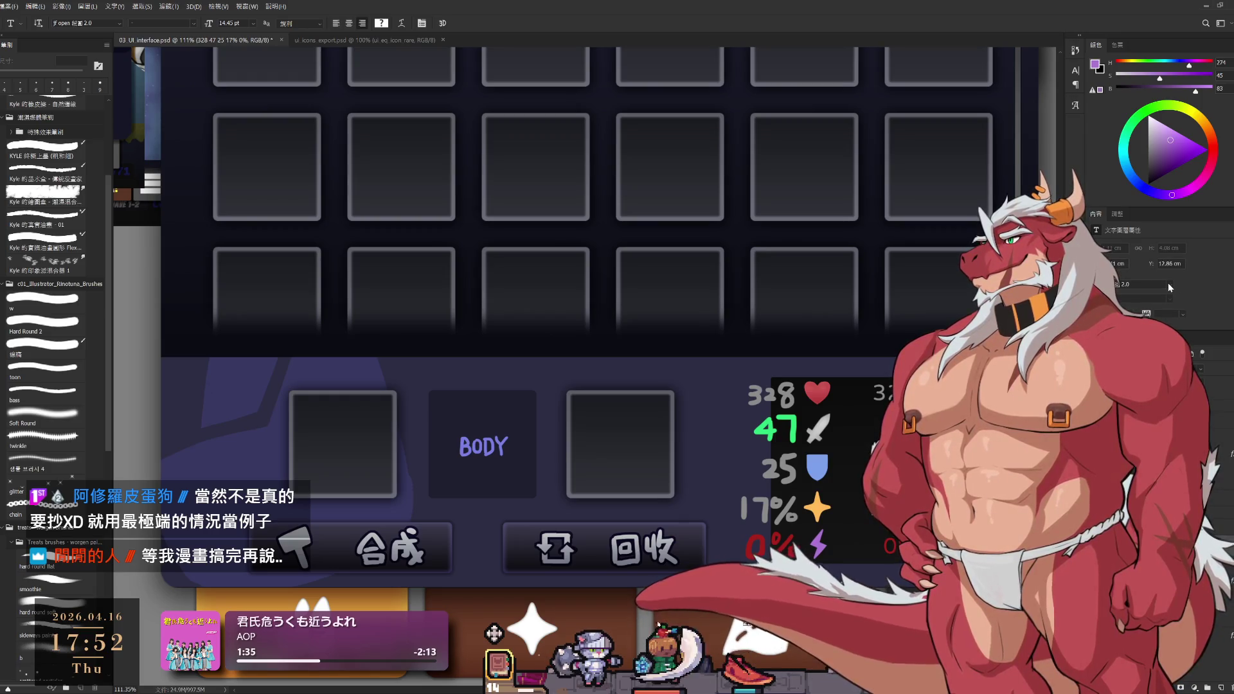
pyautogui.click(1169, 285)
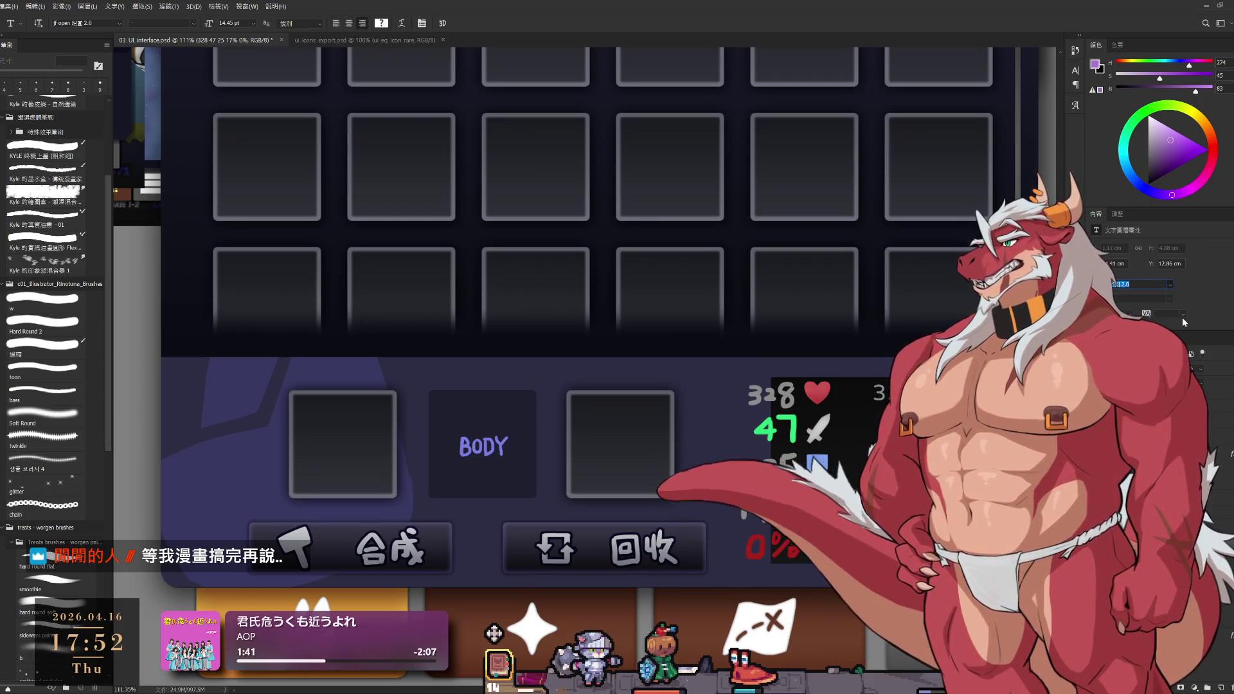
pyautogui.press('Return')
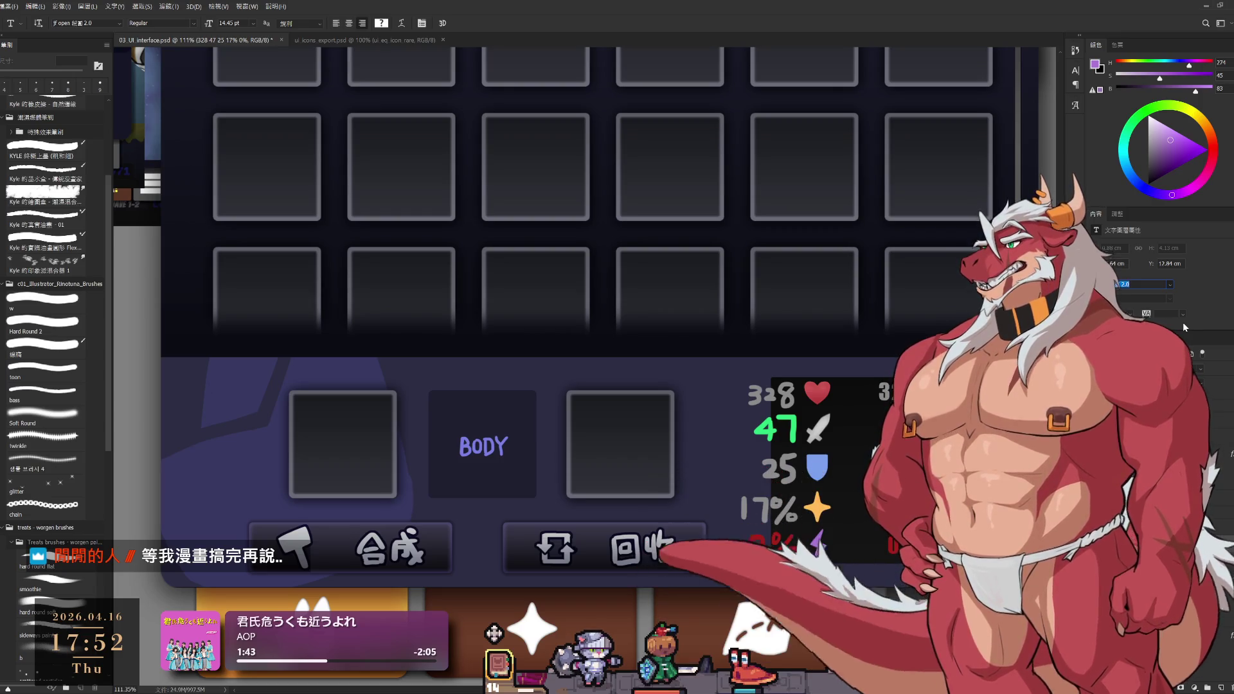
pyautogui.press('Return')
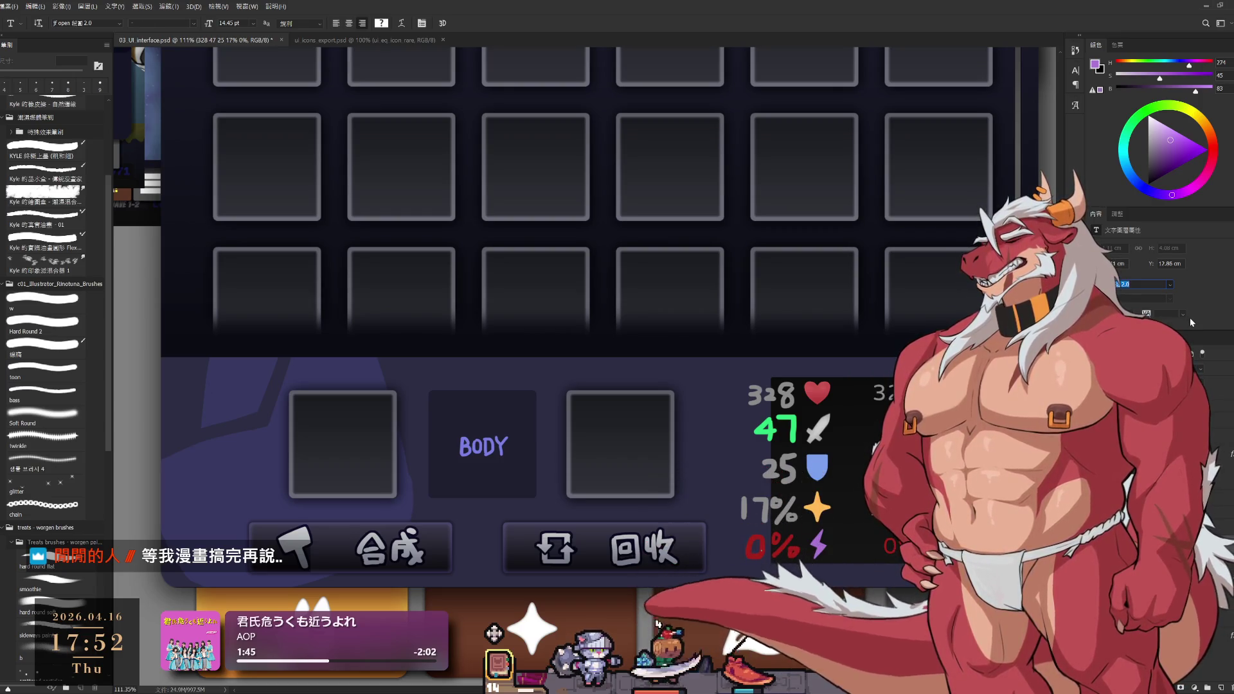
# Set the text's tracking to -50 and select layer 圖層 164
pyautogui.scroll(-1, 1189, 317)
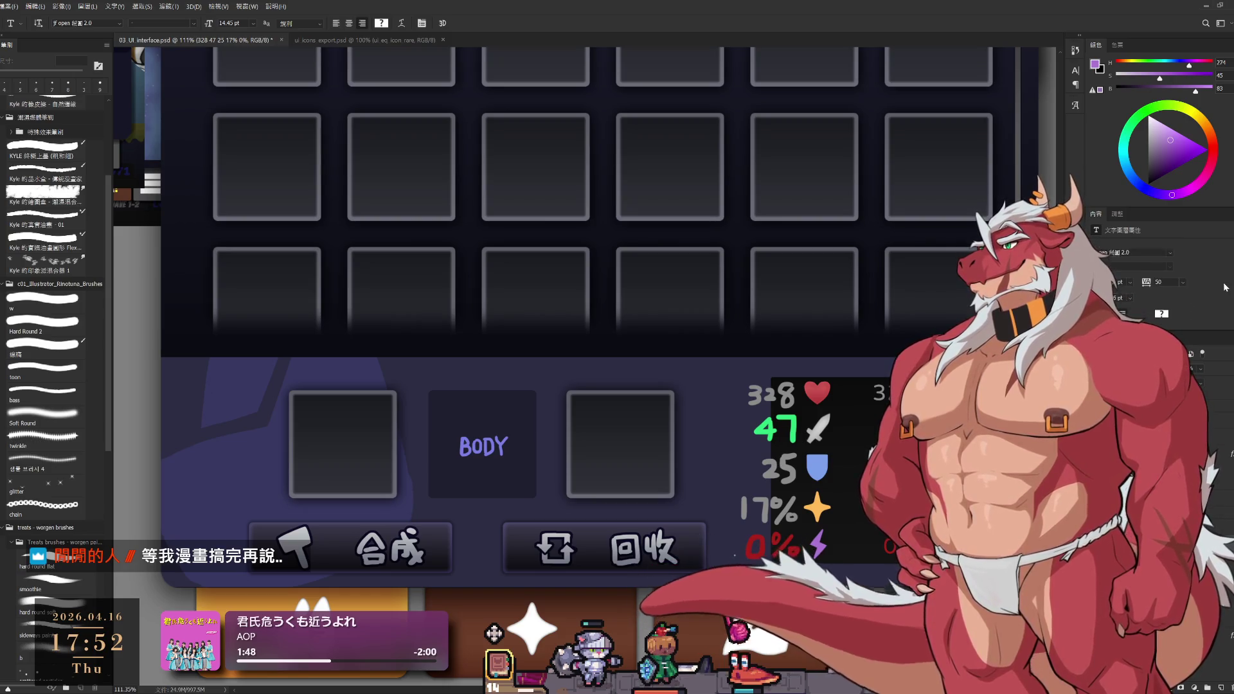
pyautogui.write('-50')
pyautogui.press('Return')
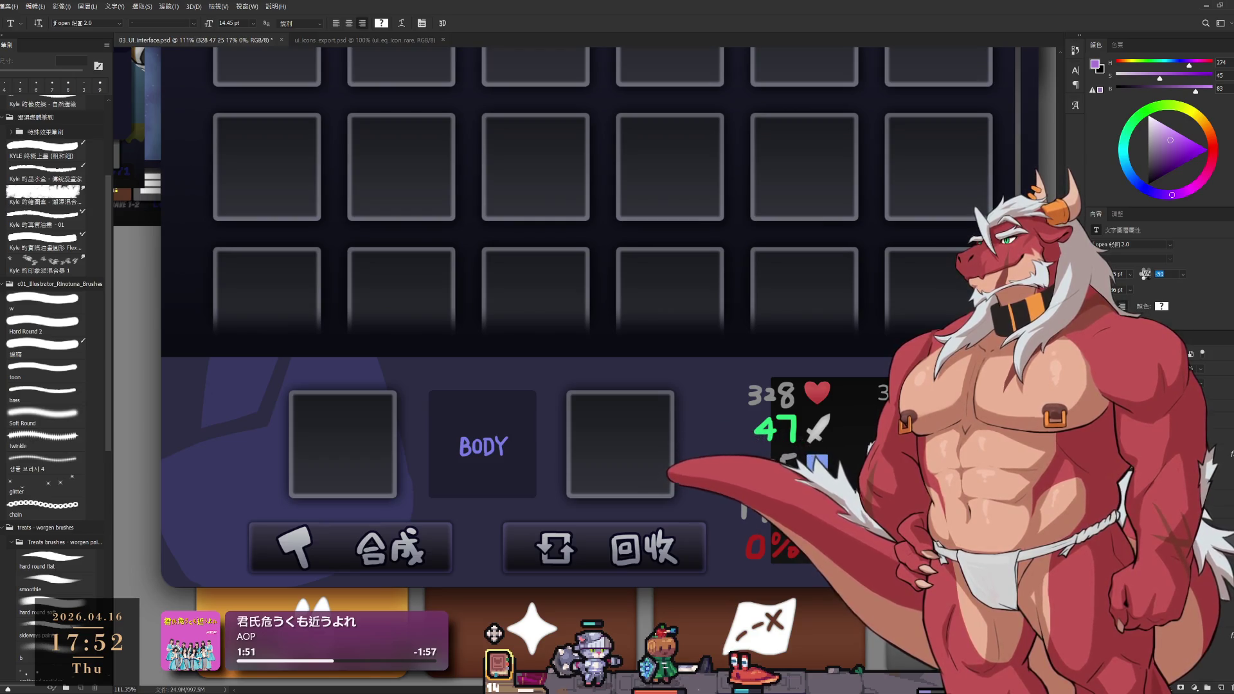
pyautogui.click(1144, 380)
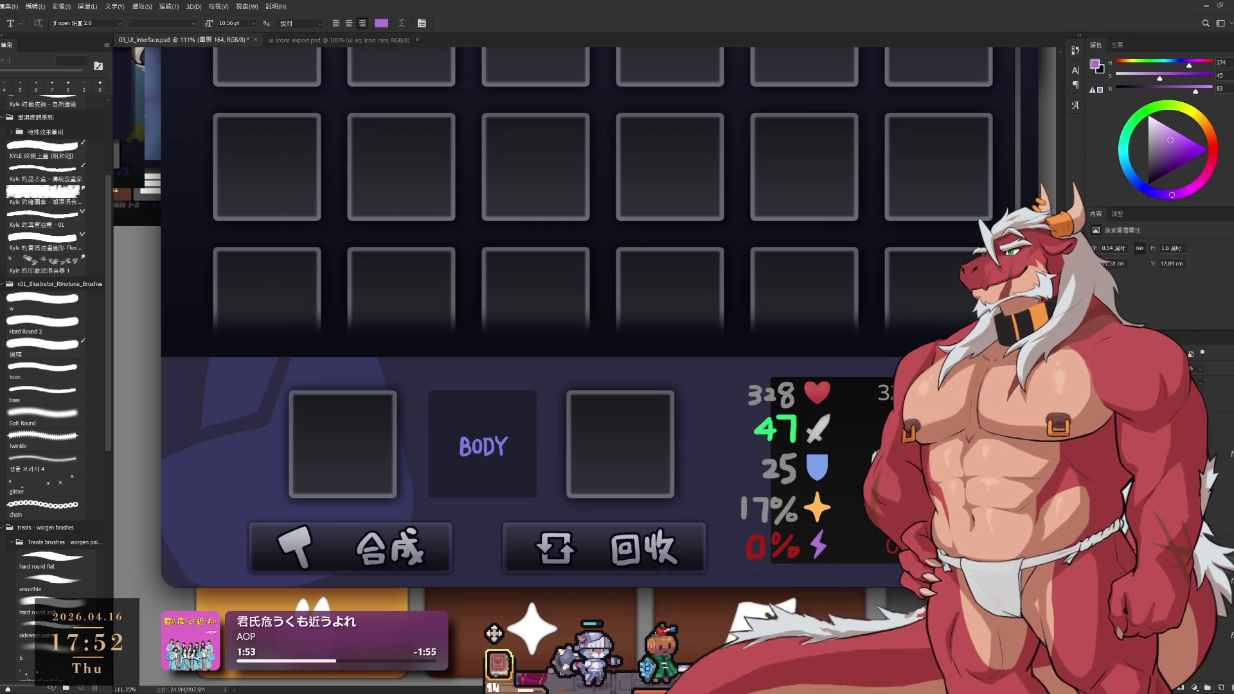
# Pick the Hard Round 2 brush and make layer 圖層 176 active for painting over the stats
pyautogui.scroll(-5, 926, 516)
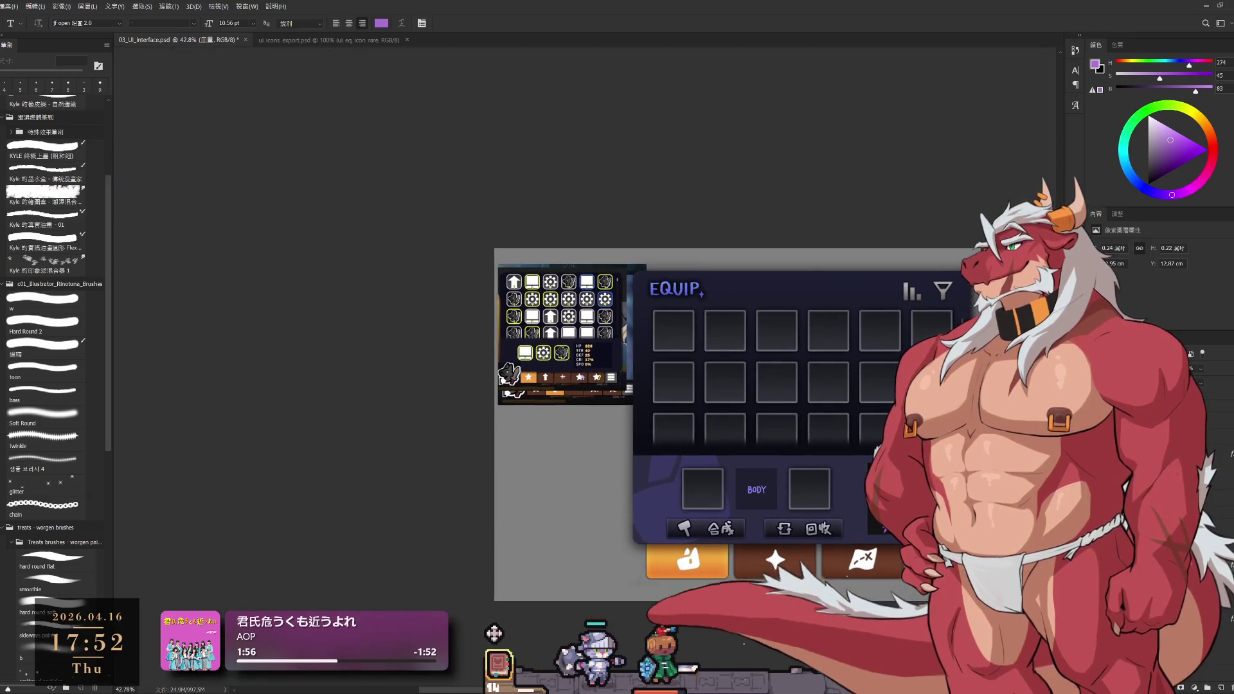
pyautogui.scroll(4, 925, 513)
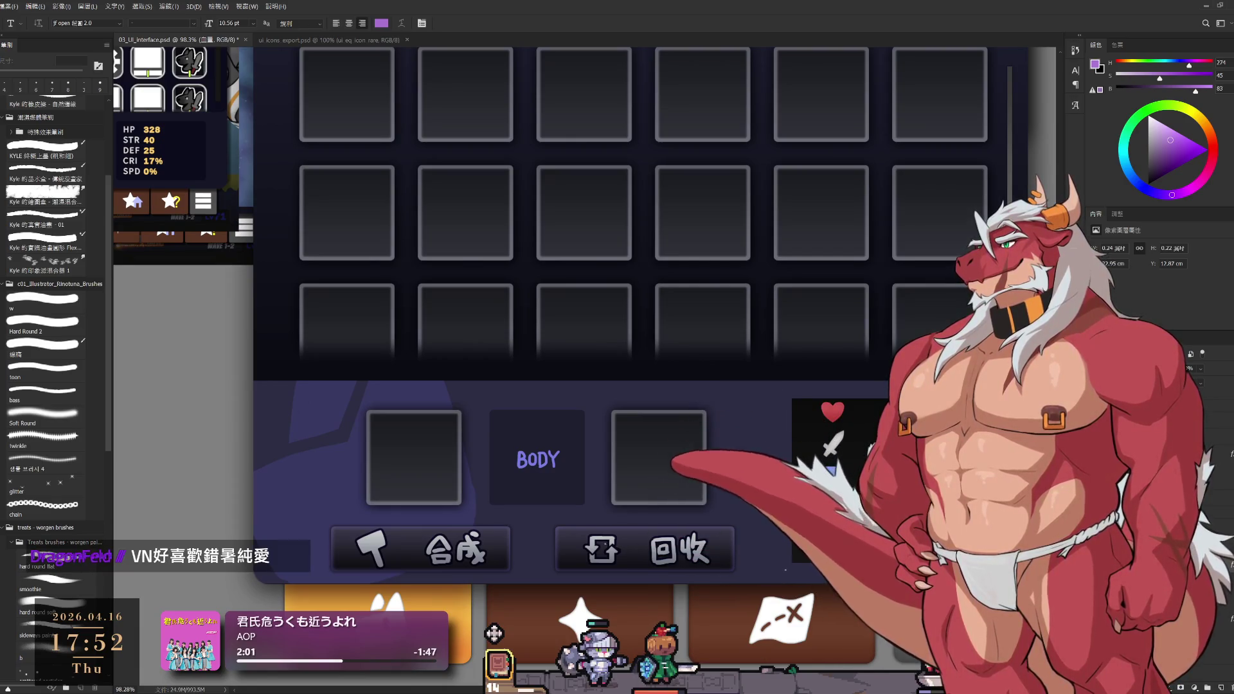
pyautogui.press('b')
pyautogui.scroll(1, 1001, 489)
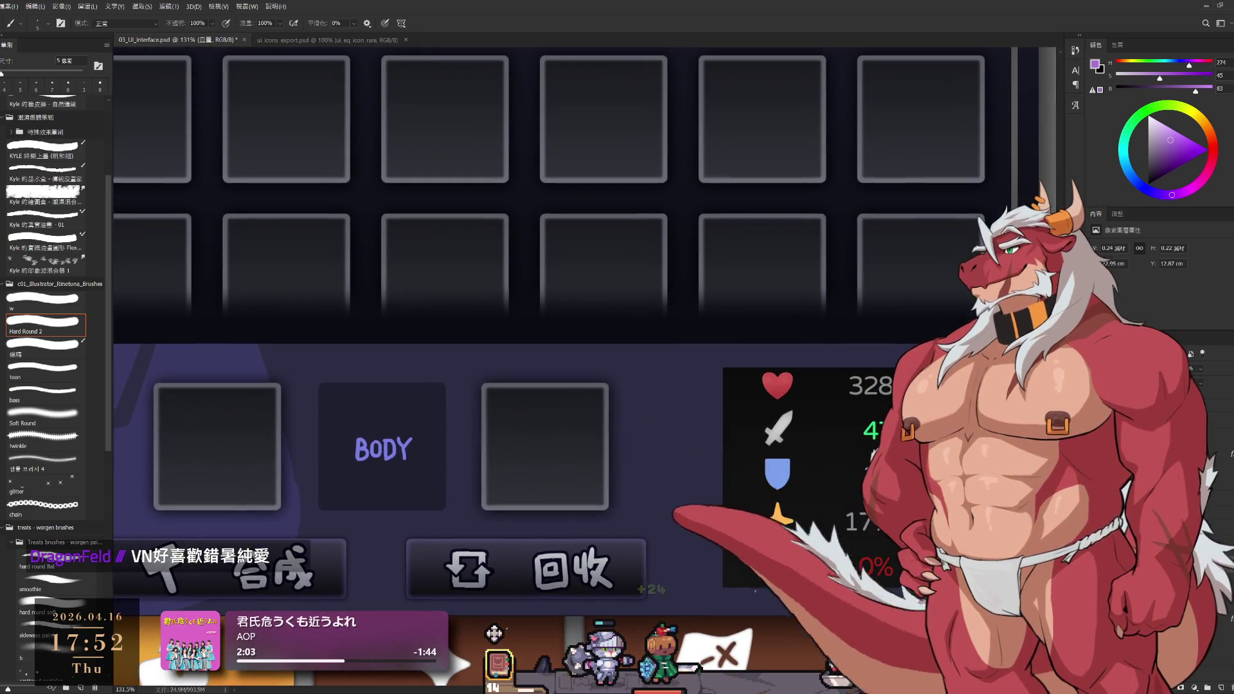
pyautogui.keyDown('ctrl'); pyautogui.click(870, 386); pyautogui.keyUp('ctrl')
pyautogui.scroll(1, 870, 460)
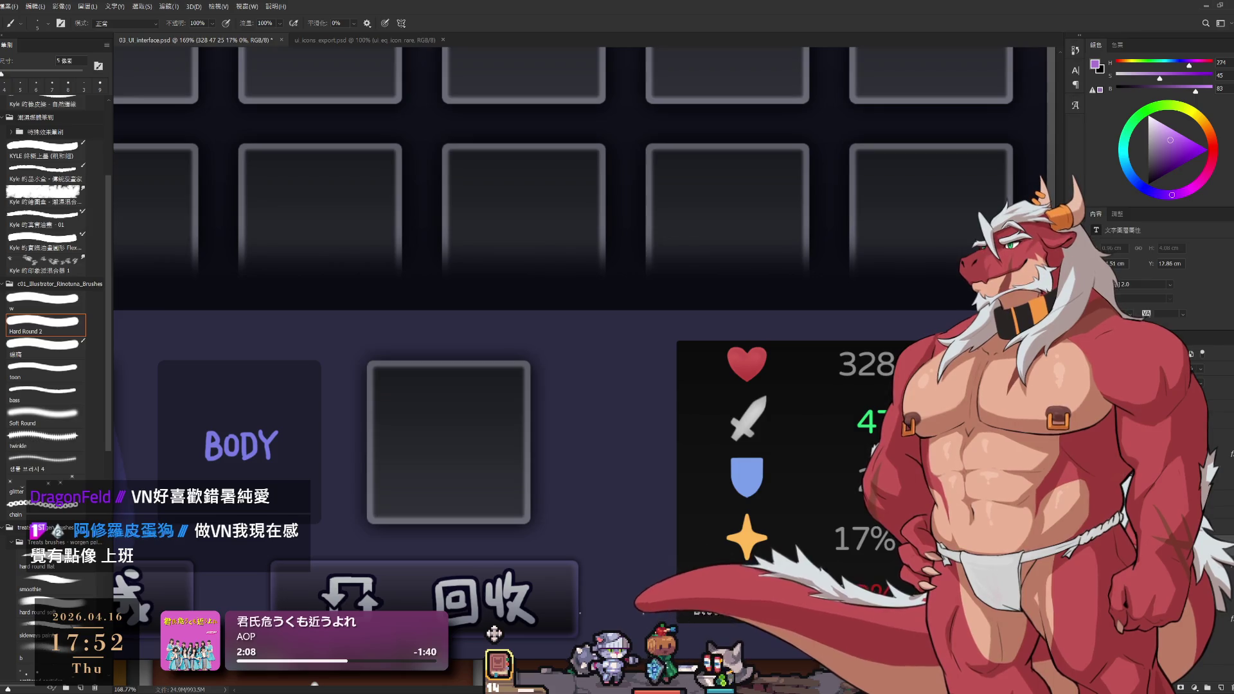
pyautogui.keyDown('ctrl'); pyautogui.click(695, 573); pyautogui.keyUp('ctrl')
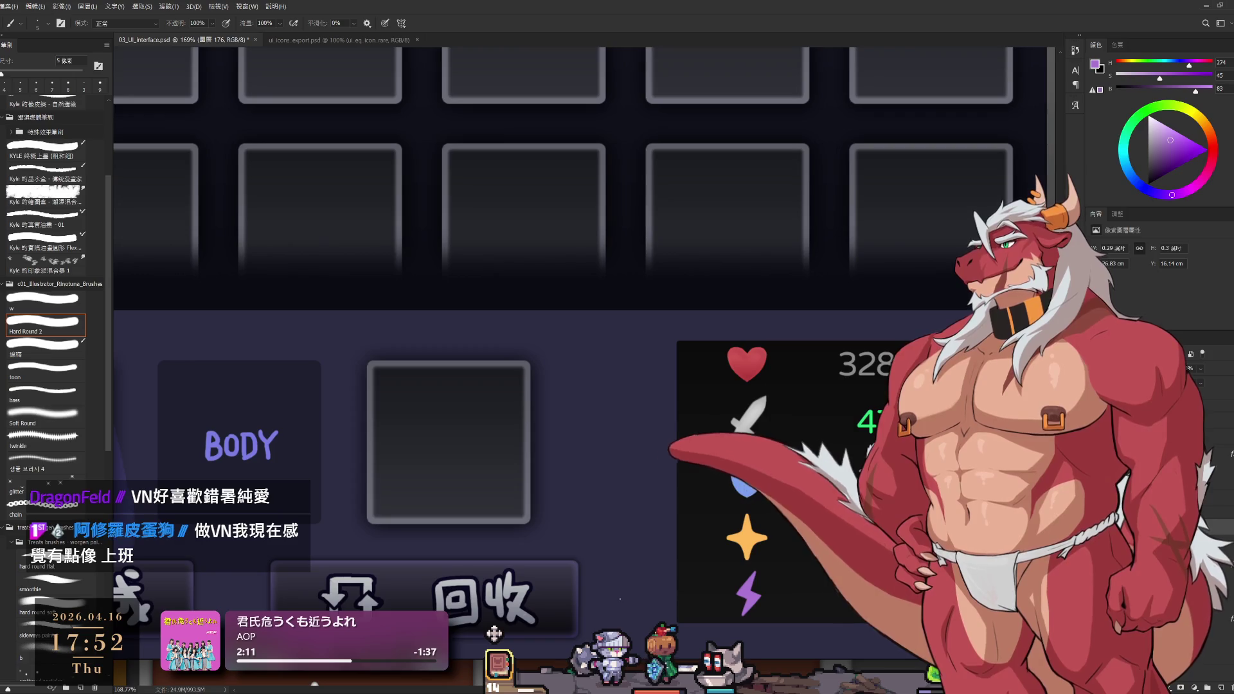
# Sample the green of the 47 value and paint a small up-triangle beside 47 with an 8 px brush
pyautogui.moveTo(815, 308); pyautogui.dragTo(737, 223)
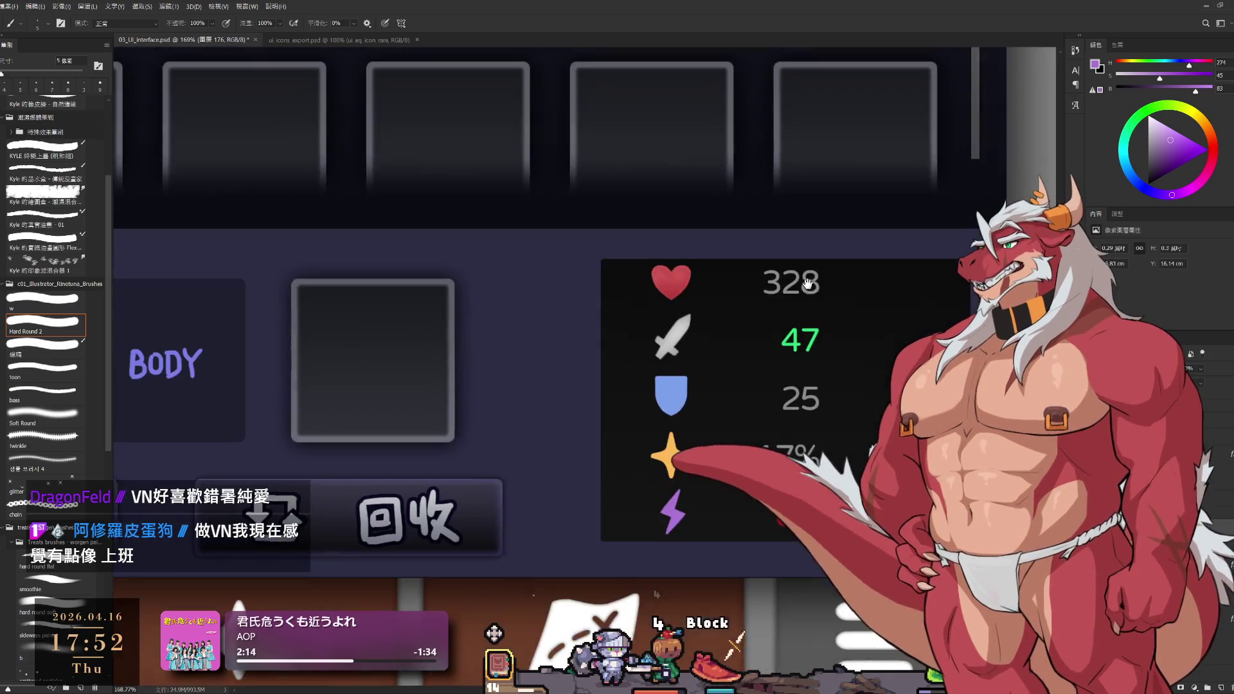
pyautogui.scroll(2, 805, 352)
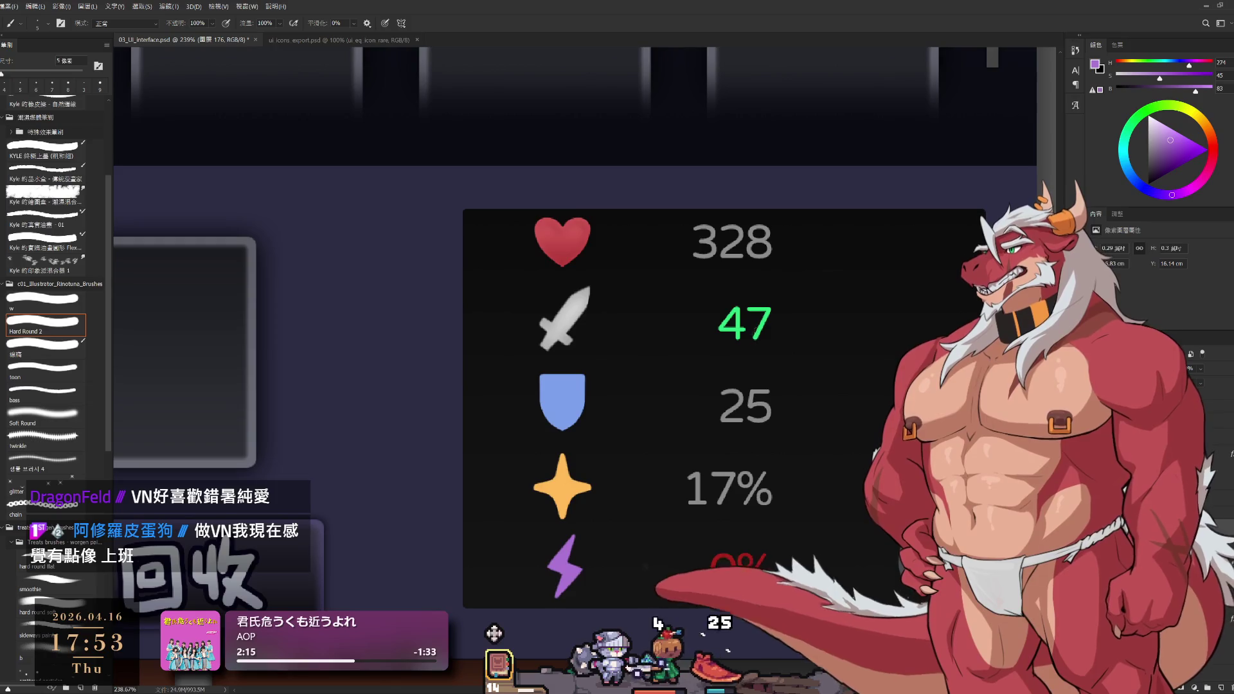
pyautogui.keyDown('alt'); pyautogui.click(764, 325); pyautogui.keyUp('alt')
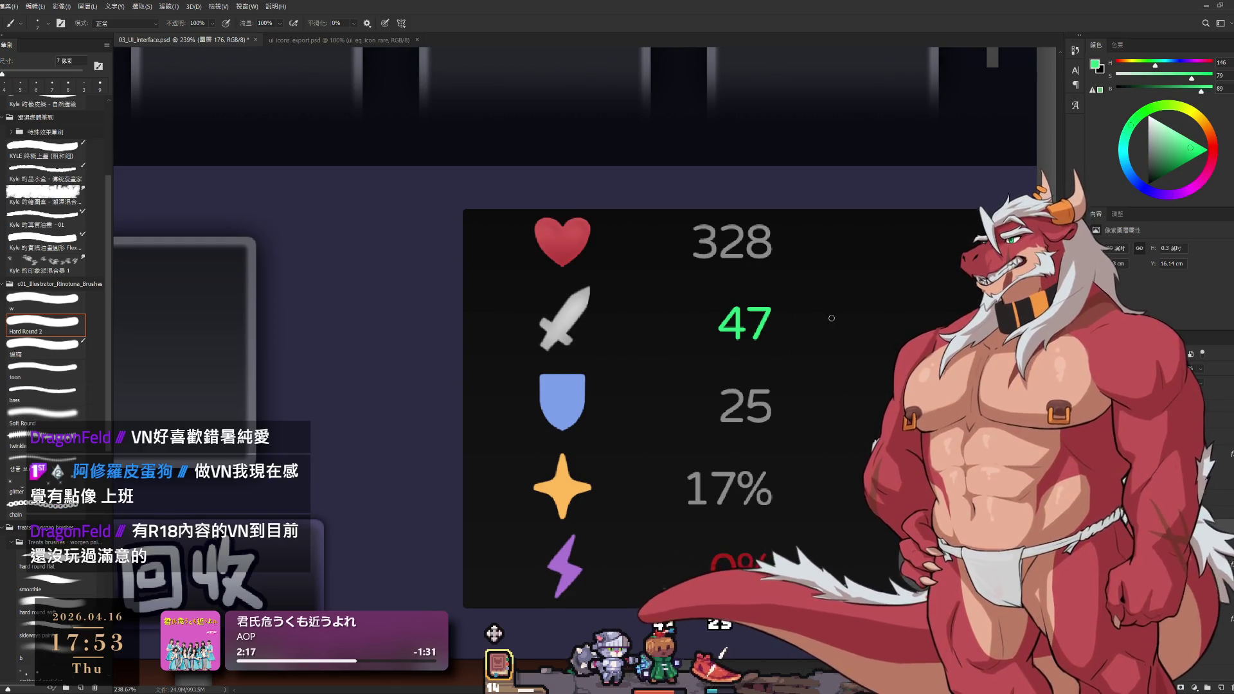
pyautogui.press(']')
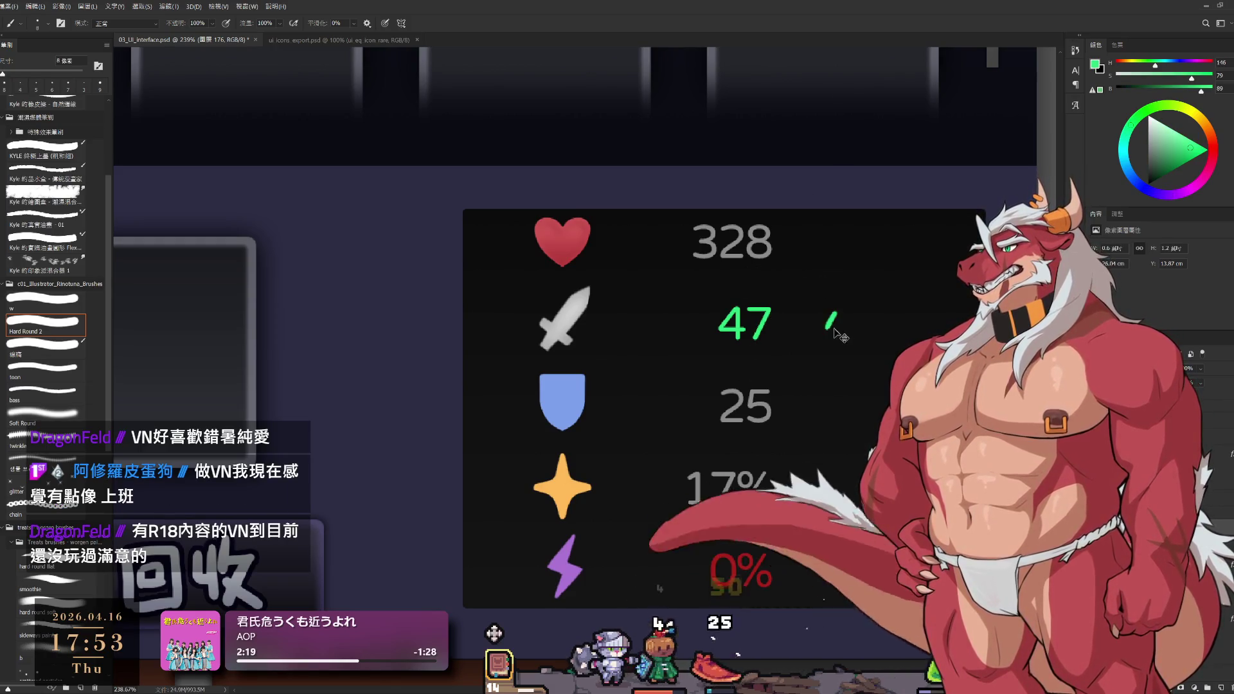
pyautogui.hotkey('ctrl', 'z')
pyautogui.moveTo(836, 314); pyautogui.dragTo(827, 326)
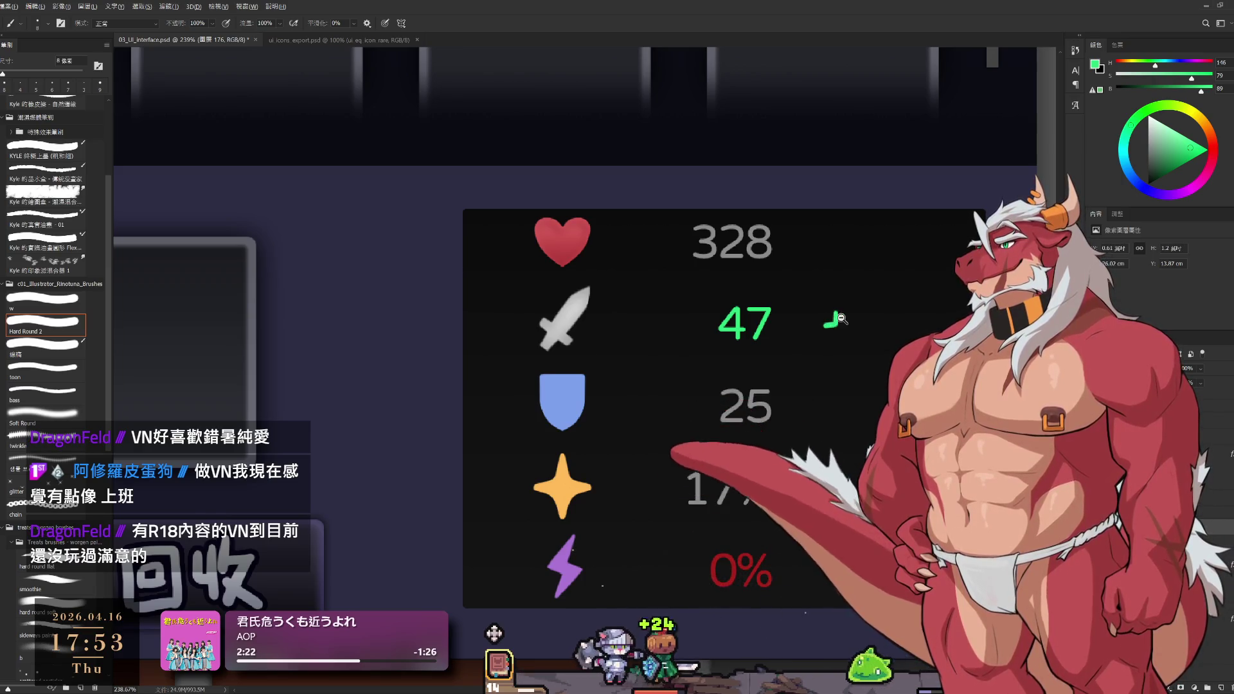
pyautogui.scroll(2, 835, 315)
pyautogui.hotkey('ctrl', 'z')
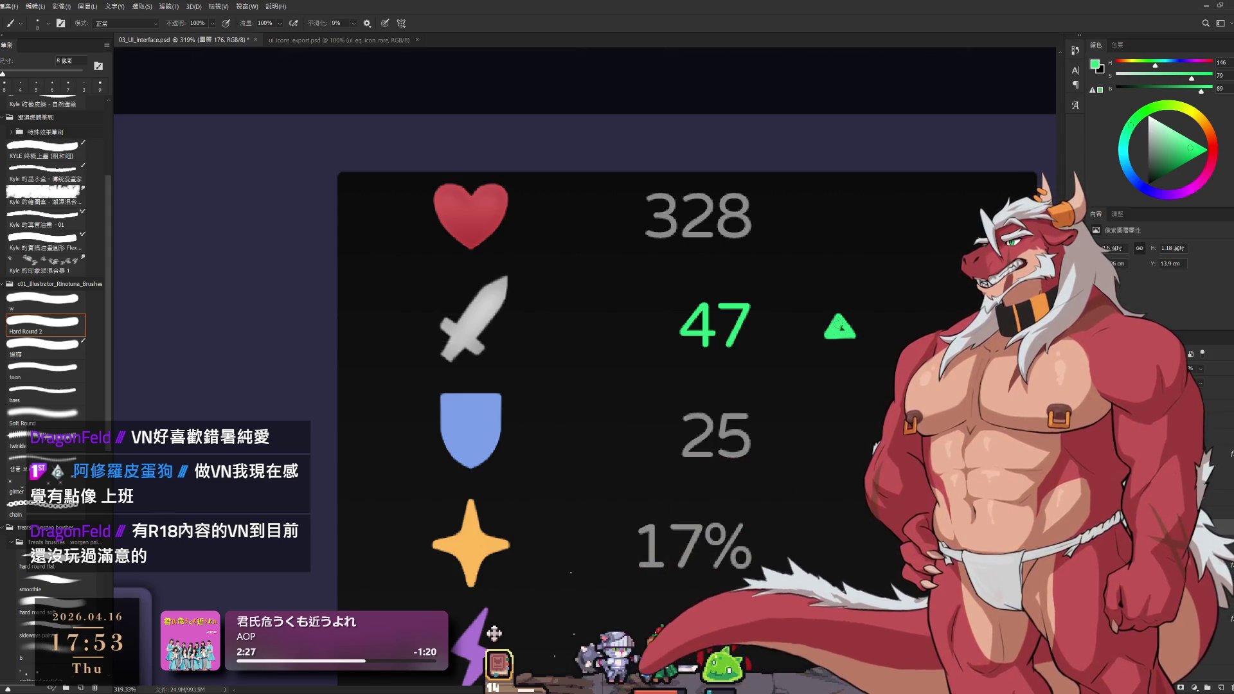
pyautogui.press('e')
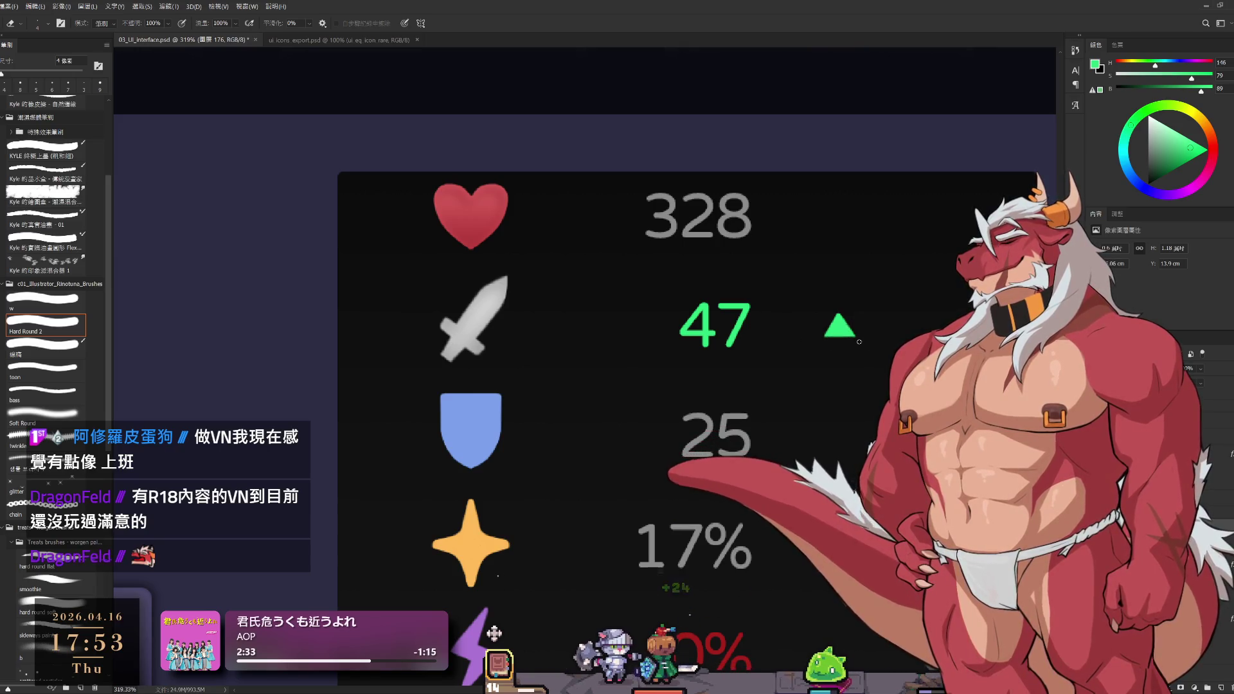
pyautogui.hotkey('ctrl', '1')
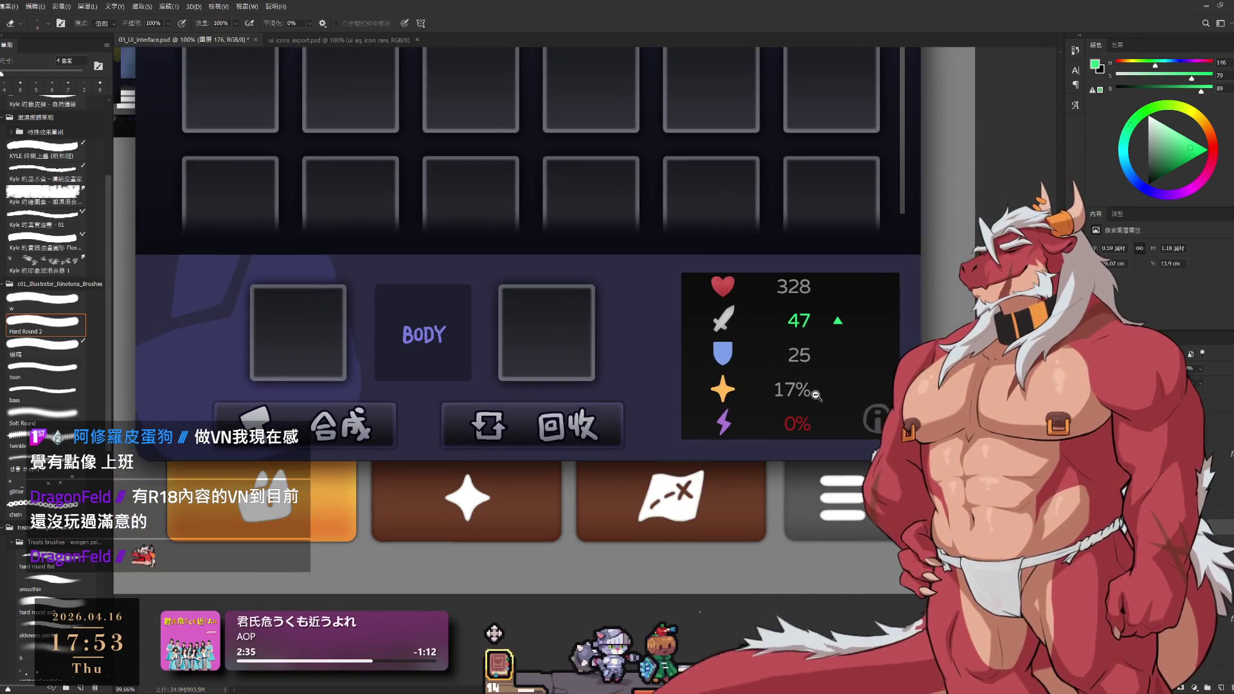
# Lasso the green triangle beside 47, scale it to 134.31% and nudge it closer to the number
pyautogui.scroll(3, 871, 331)
pyautogui.scroll(1, 870, 330)
pyautogui.press('l')
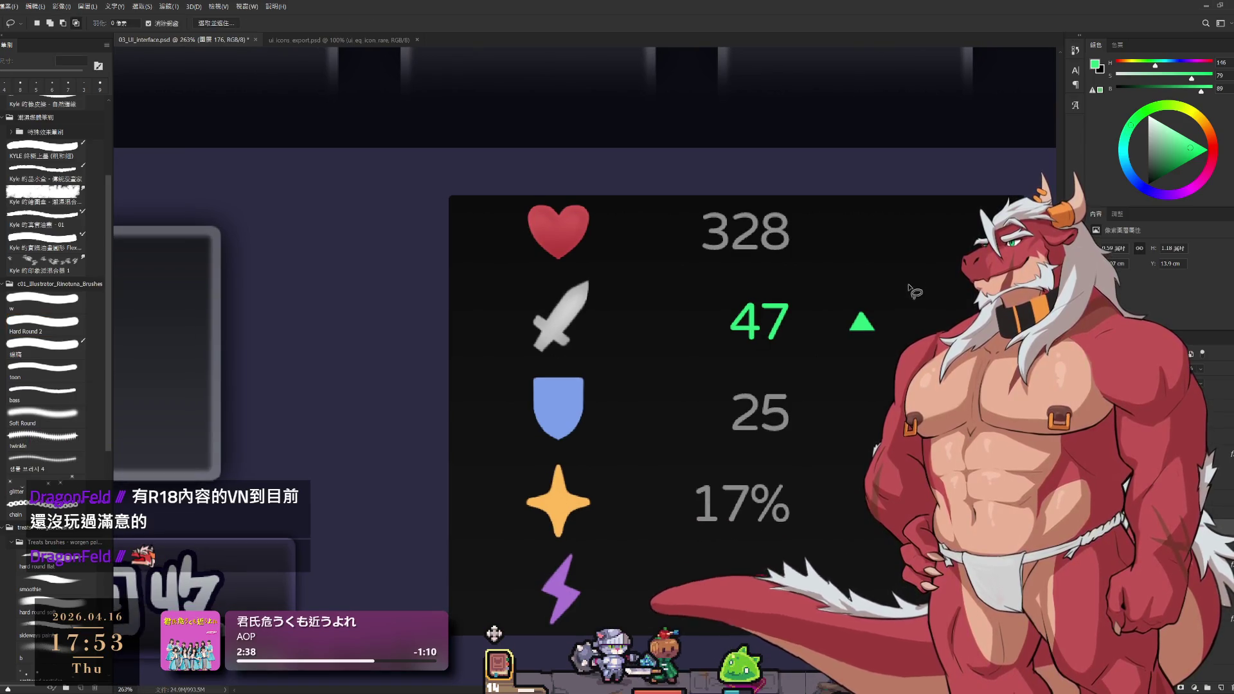
pyautogui.moveTo(894, 281); pyautogui.dragTo(900, 270)
pyautogui.hotkey('ctrl', 't')
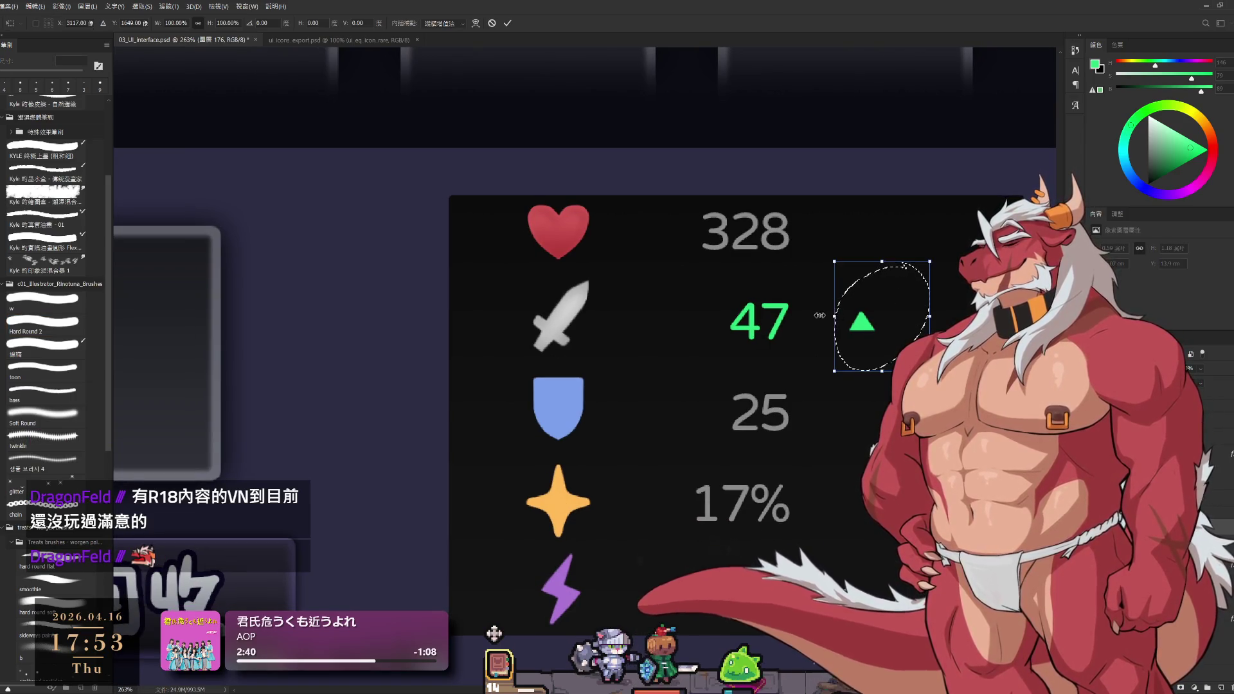
pyautogui.moveTo(819, 316)
pyautogui.mouseDown()
pyautogui.moveTo(801, 315)
pyautogui.moveTo(878, 326)
pyautogui.mouseUp()
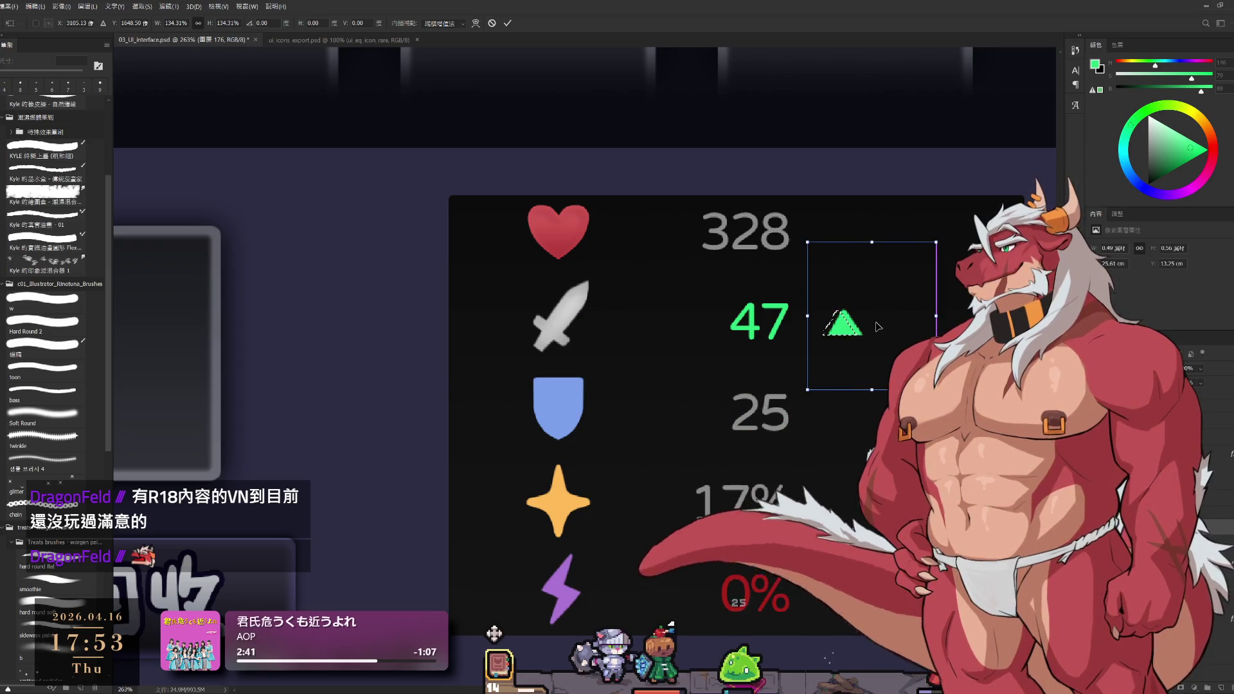
pyautogui.press('Return')
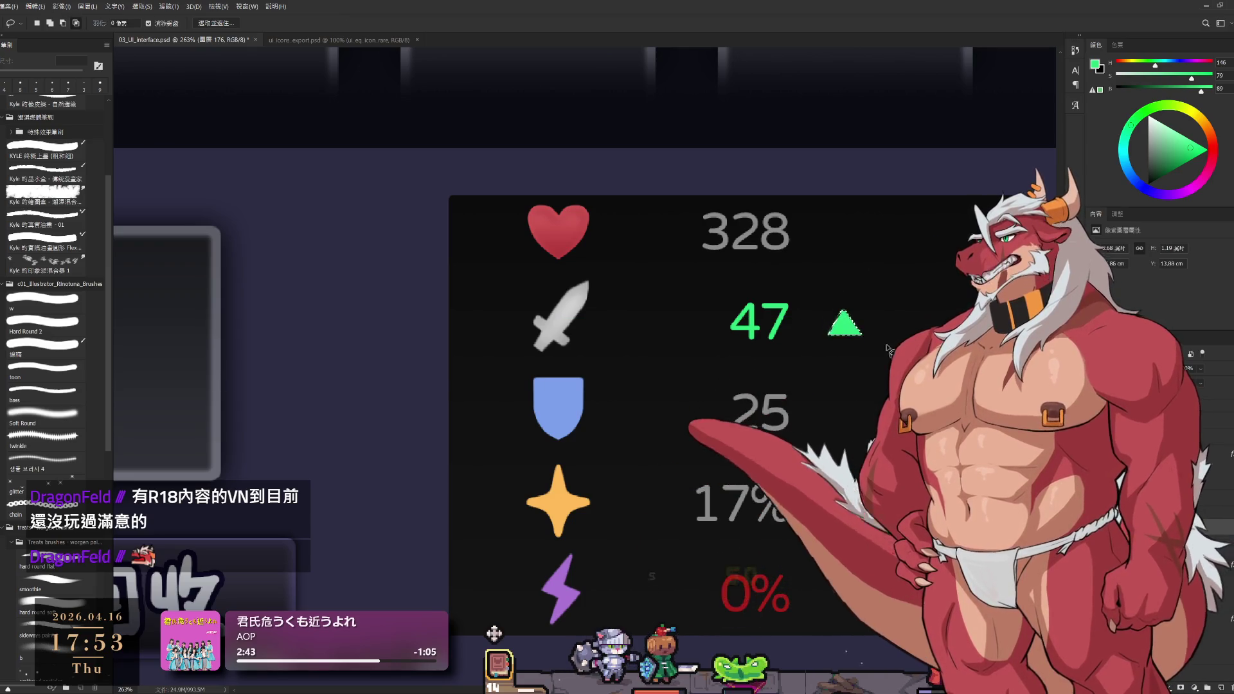
# Switch back to the hard round brush at 4 px
pyautogui.scroll(5, 845, 273)
pyautogui.press('b')
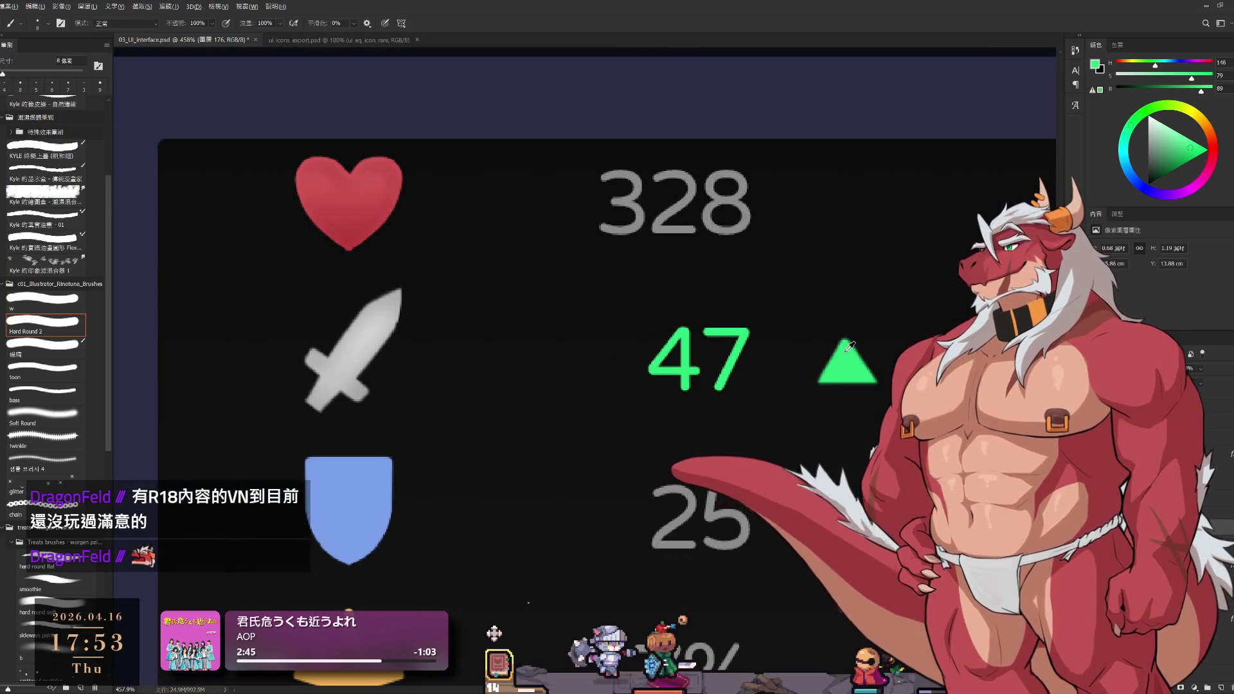
pyautogui.press('[')
pyautogui.press('[')
pyautogui.press('[')
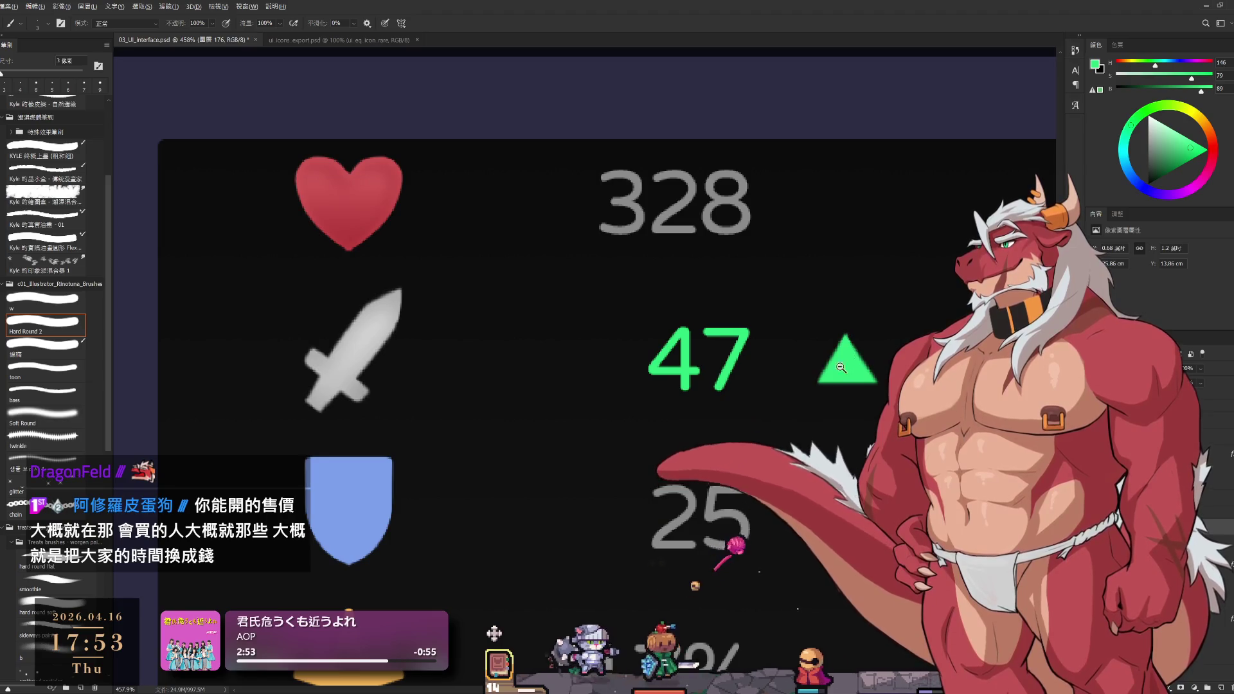
pyautogui.scroll(-5, 841, 367)
pyautogui.scroll(4, 827, 321)
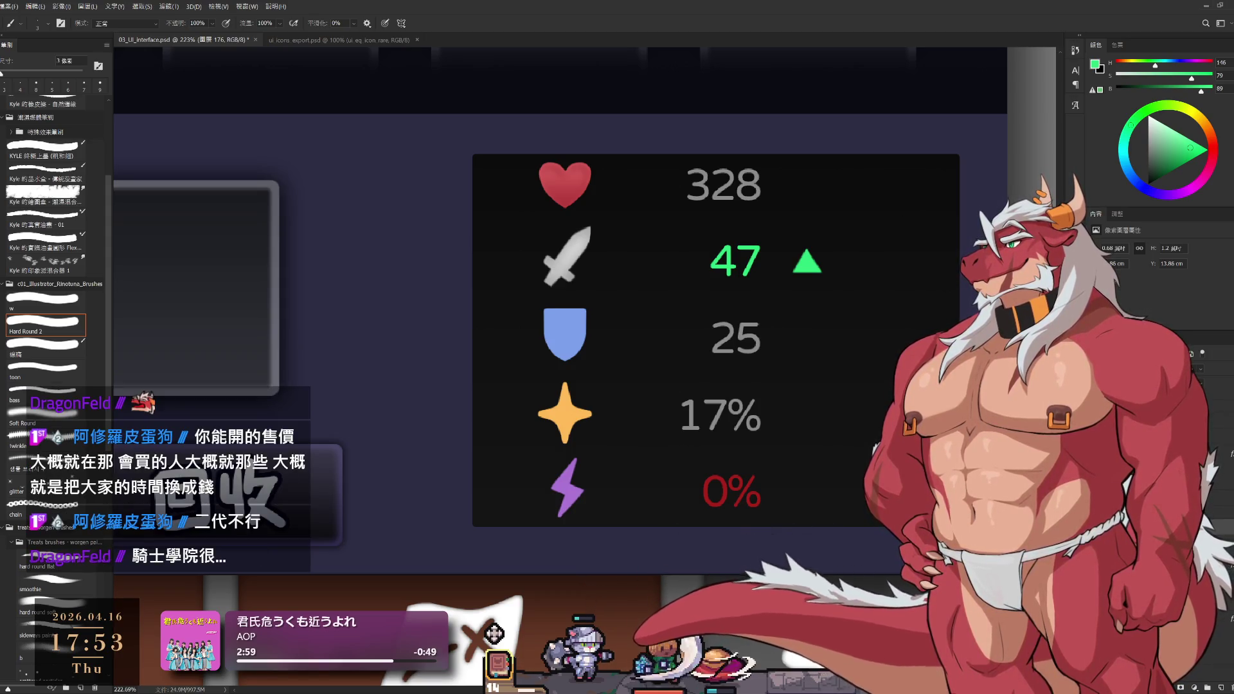
# Copy the green triangle down toward the lower rows and rotate the copy to point downward
pyautogui.hotkey('ctrl', 'z')
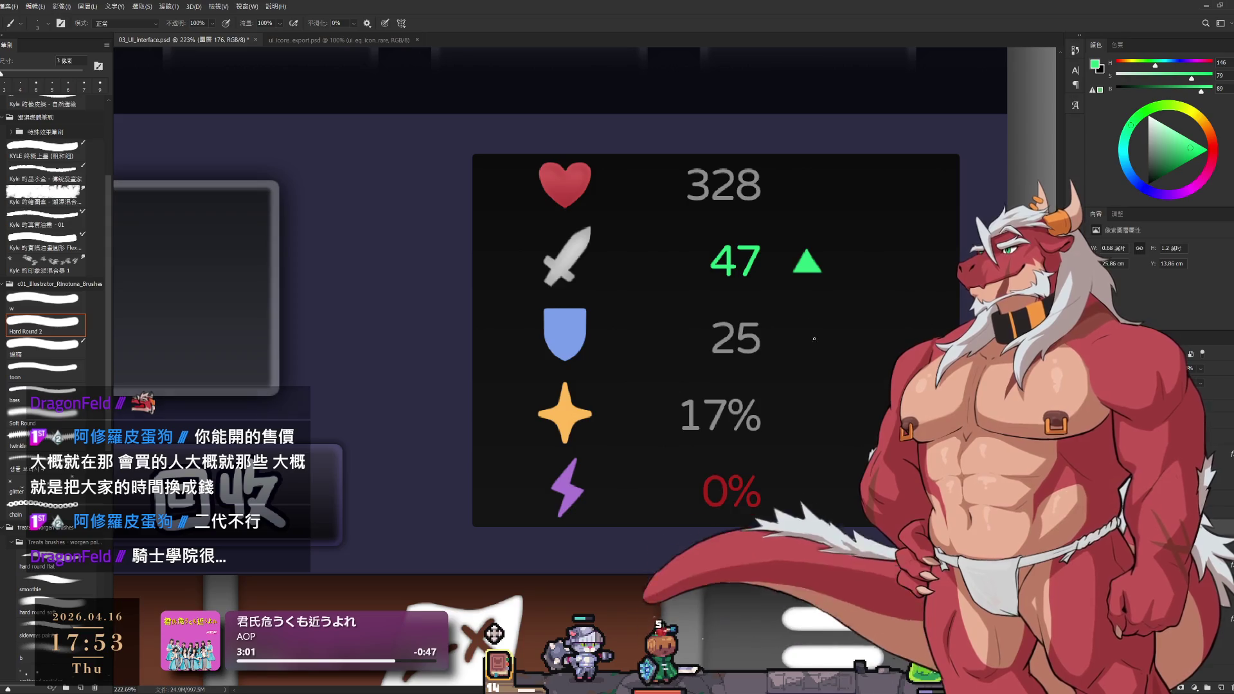
pyautogui.press('l')
pyautogui.moveTo(785, 308); pyautogui.dragTo(890, 267)
pyautogui.press('Delete')
pyautogui.hotkey('ctrl', 'z')
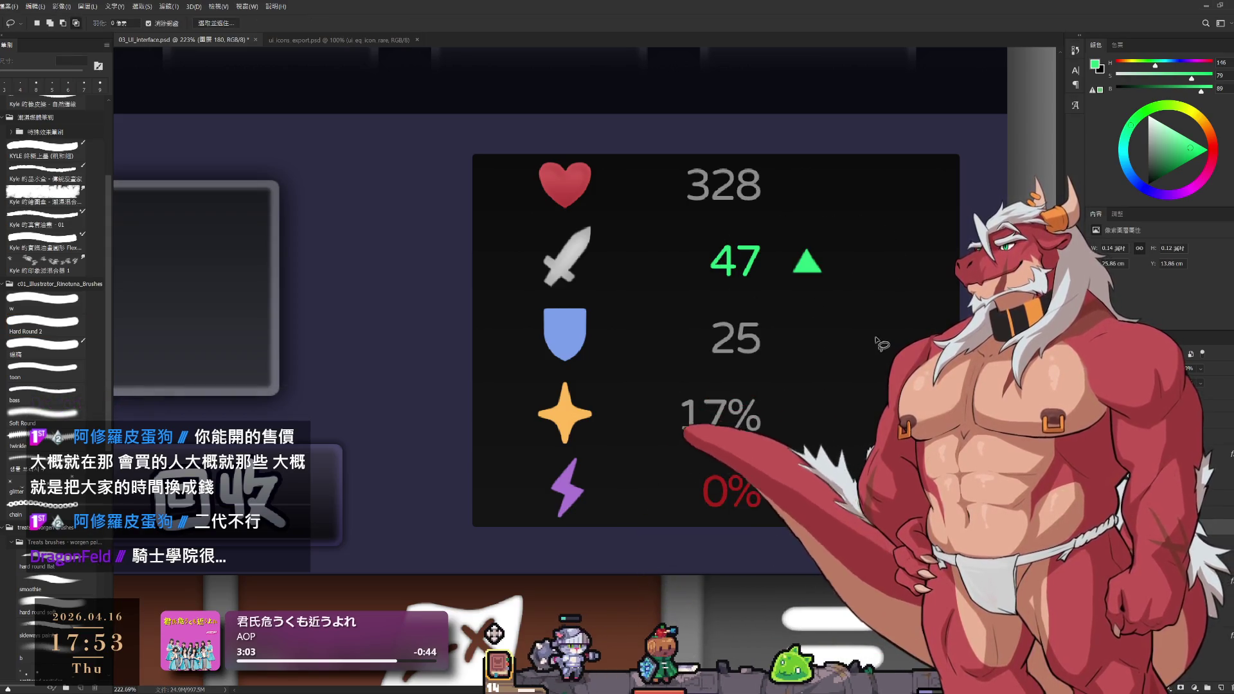
pyautogui.moveTo(811, 269); pyautogui.dragTo(824, 418)
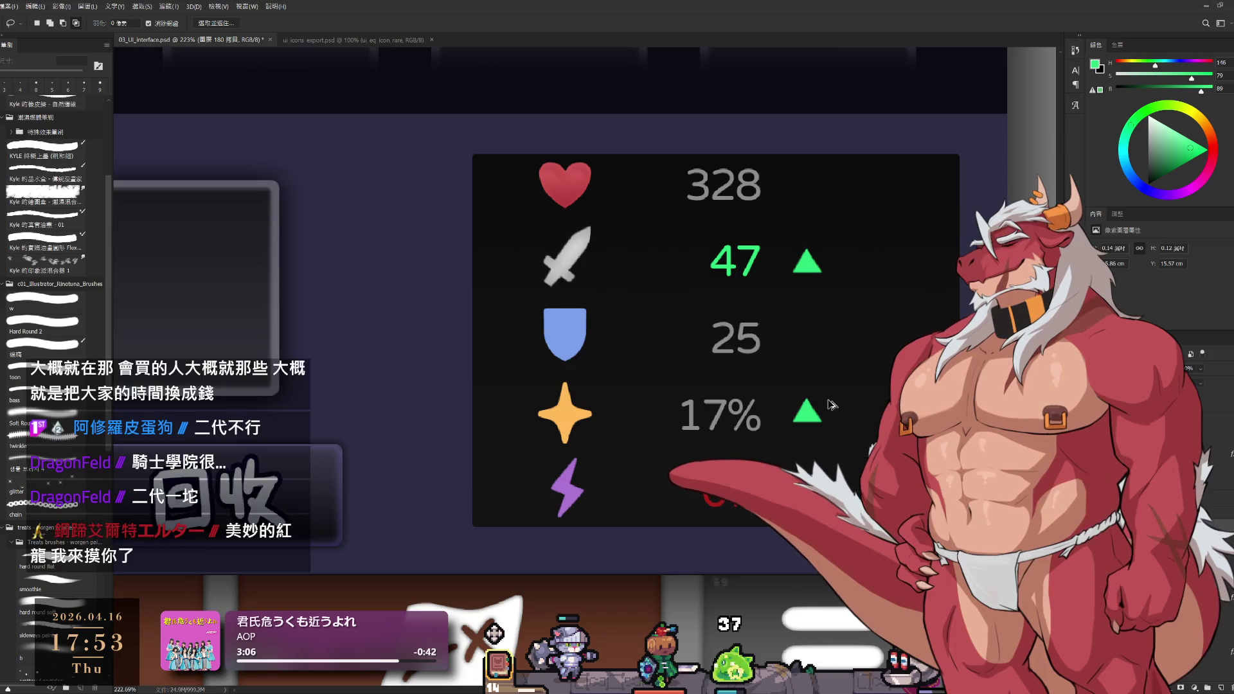
pyautogui.hotkey('ctrl', 't')
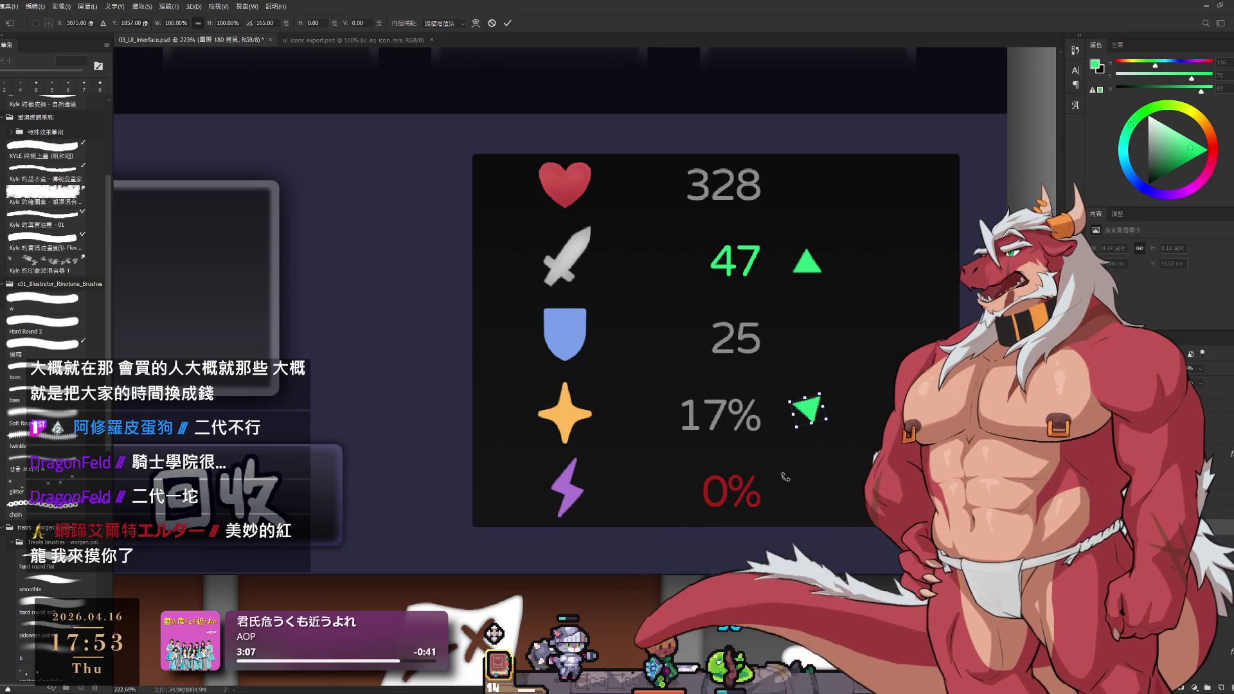
pyautogui.moveTo(776, 468); pyautogui.dragTo(774, 463)
pyautogui.press('Return')
# Recolour the down-arrow with the red of 0% and move it beside the 0% value
pyautogui.press('b')
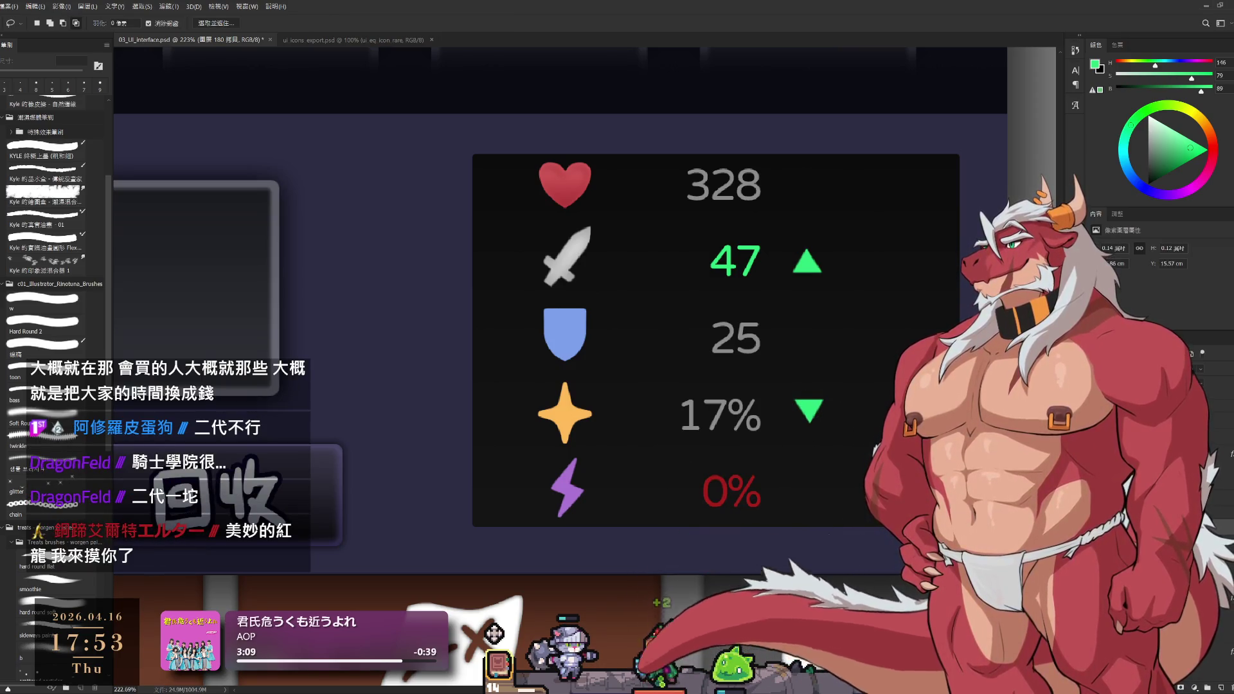
pyautogui.click(42, 324)
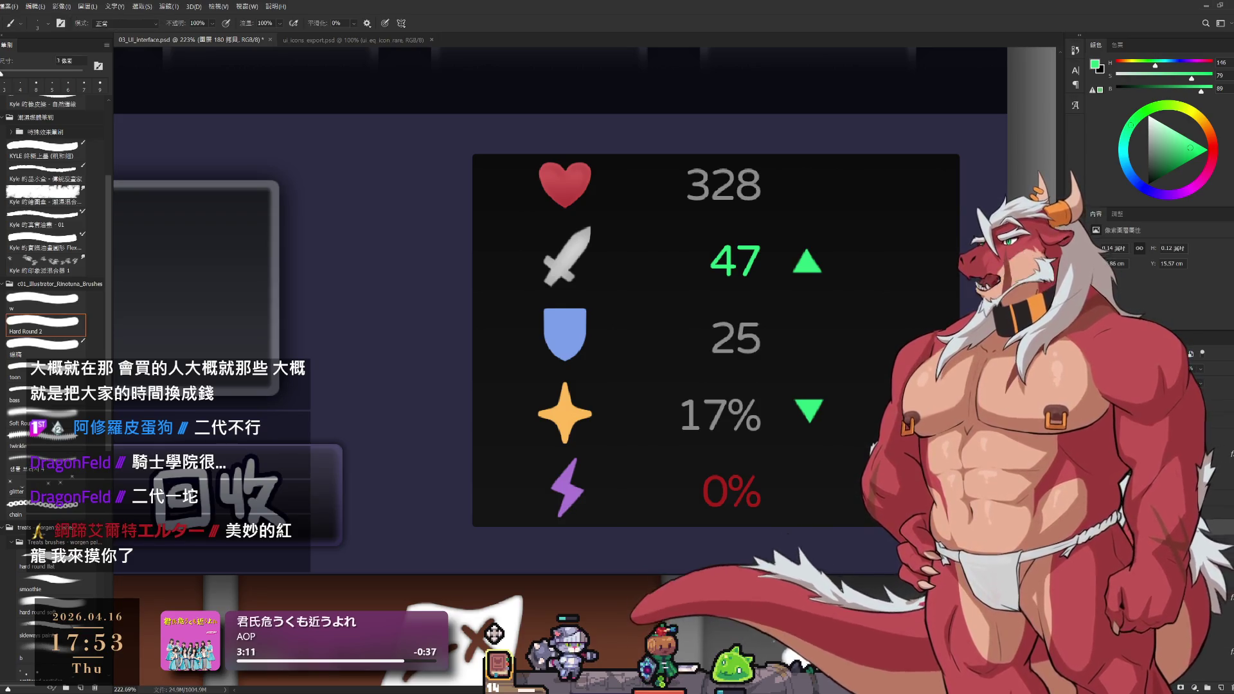
pyautogui.keyDown('alt'); pyautogui.click(728, 488); pyautogui.keyUp('alt')
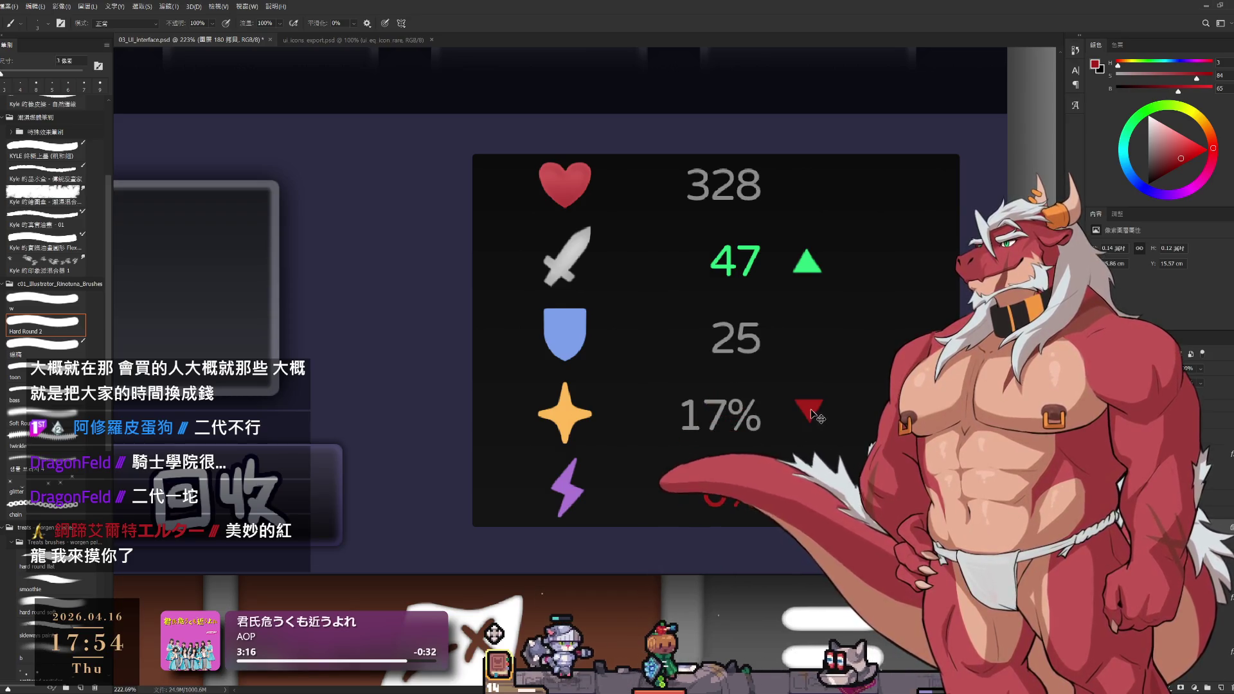
pyautogui.moveTo(802, 437)
pyautogui.mouseDown()
pyautogui.moveTo(802, 522)
pyautogui.moveTo(808, 489)
pyautogui.moveTo(855, 463)
pyautogui.moveTo(822, 472)
pyautogui.moveTo(833, 509)
pyautogui.mouseUp()
pyautogui.scroll(-3, 816, 482)
pyautogui.scroll(1, 816, 482)
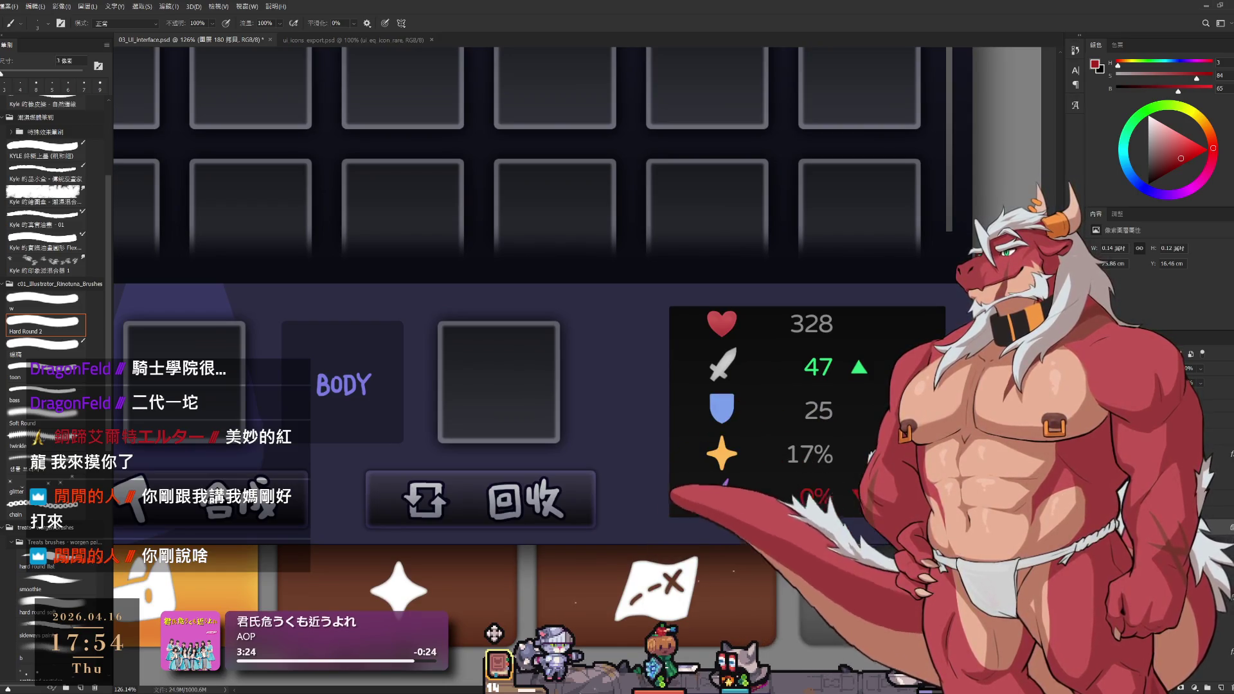
pyautogui.scroll(3, 831, 478)
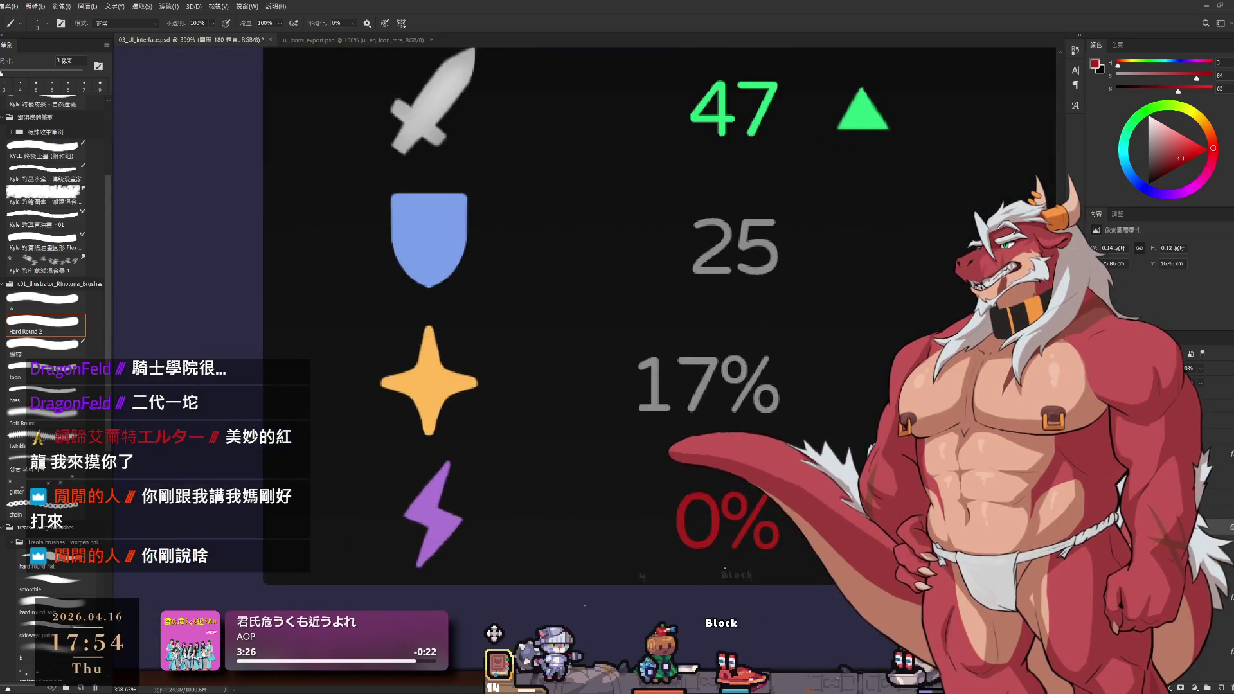
pyautogui.scroll(1, 695, 578)
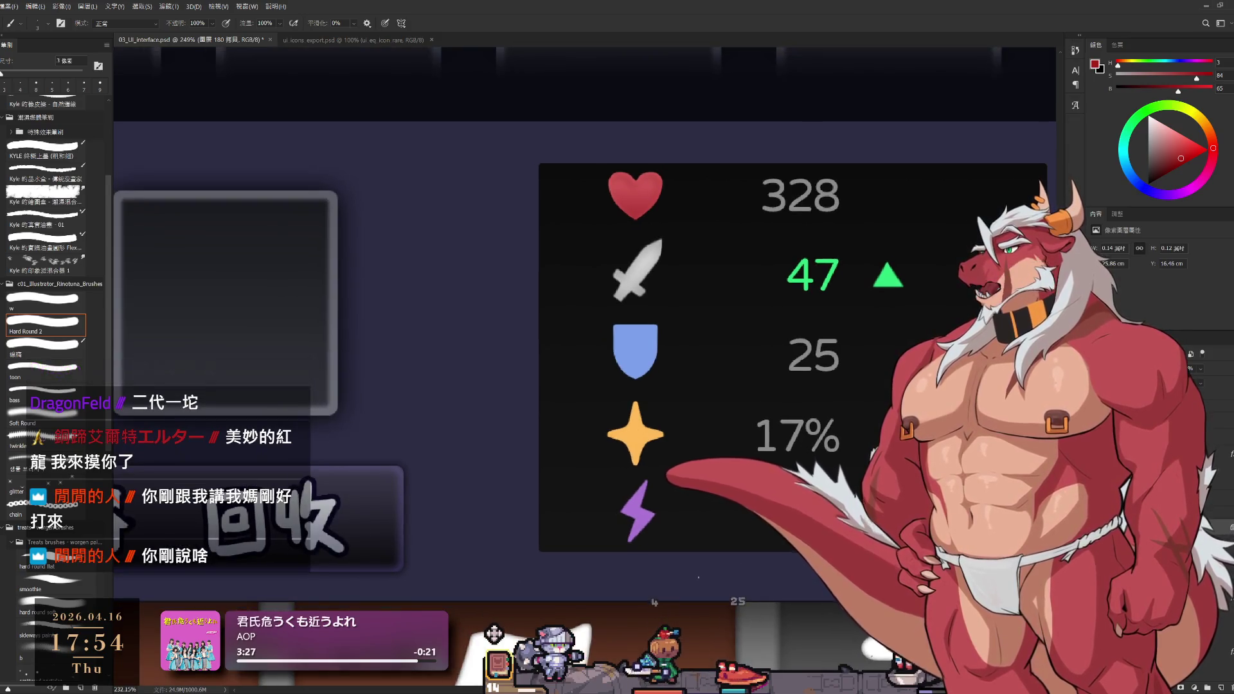
pyautogui.moveTo(694, 578); pyautogui.dragTo(580, 563)
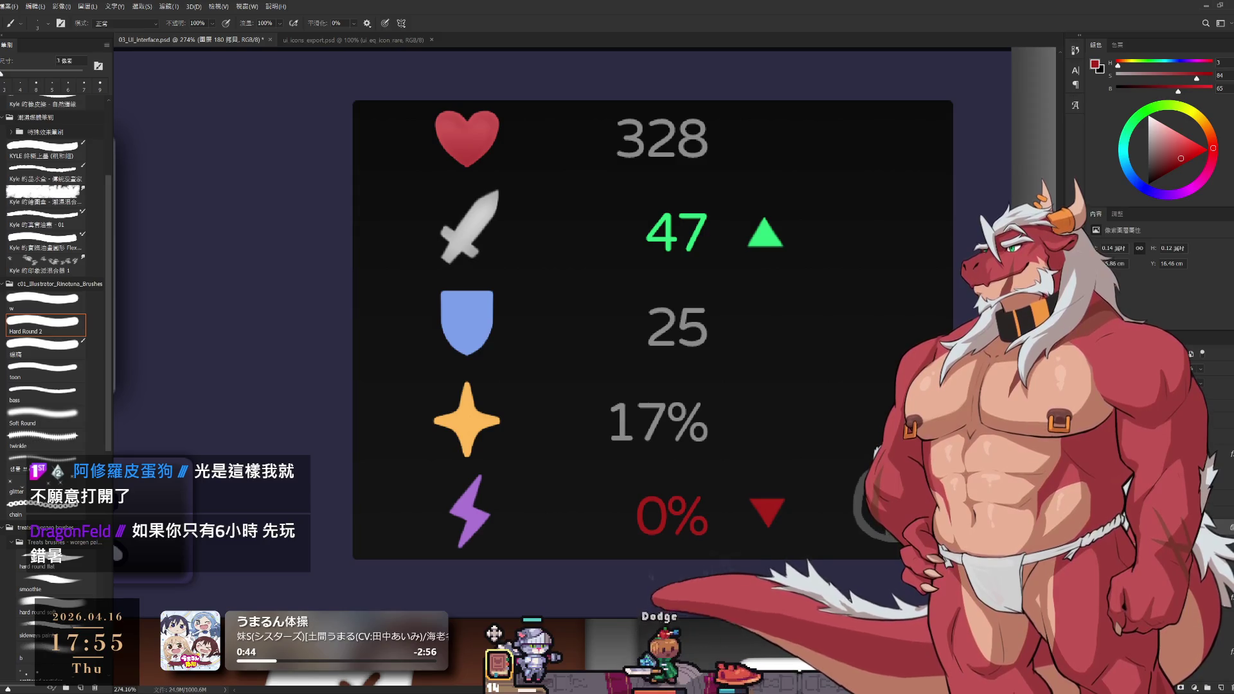
pyautogui.hotkey('alt', '[')
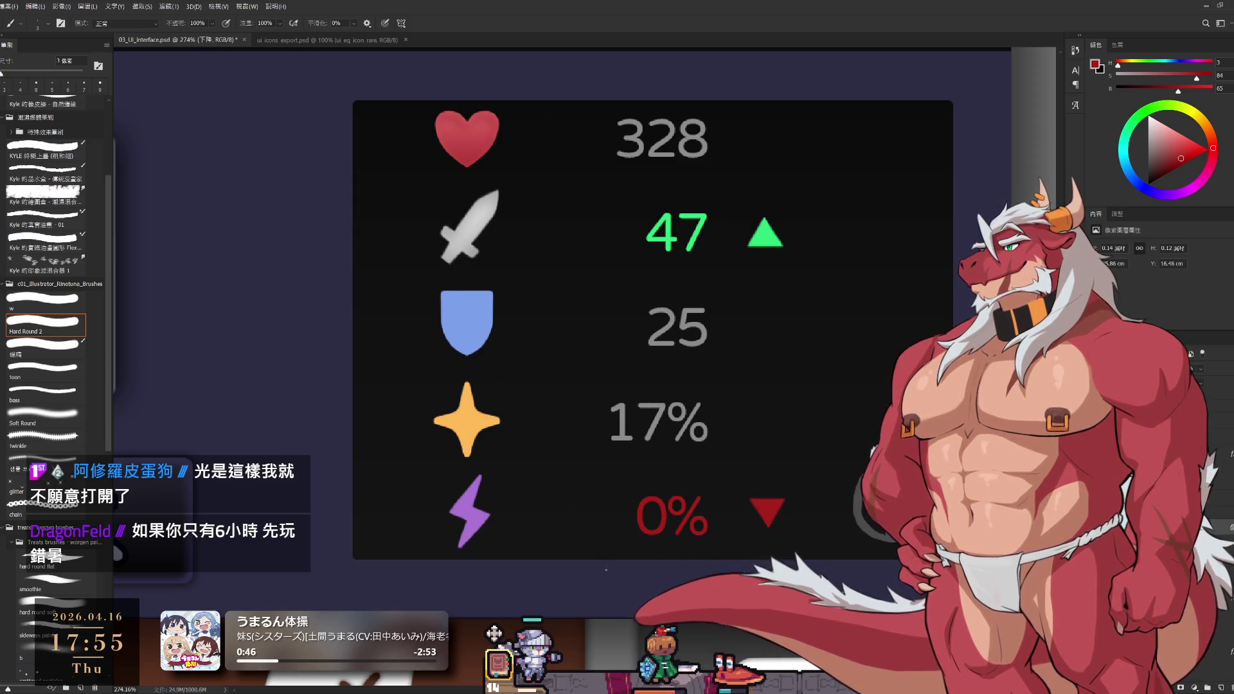
pyautogui.hotkey('alt', '[')
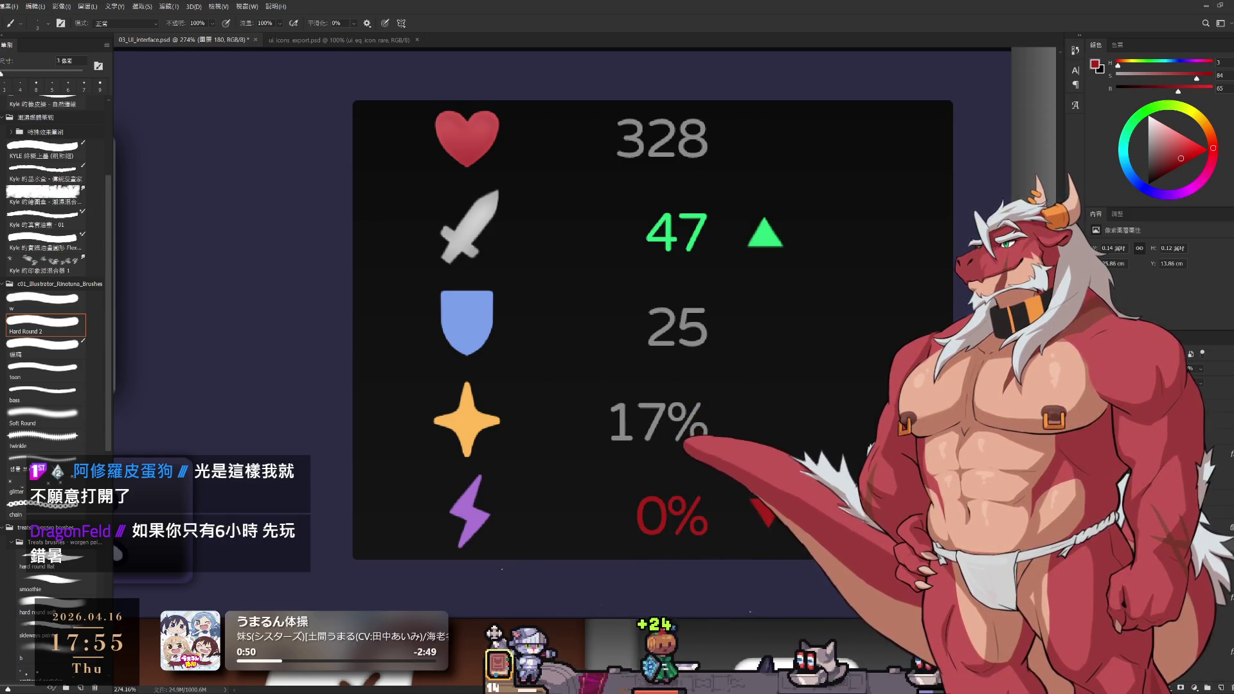
pyautogui.hotkey('alt', '[')
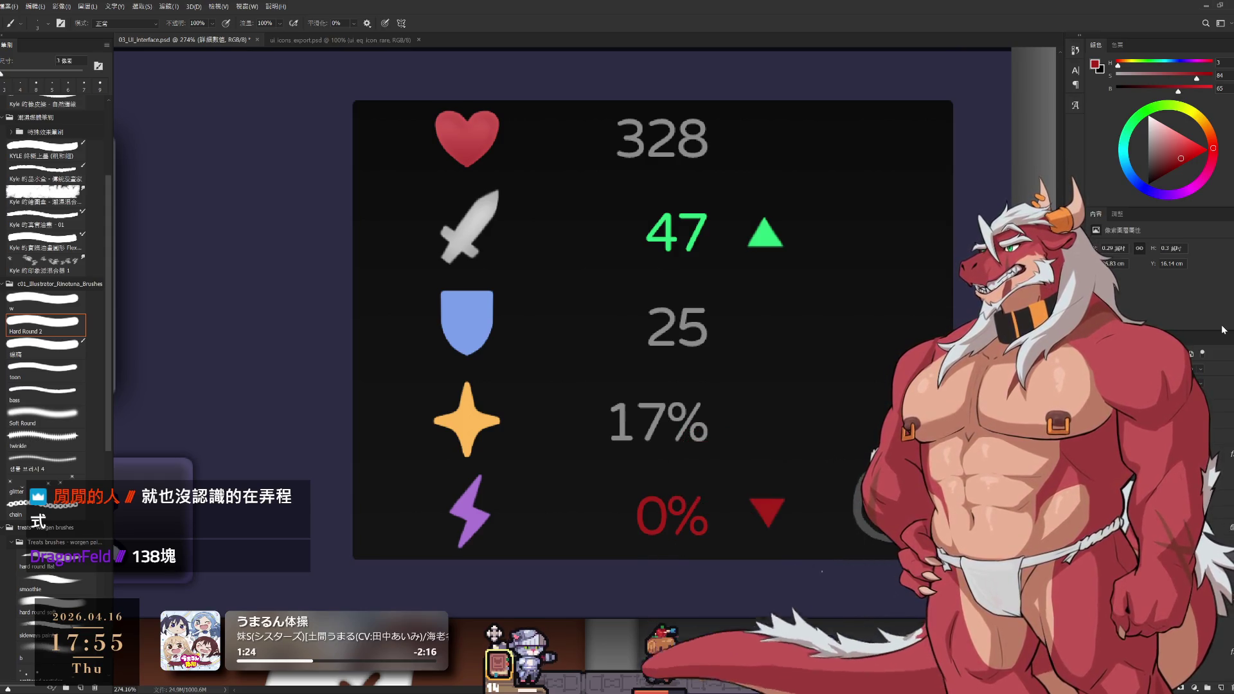
pyautogui.scroll(-3, 863, 305)
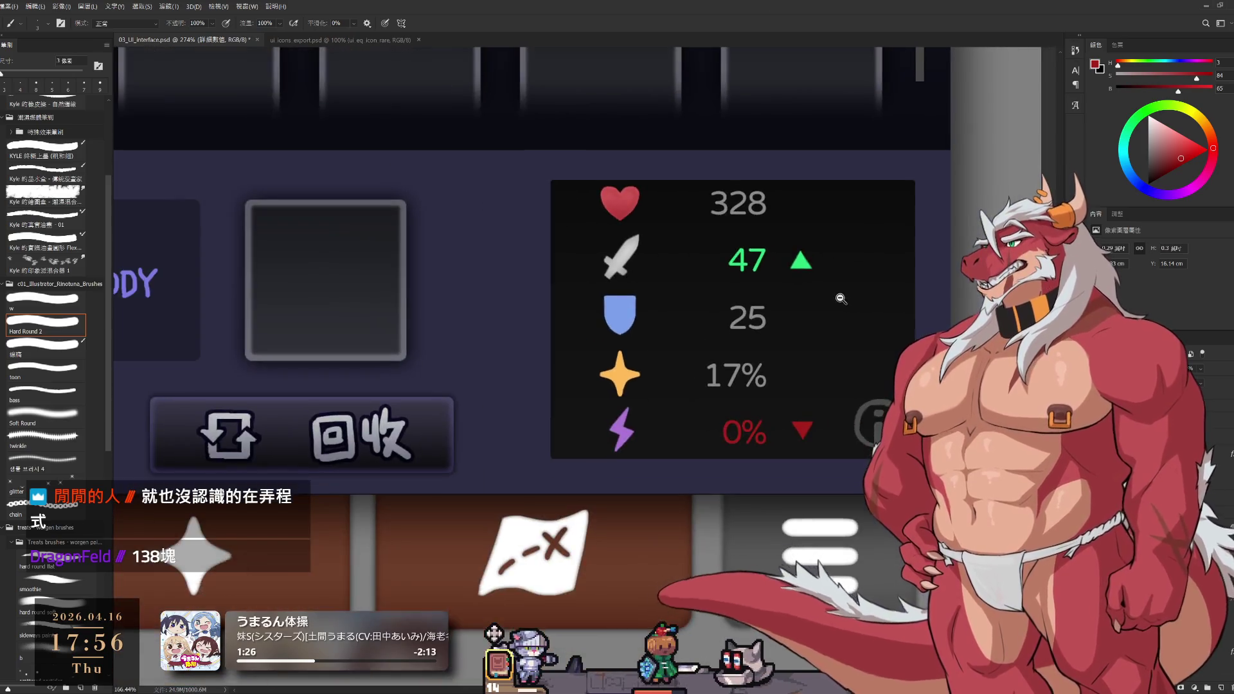
pyautogui.scroll(1, 842, 302)
pyautogui.scroll(-3, 827, 298)
pyautogui.scroll(-2, 827, 299)
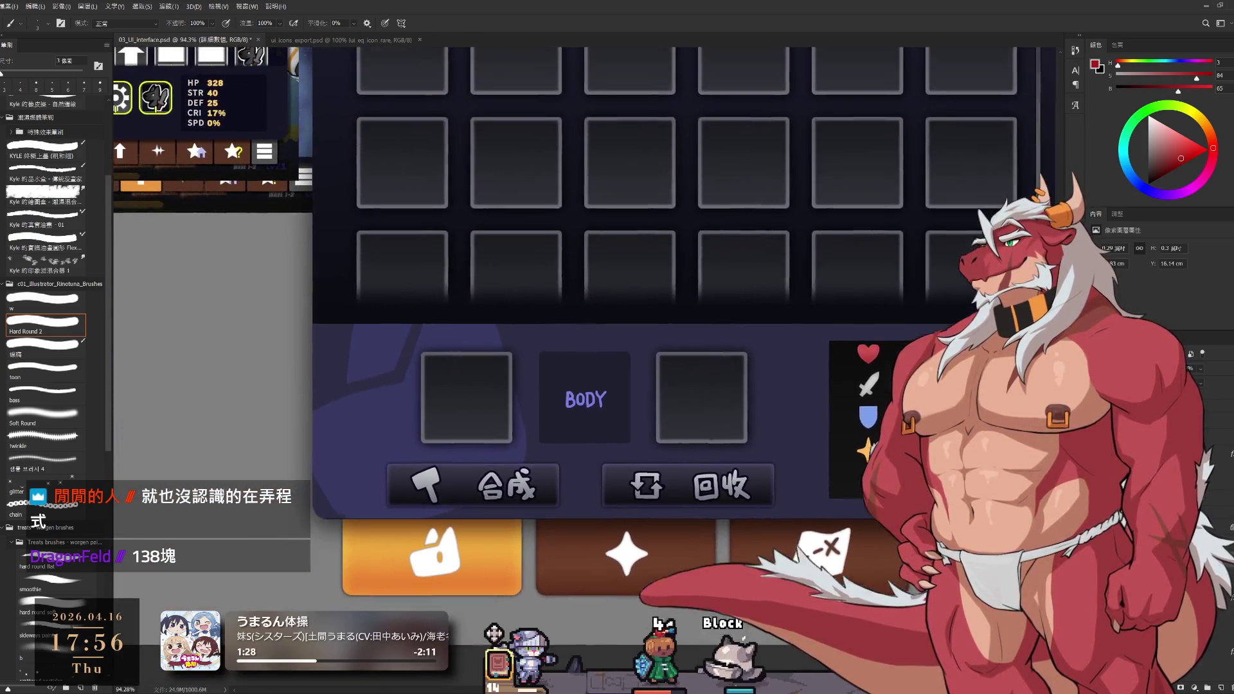
pyautogui.scroll(1, 835, 322)
pyautogui.moveTo(836, 321); pyautogui.dragTo(881, 397)
pyautogui.scroll(-1, 881, 397)
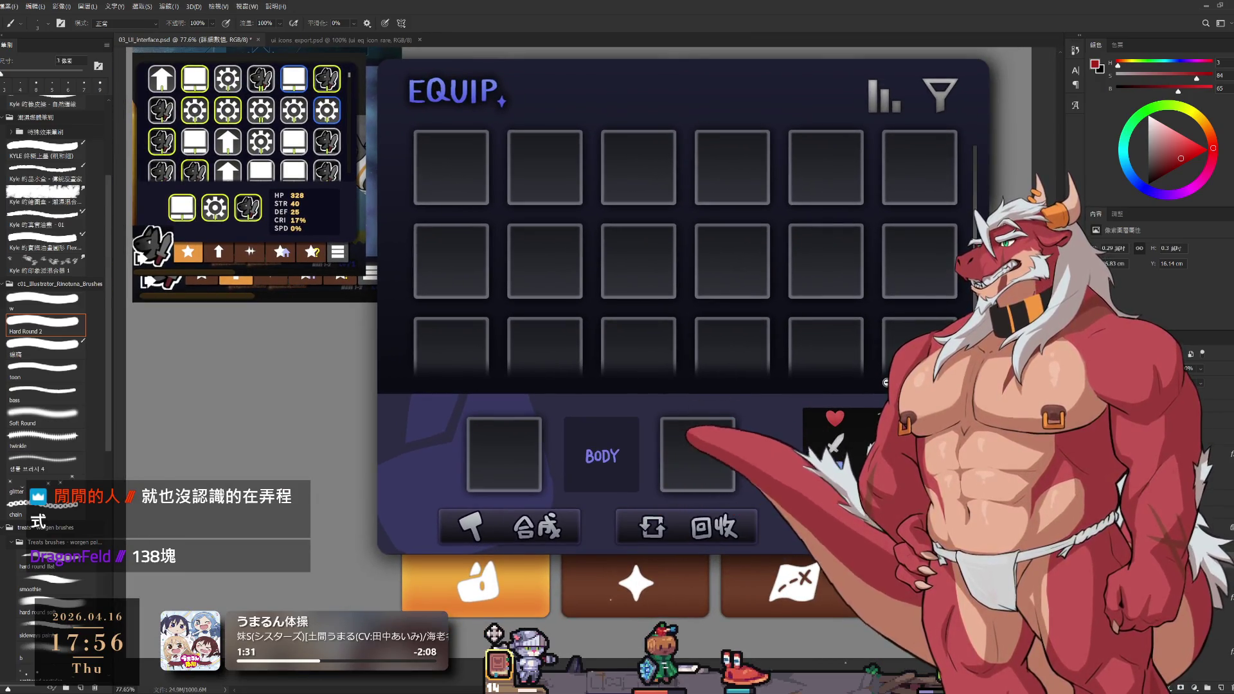
pyautogui.scroll(-2, 880, 383)
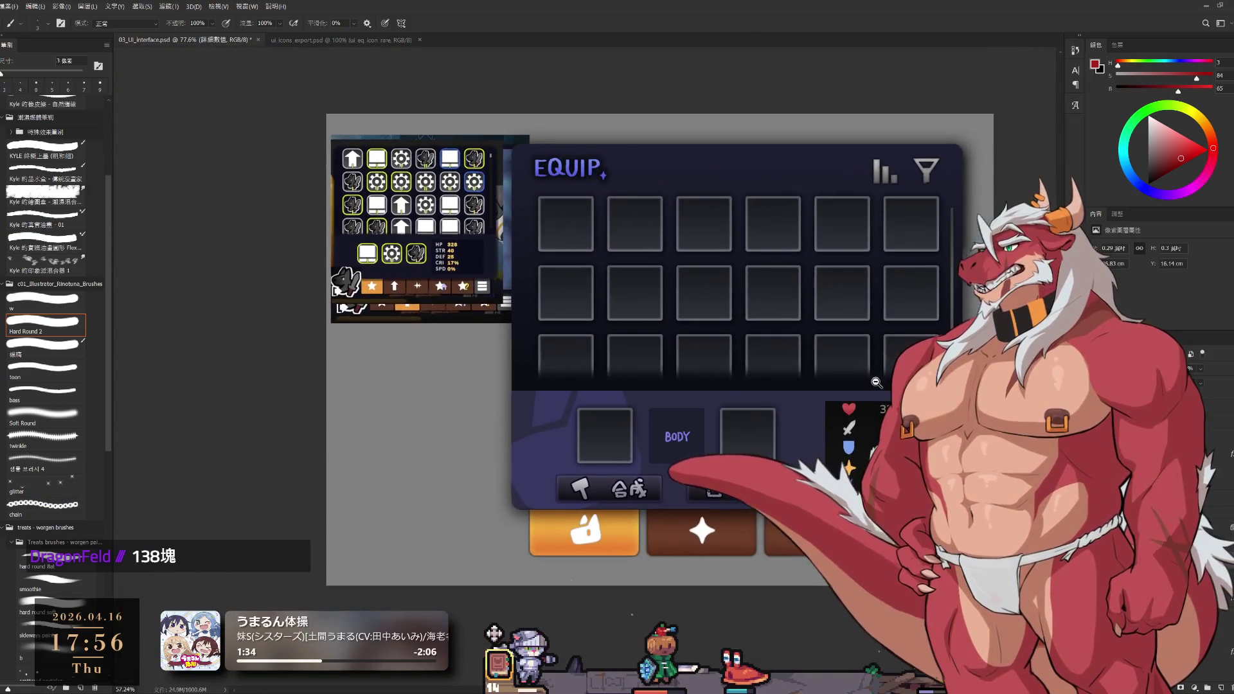
pyautogui.scroll(1, 876, 383)
pyautogui.keyDown('ctrl'); pyautogui.click(876, 386); pyautogui.keyUp('ctrl')
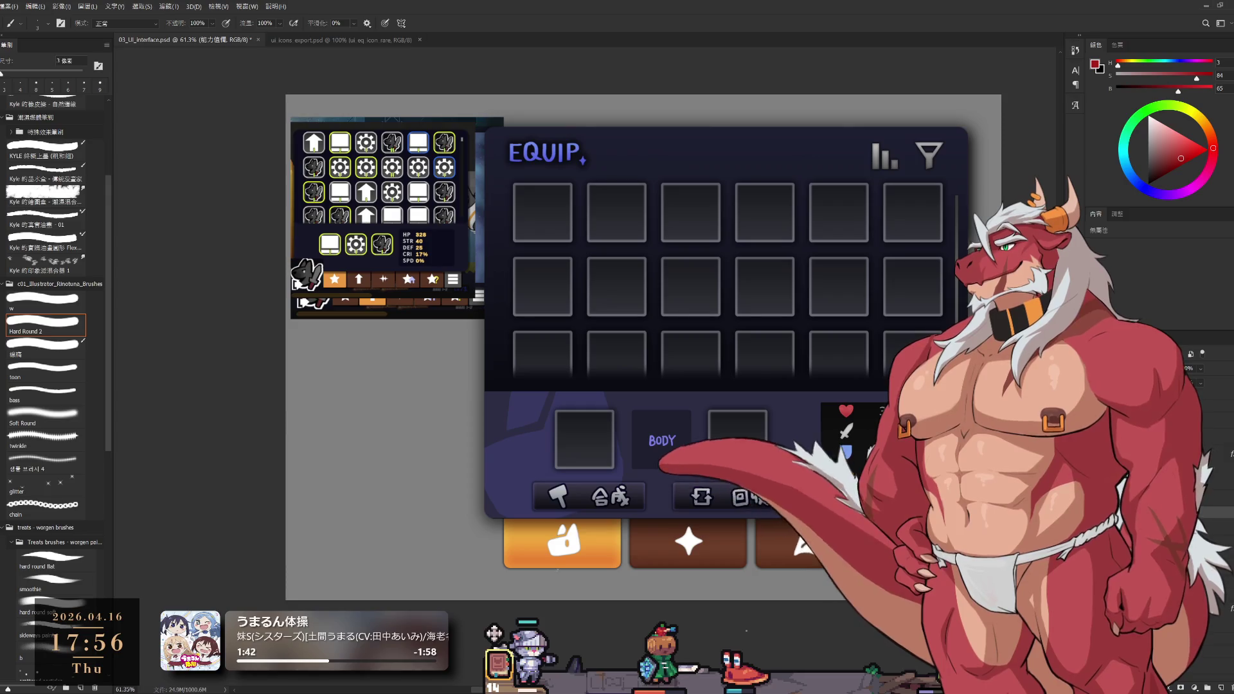
pyautogui.scroll(-3, 876, 382)
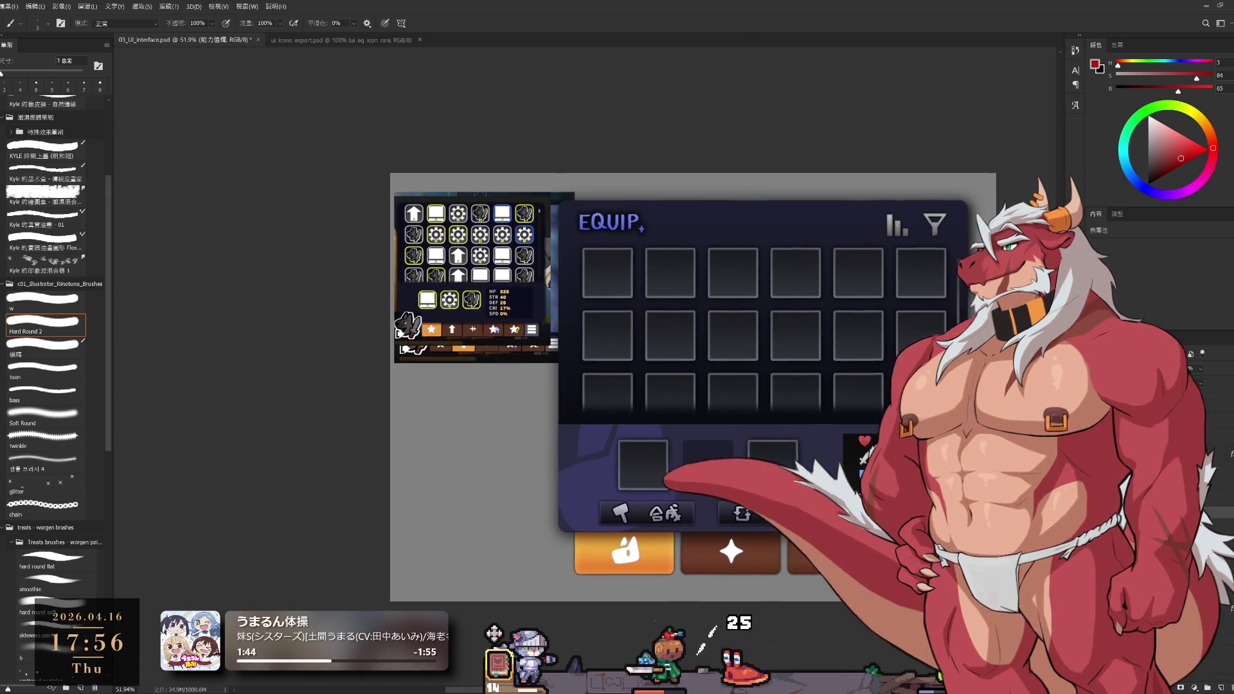
pyautogui.moveTo(876, 383); pyautogui.dragTo(888, 409)
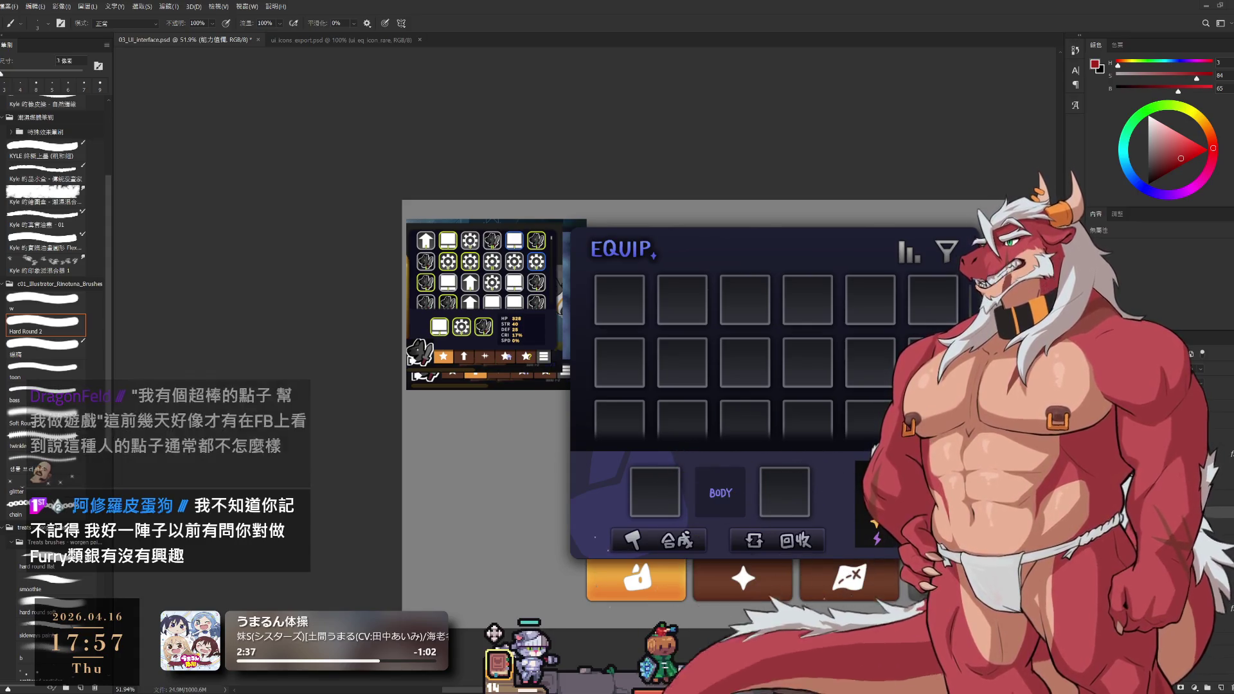
pyautogui.scroll(-2, 905, 307)
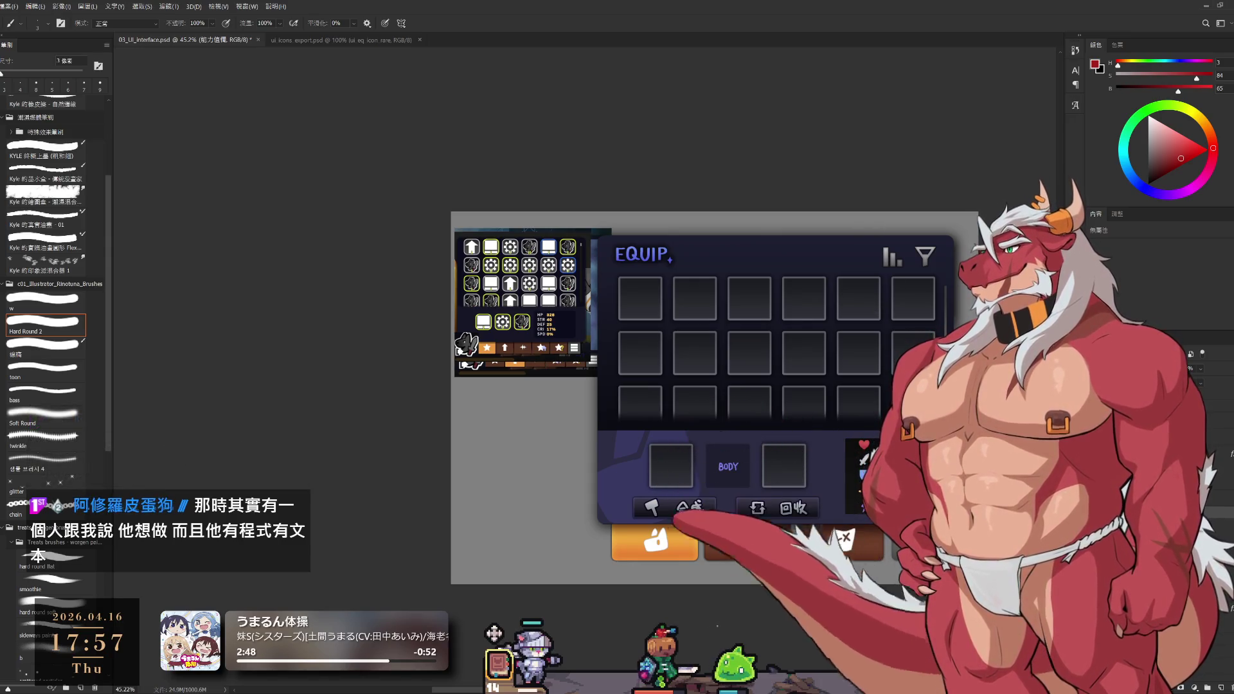
# Review the mockup and save the document
pyautogui.scroll(1, 878, 237)
pyautogui.scroll(3, 827, 503)
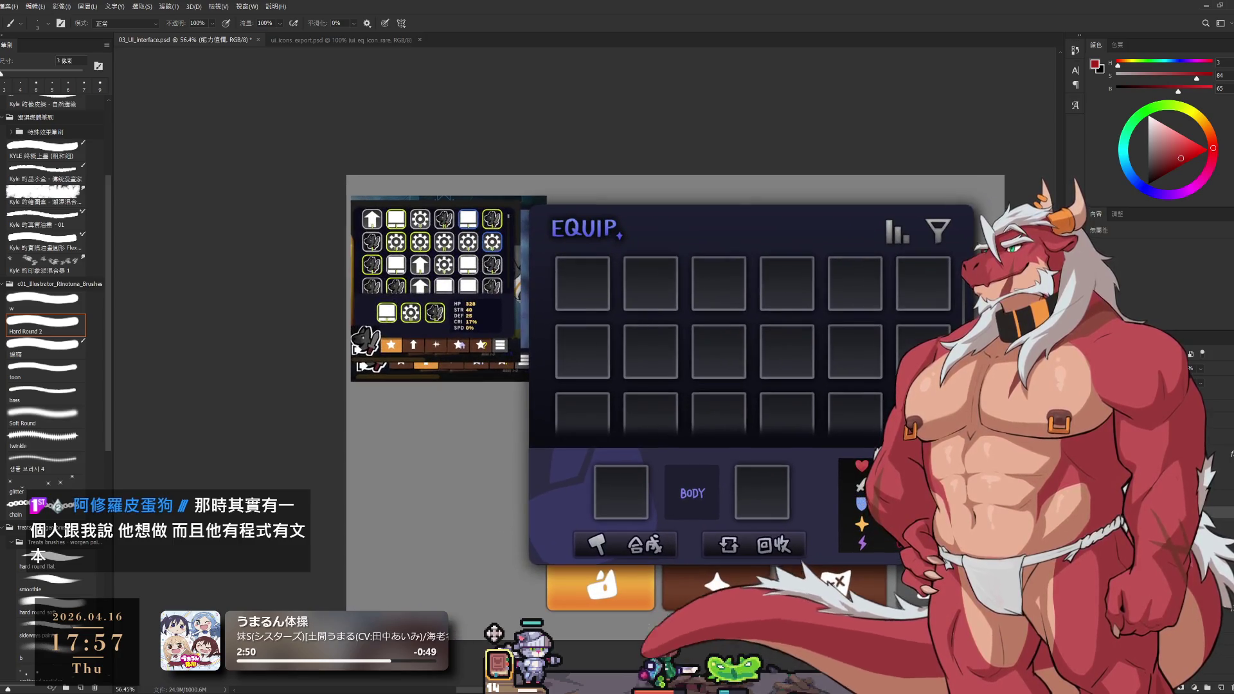
pyautogui.scroll(4, 906, 533)
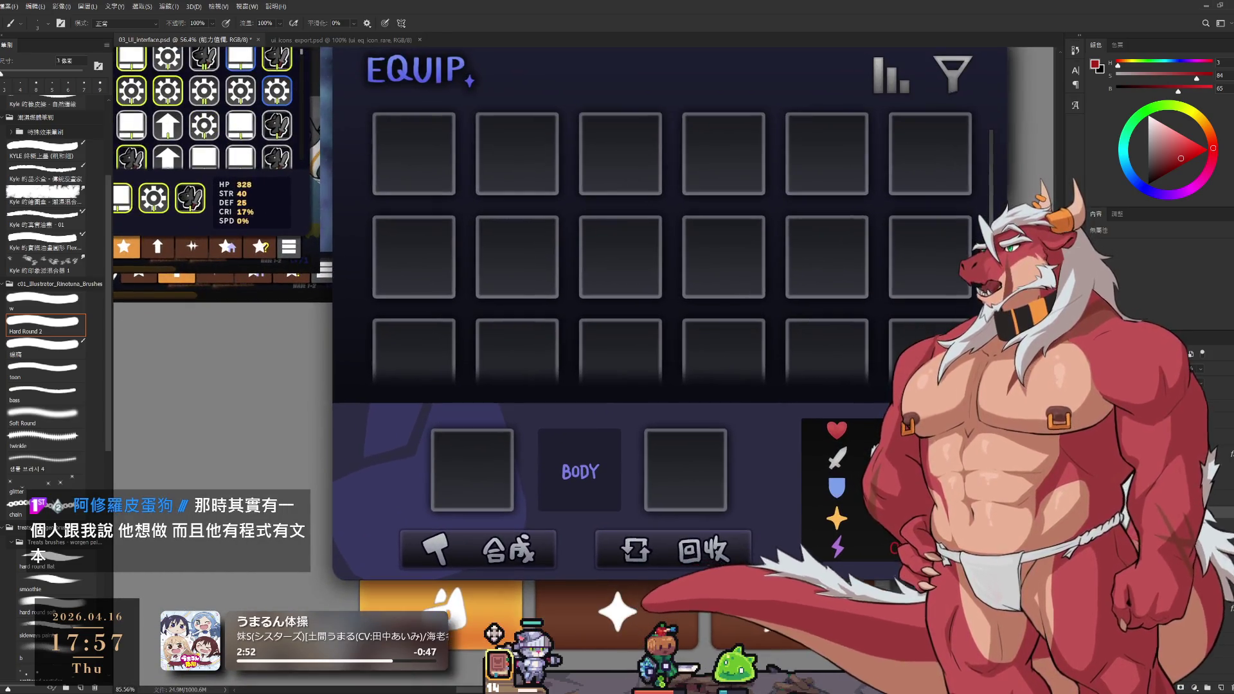
pyautogui.scroll(-4, 909, 534)
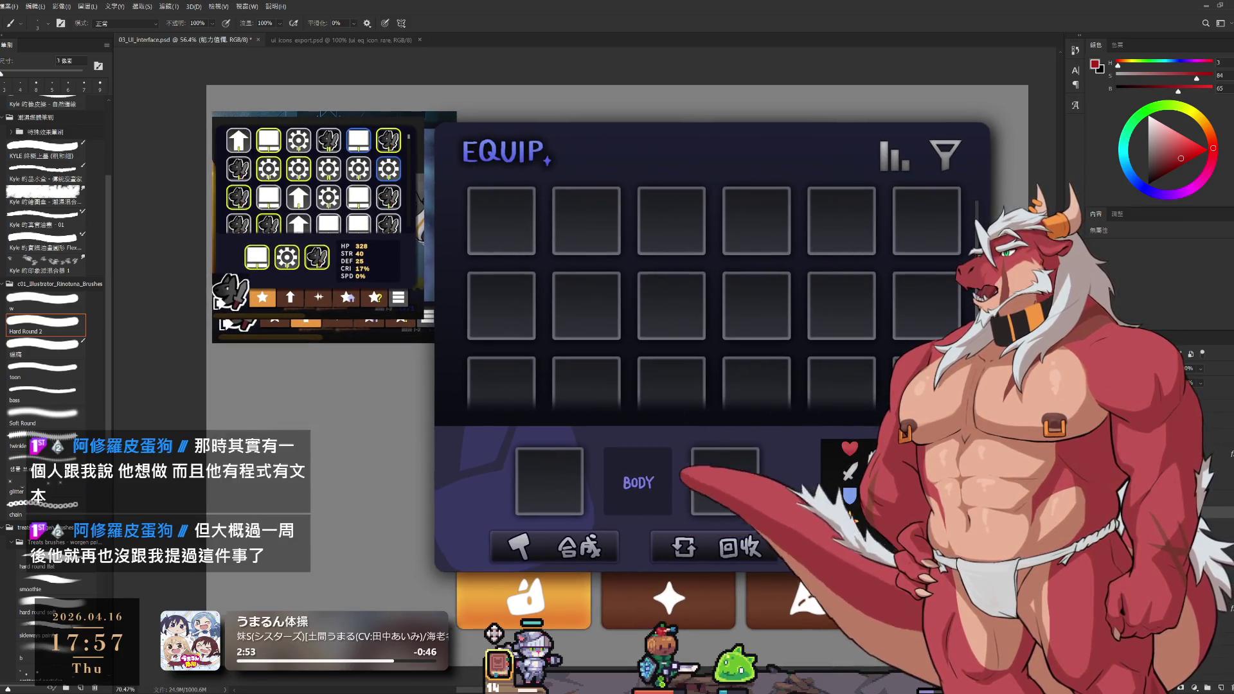
pyautogui.scroll(-2, 912, 536)
pyautogui.scroll(3, 912, 536)
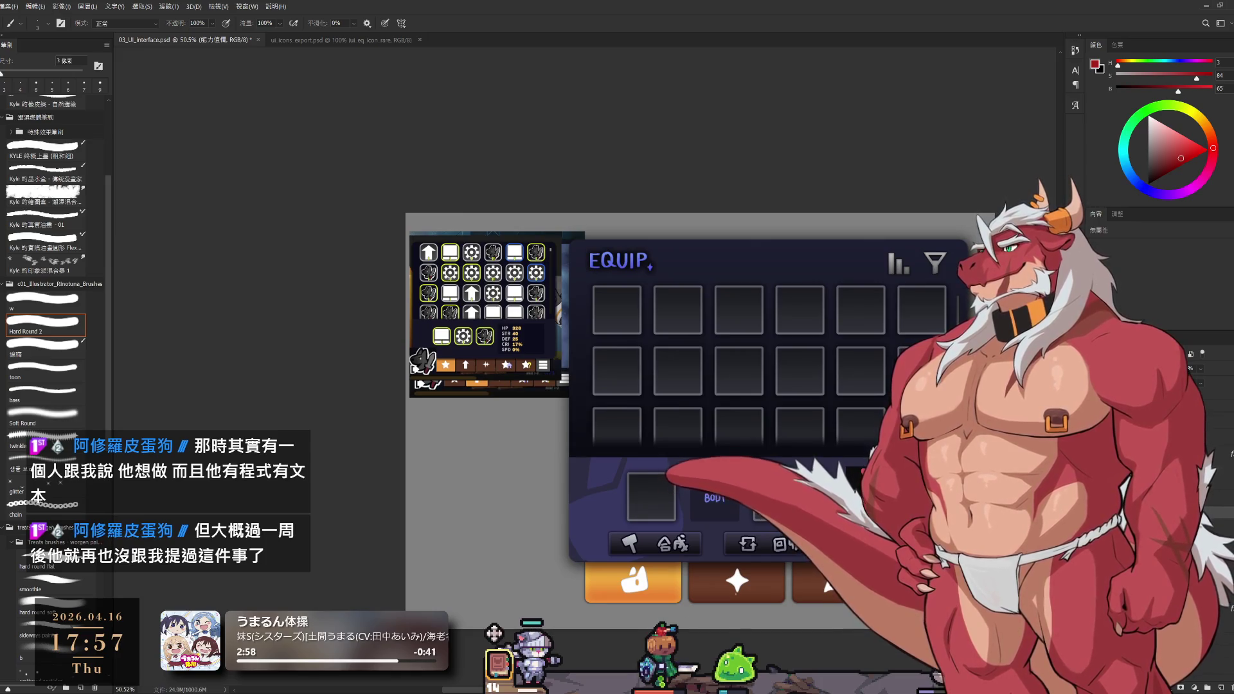
pyautogui.scroll(1, 1035, 681)
pyautogui.scroll(1, 1035, 681)
pyautogui.hotkey('ctrl', 's')
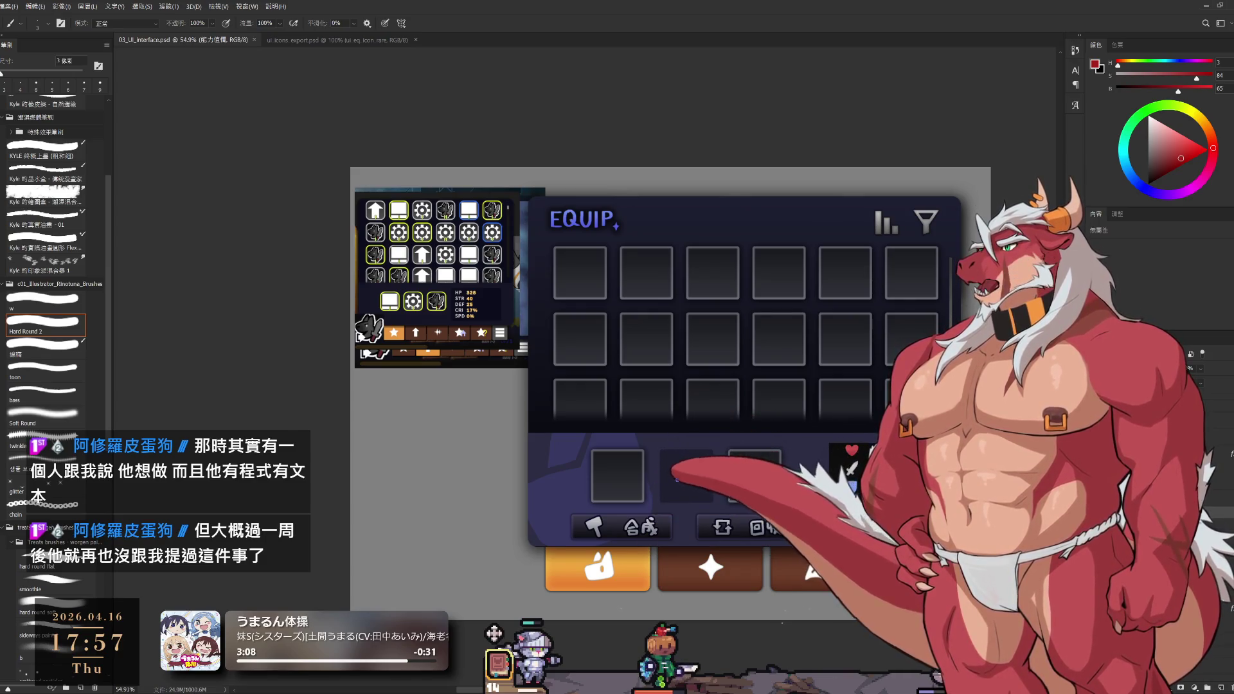
# Nudge the 矩形 1 拷貝 rectangle down 13 pixels
pyautogui.scroll(2, 964, 581)
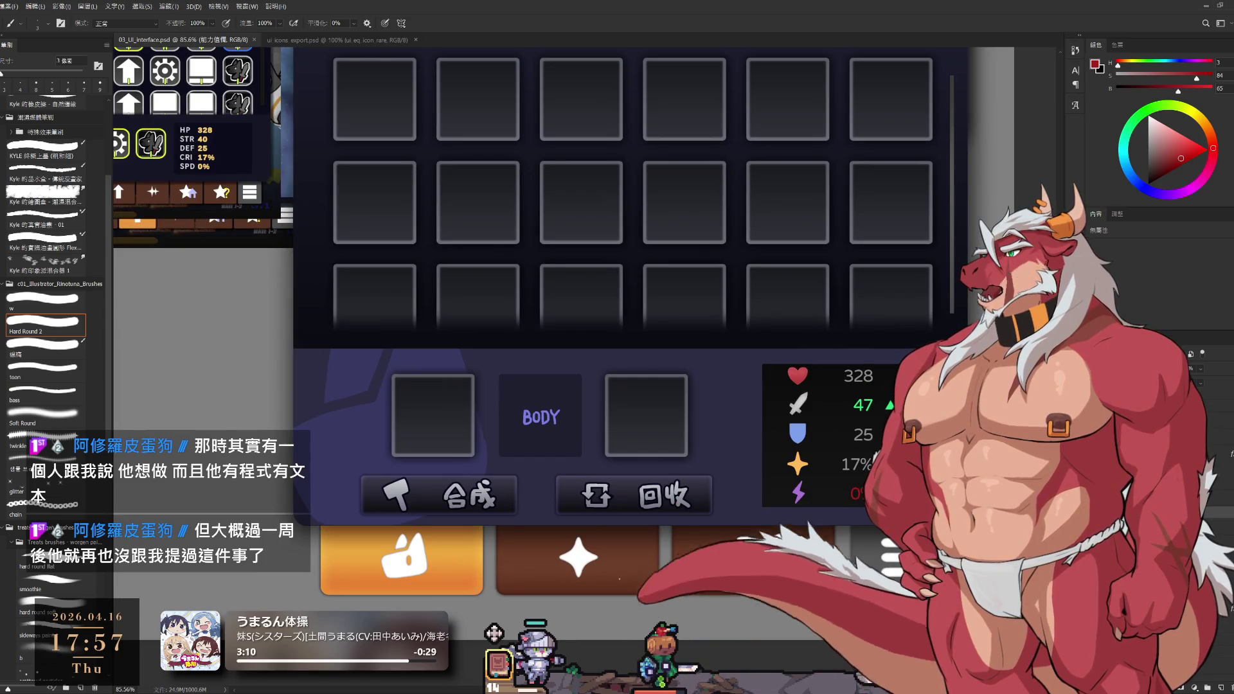
pyautogui.click(964, 581)
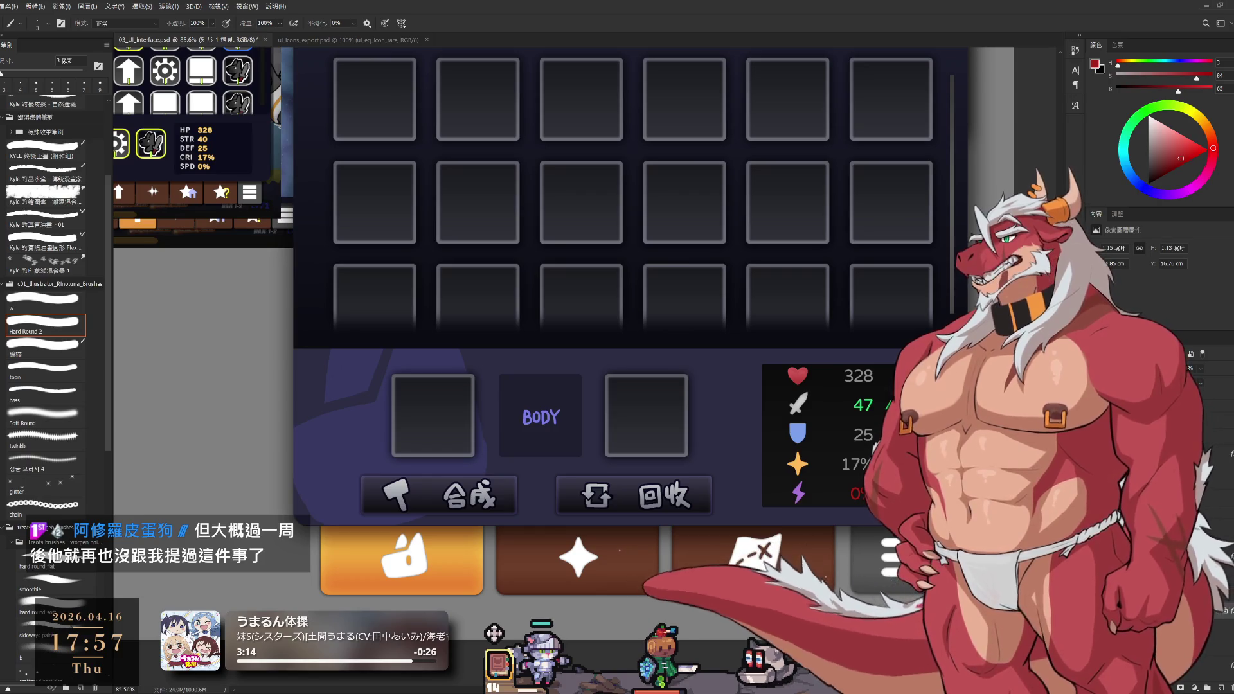
pyautogui.hotkey('ctrl', 't')
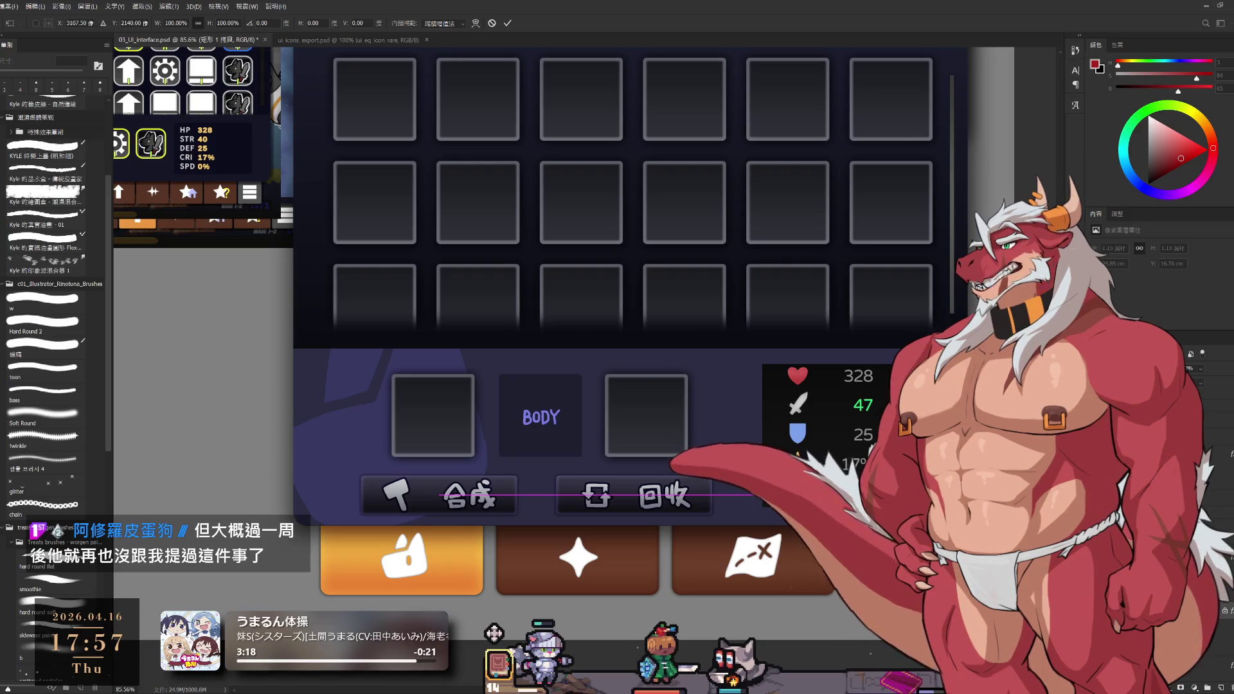
pyautogui.press('Down')
pyautogui.press('Down')
pyautogui.press('Down')
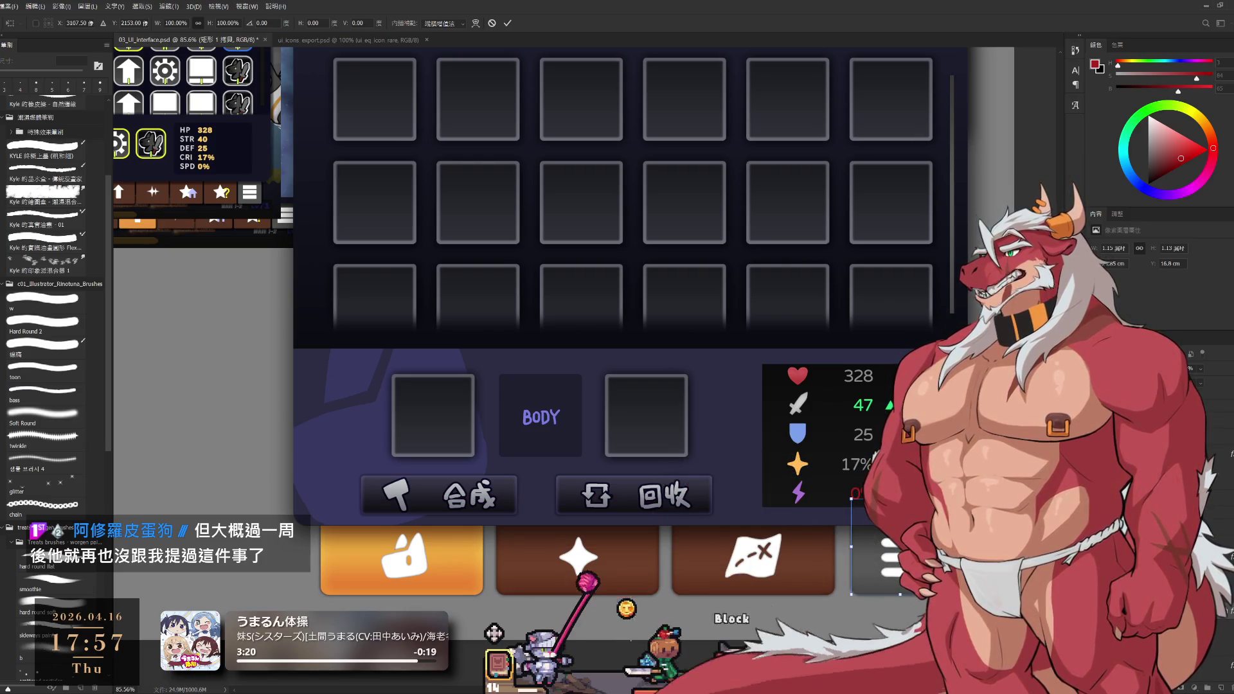
pyautogui.press('Return')
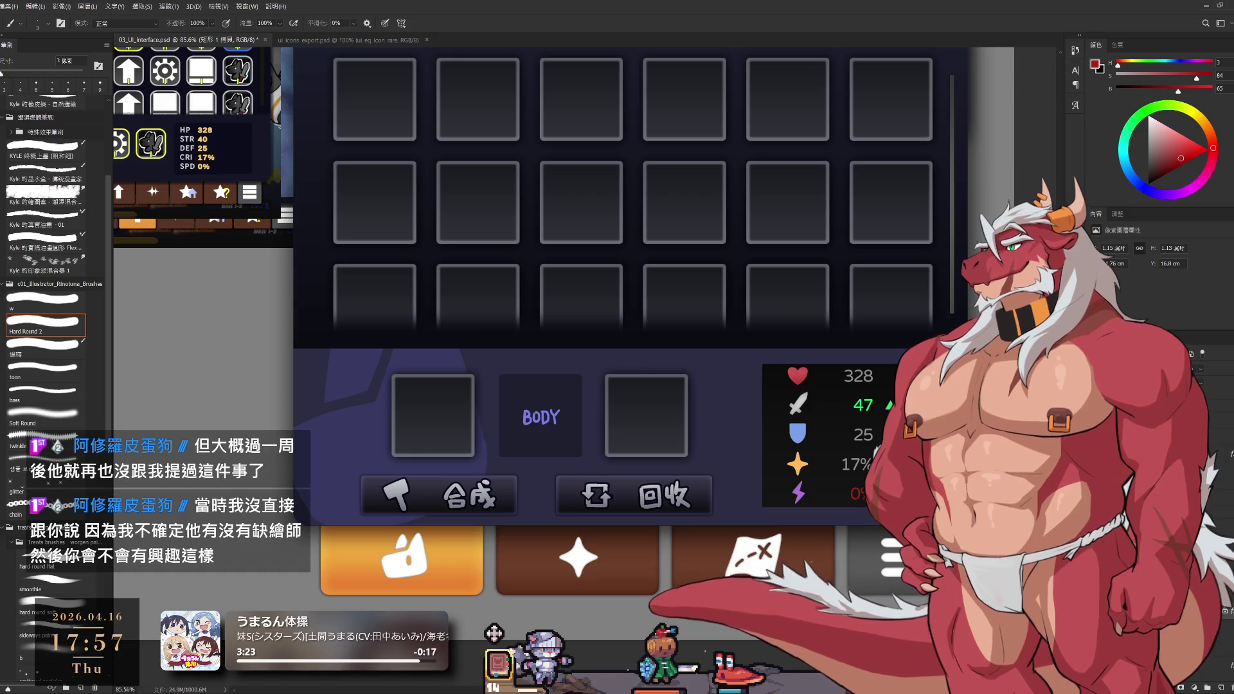
# Nudge the menu icon on layer 圖層 178 slightly left in the fourth bottom button
pyautogui.scroll(3, 563, 343)
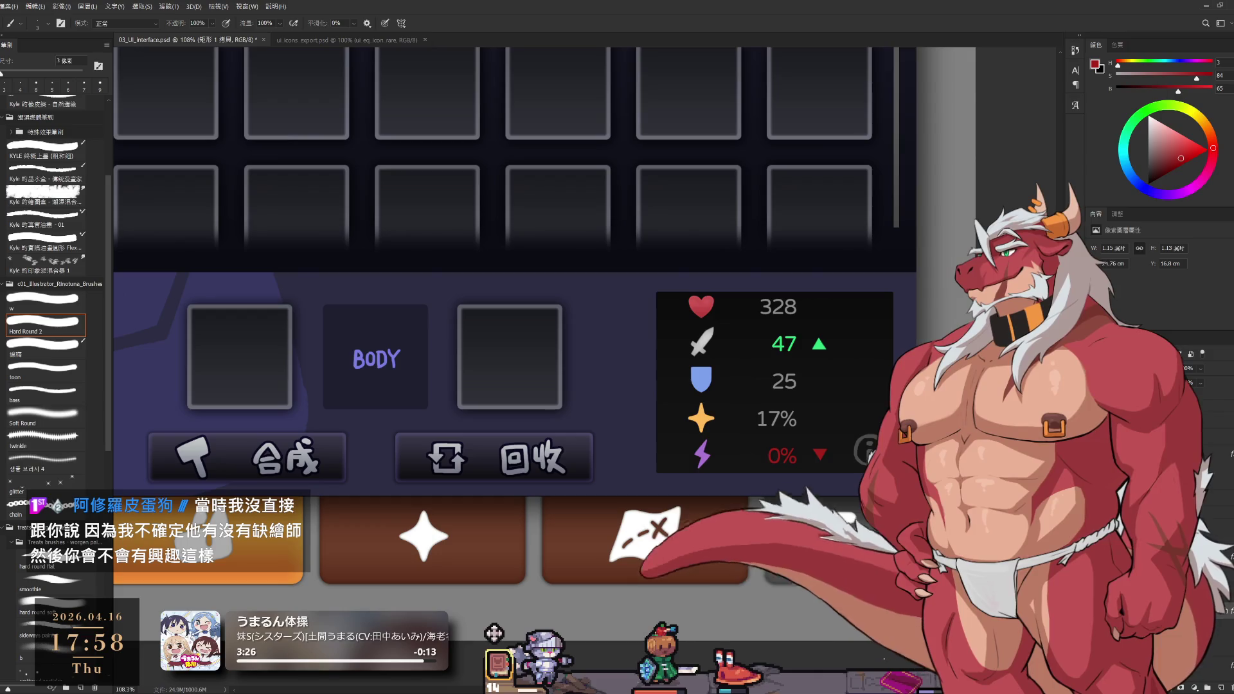
pyautogui.hotkey('alt', '[')
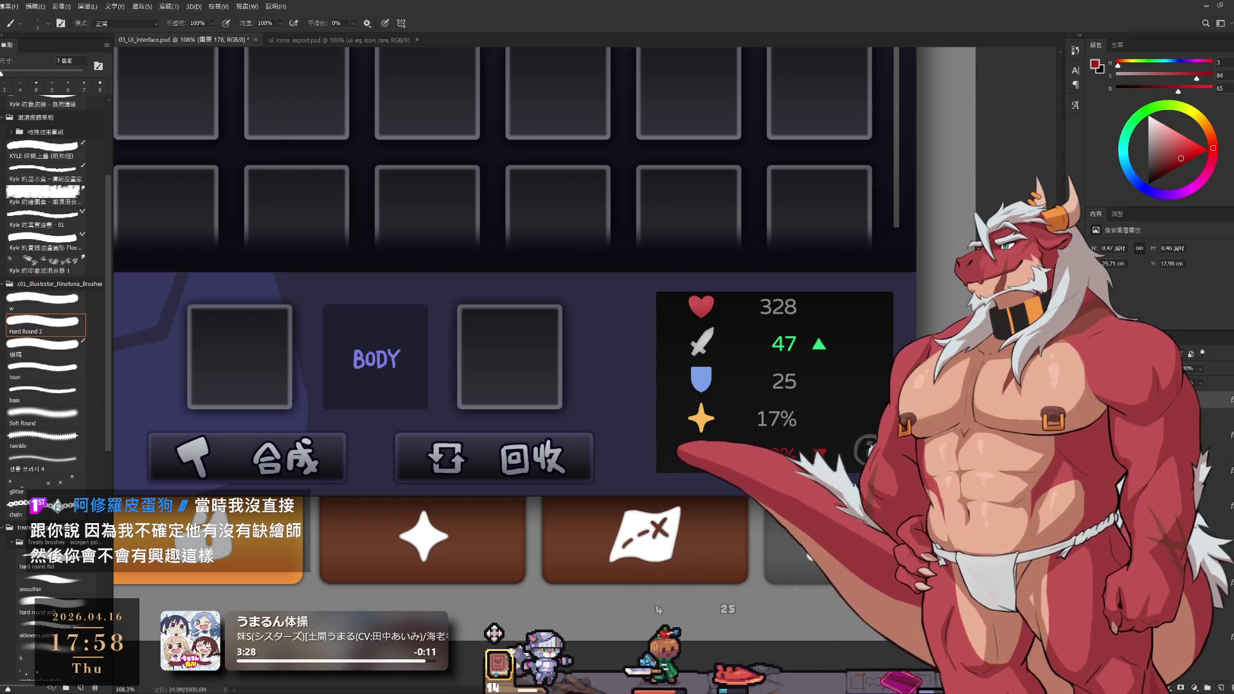
pyautogui.hotkey('ctrl', 't')
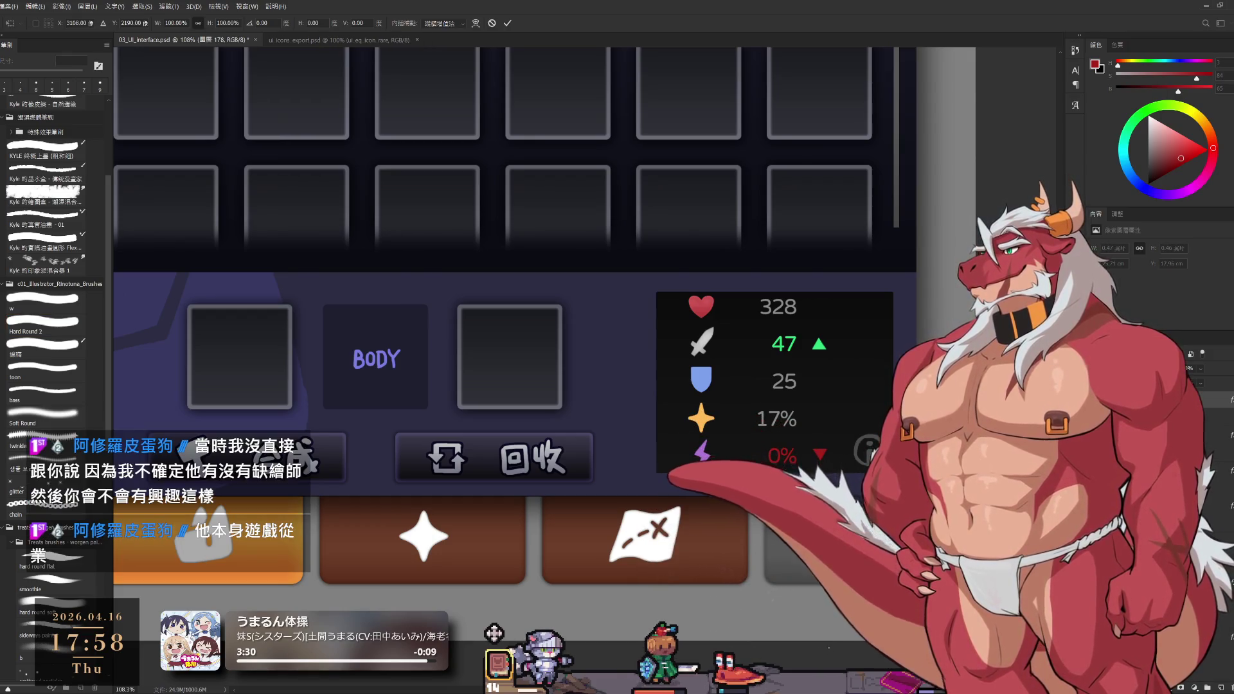
pyautogui.press('Left')
pyautogui.press('Left')
pyautogui.press('Left')
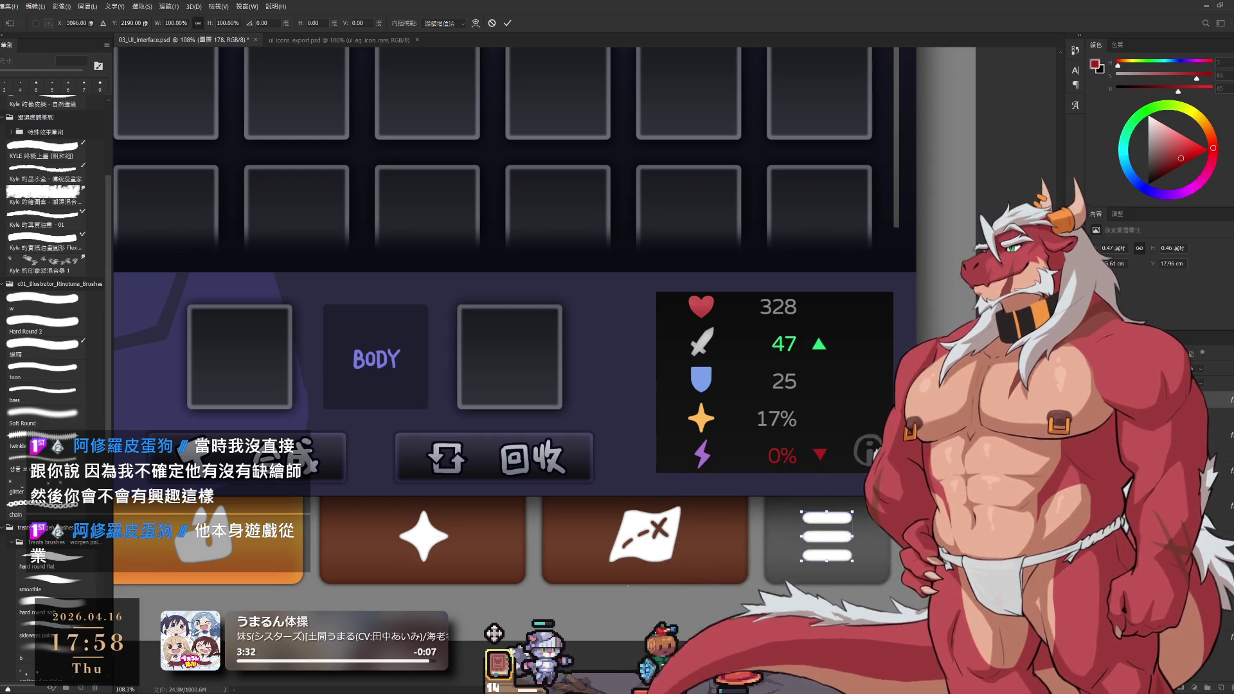
pyautogui.press('Return')
pyautogui.scroll(-5, 924, 543)
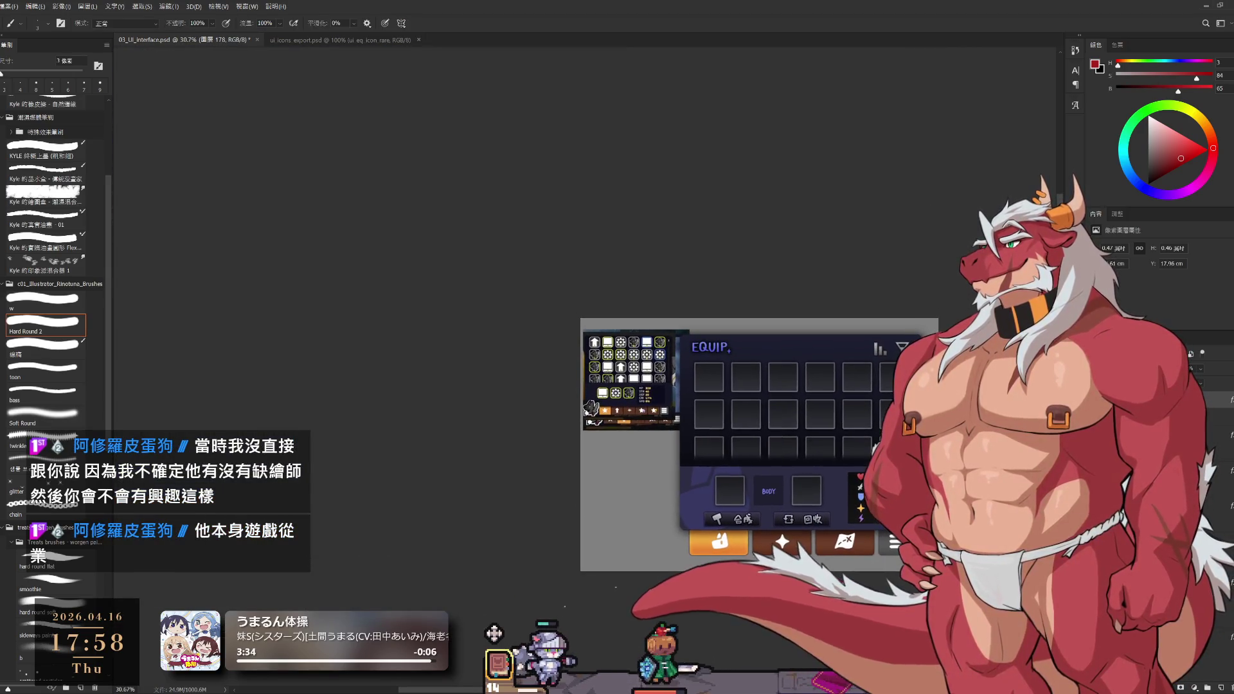
pyautogui.scroll(1, 920, 444)
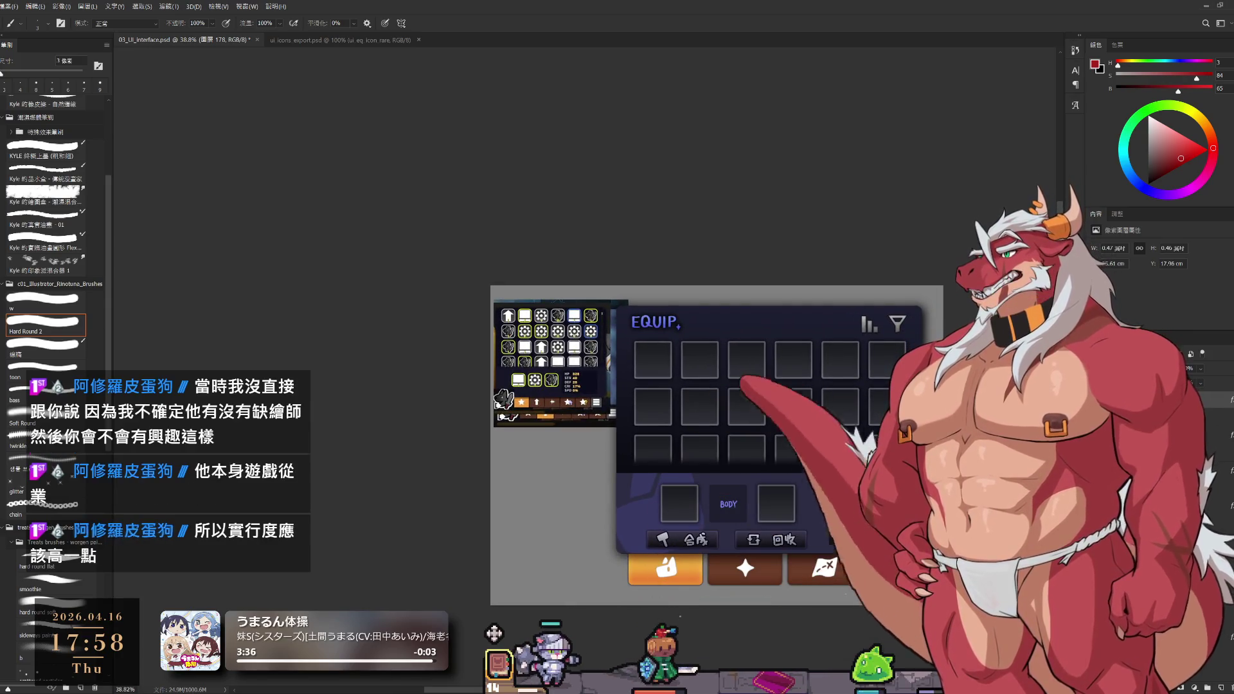
pyautogui.scroll(-3, 930, 564)
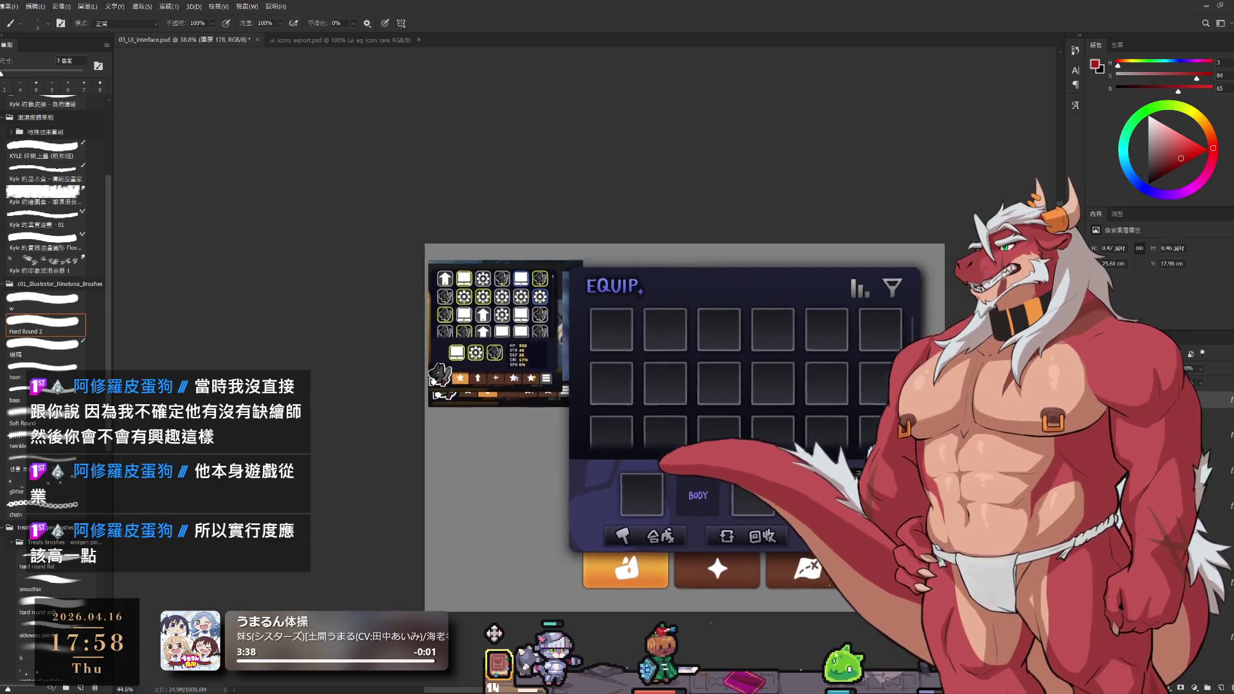
pyautogui.scroll(2, 854, 678)
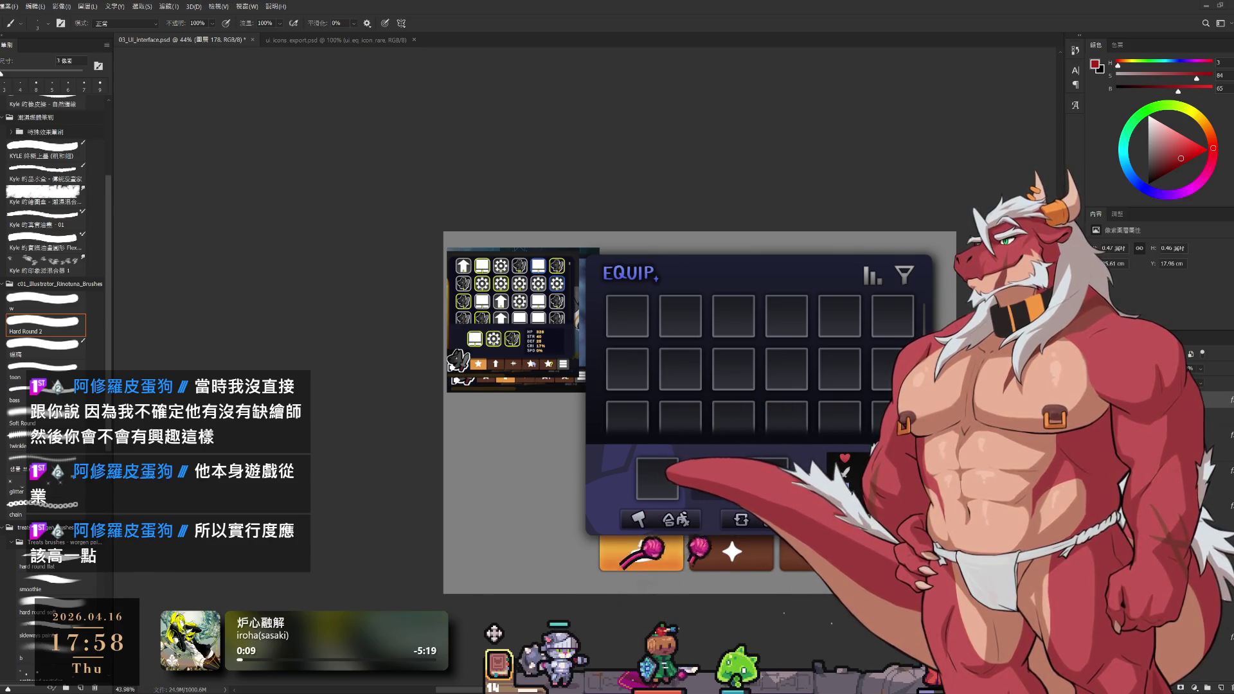
pyautogui.scroll(2, 853, 279)
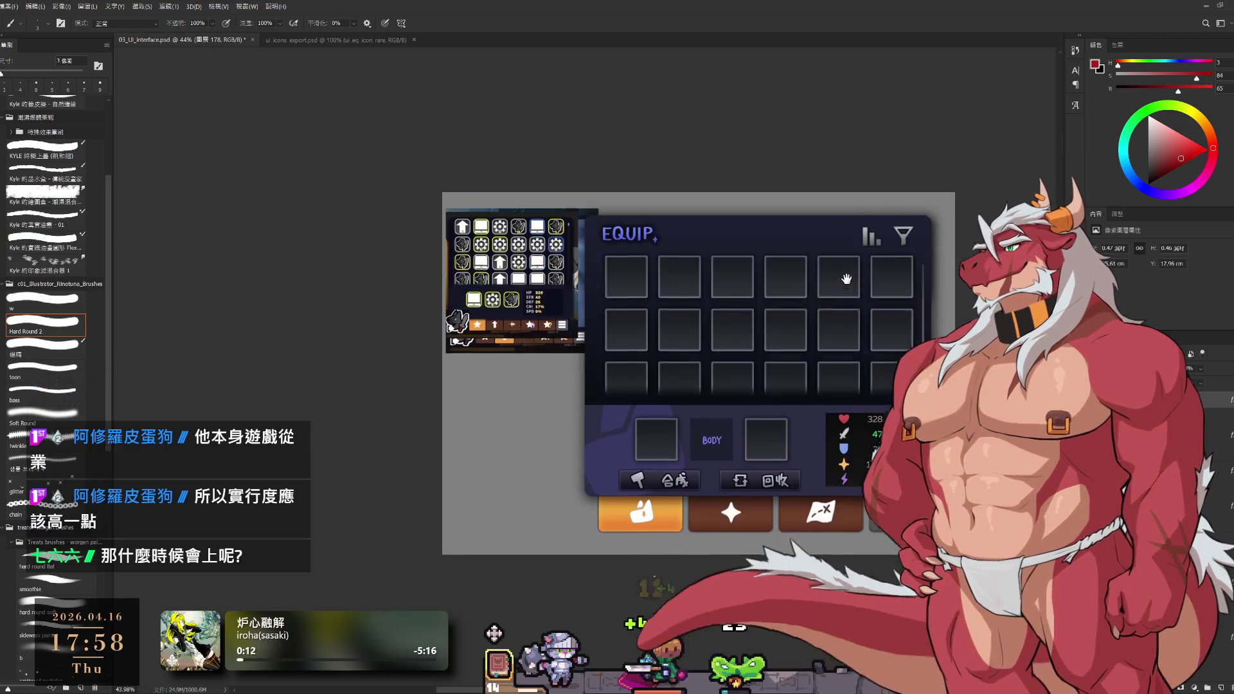
pyautogui.scroll(2, 853, 278)
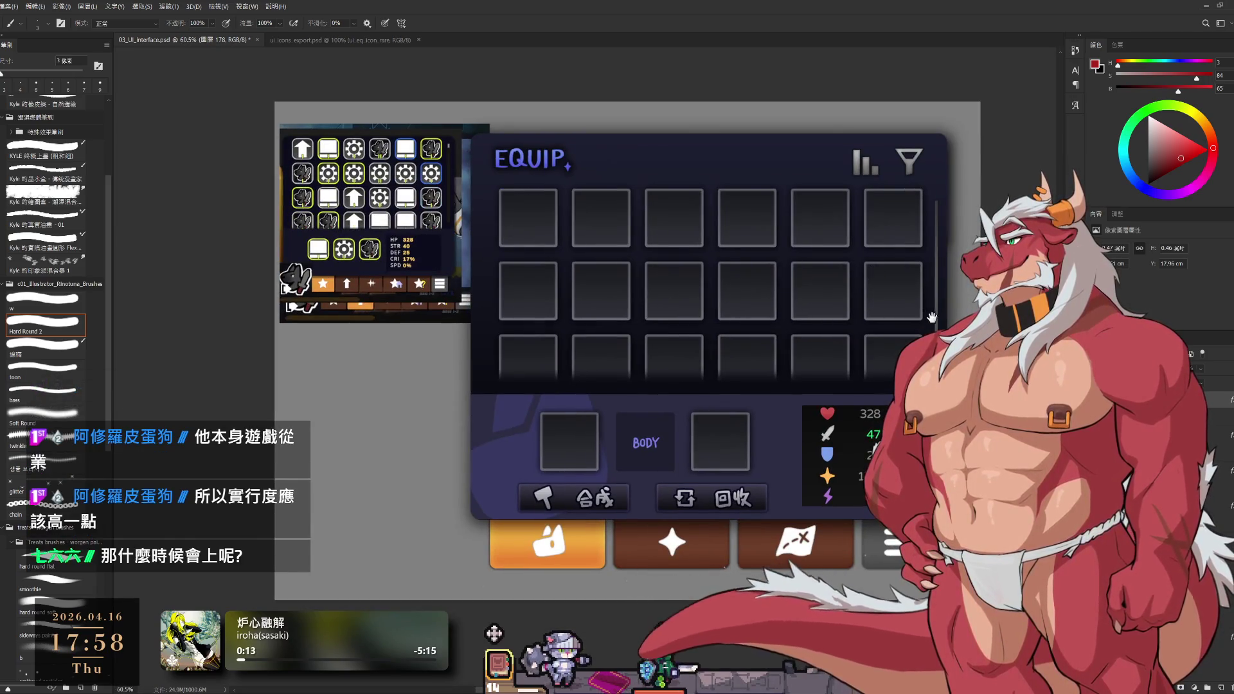
pyautogui.moveTo(931, 318)
pyautogui.mouseDown()
pyautogui.moveTo(847, 321)
pyautogui.moveTo(851, 331)
pyautogui.mouseUp()
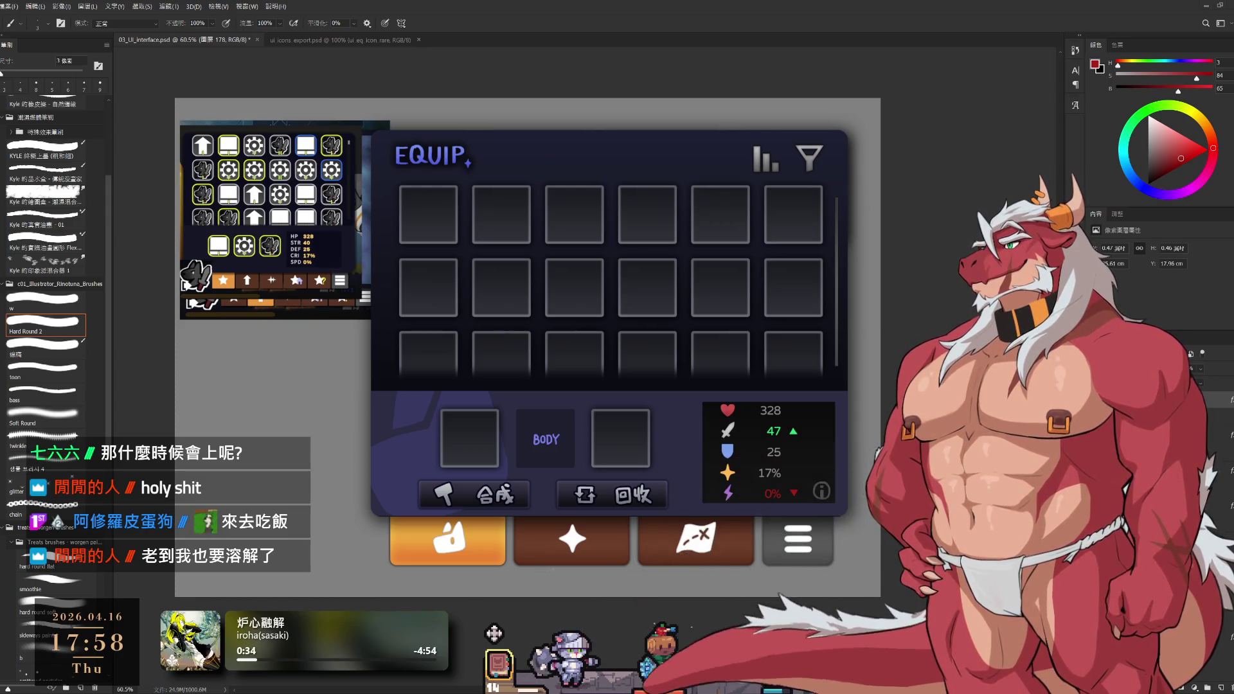
pyautogui.scroll(6, 819, 495)
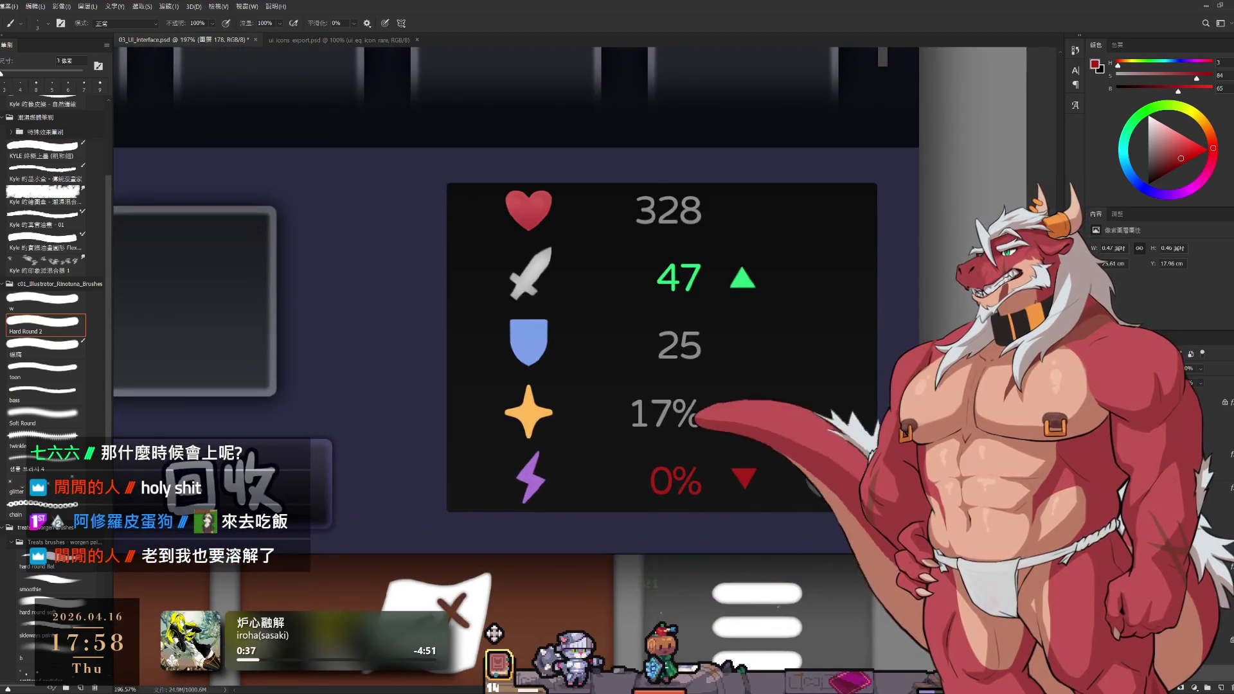
pyautogui.scroll(-4, 855, 495)
pyautogui.scroll(-2, 854, 495)
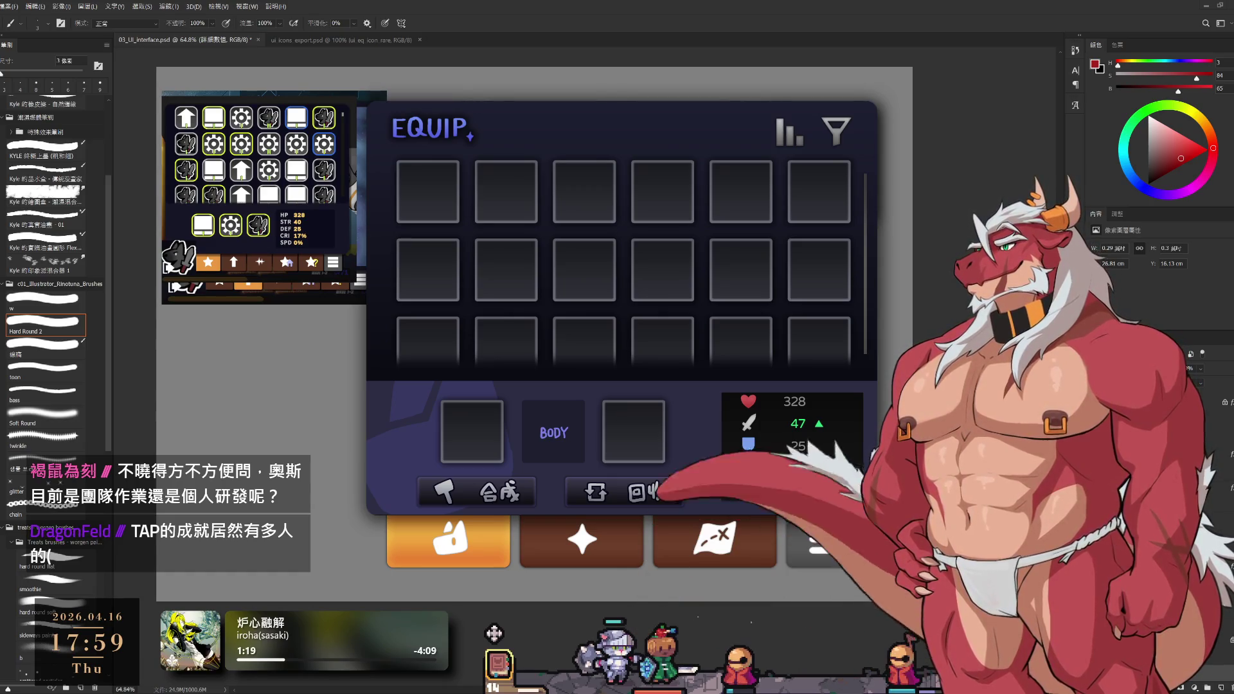
pyautogui.moveTo(838, 190)
pyautogui.mouseDown()
pyautogui.moveTo(923, 230)
pyautogui.moveTo(894, 174)
pyautogui.mouseUp()
pyautogui.scroll(3, 903, 411)
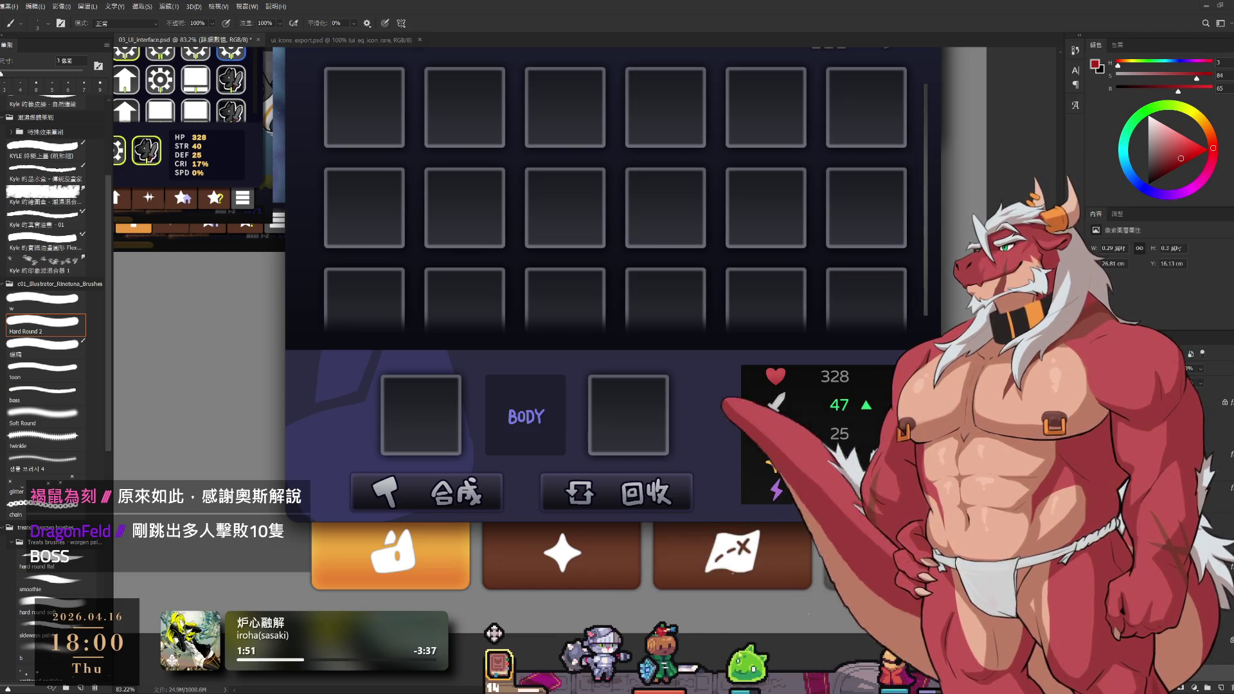
pyautogui.click(497, 673)
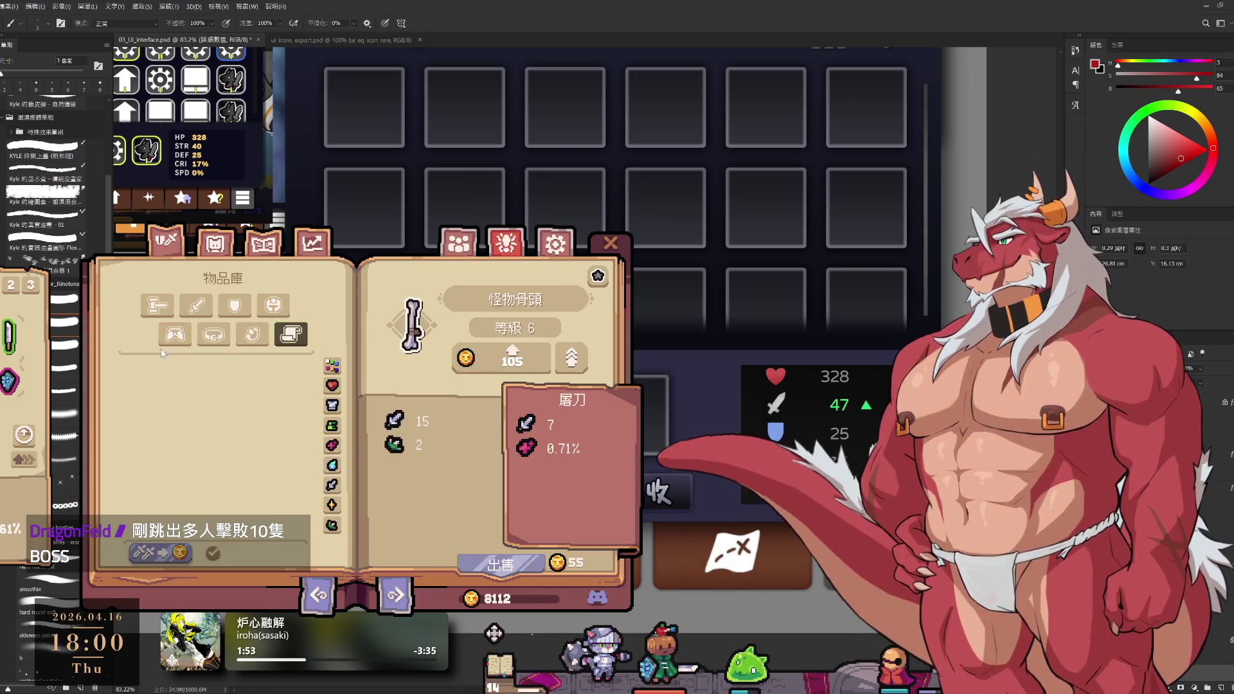
pyautogui.click(225, 242)
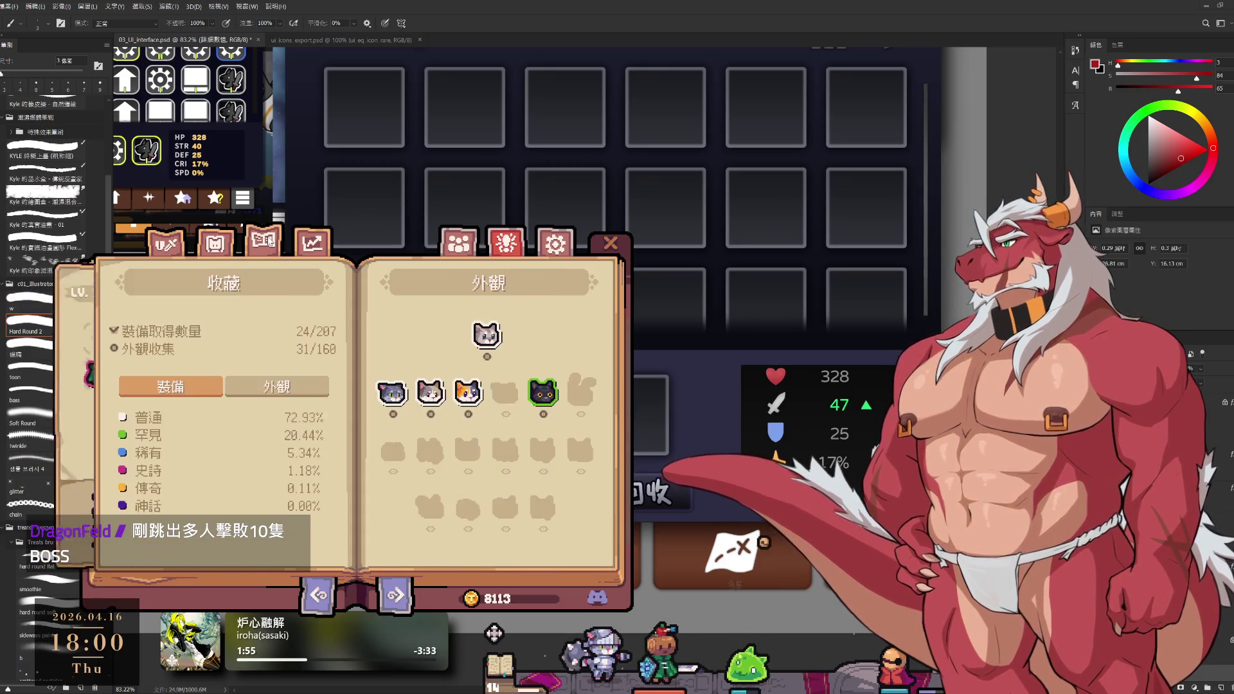
pyautogui.click(169, 243)
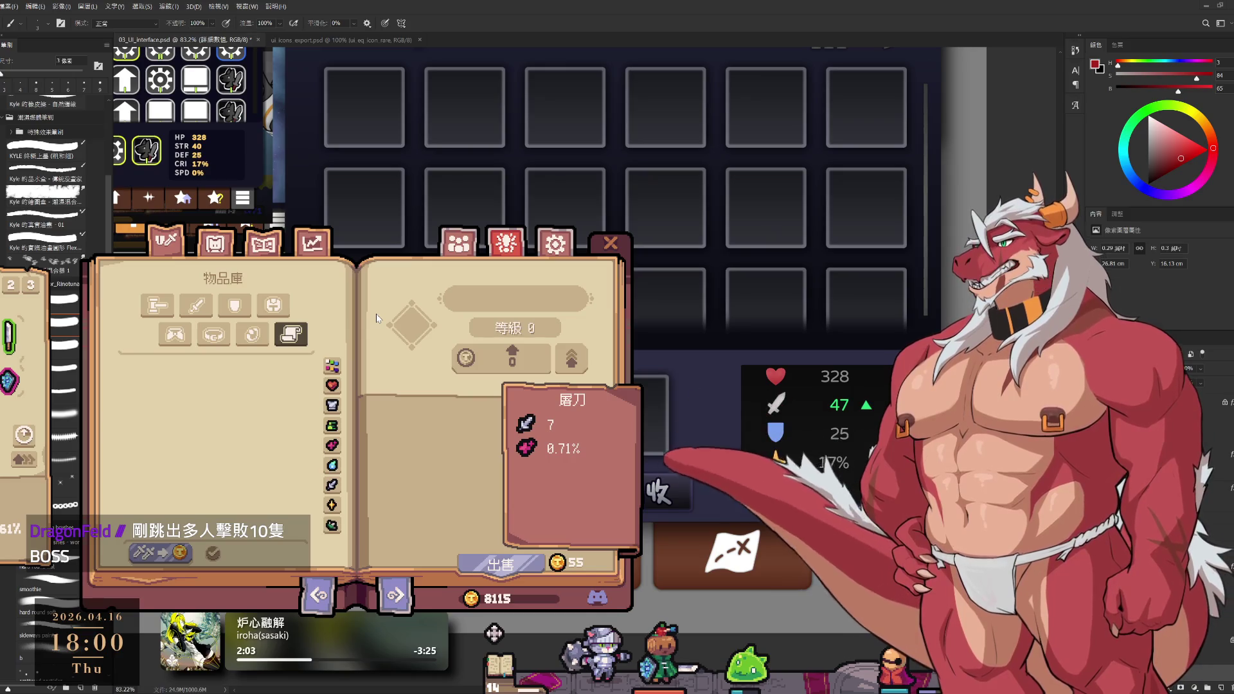
pyautogui.click(614, 244)
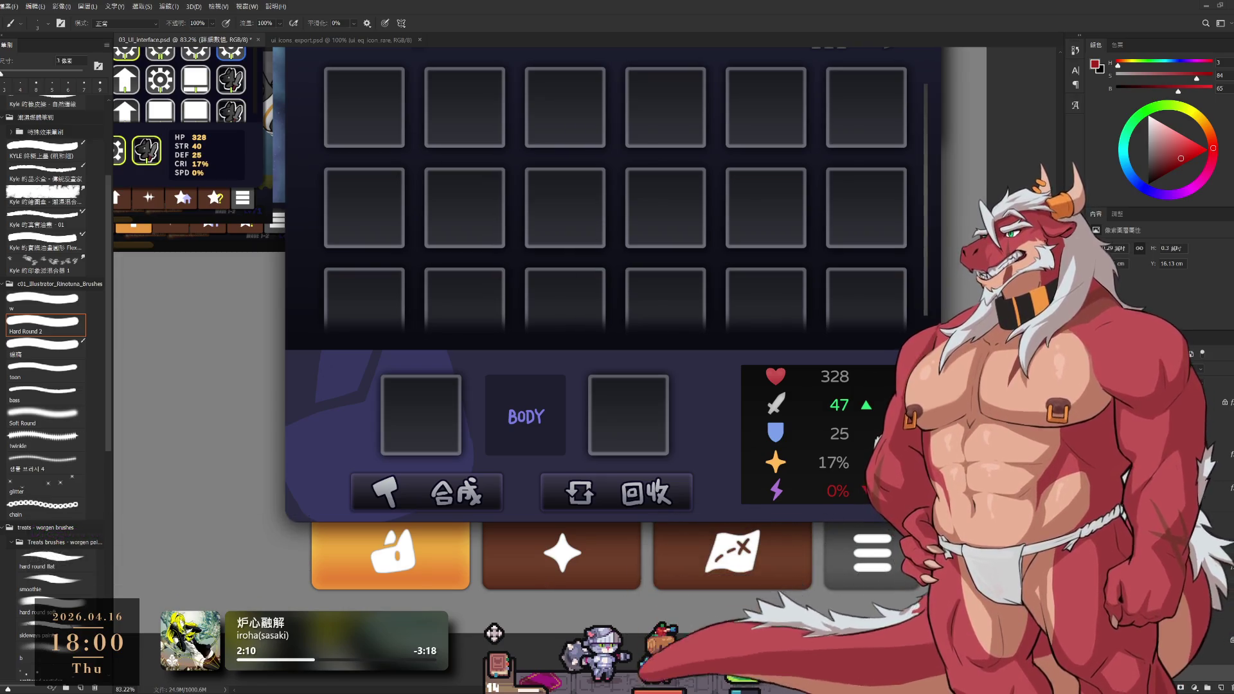
# Duplicate layer 圖層 149, adding and undoing two empty layers
pyautogui.scroll(-5, 933, 511)
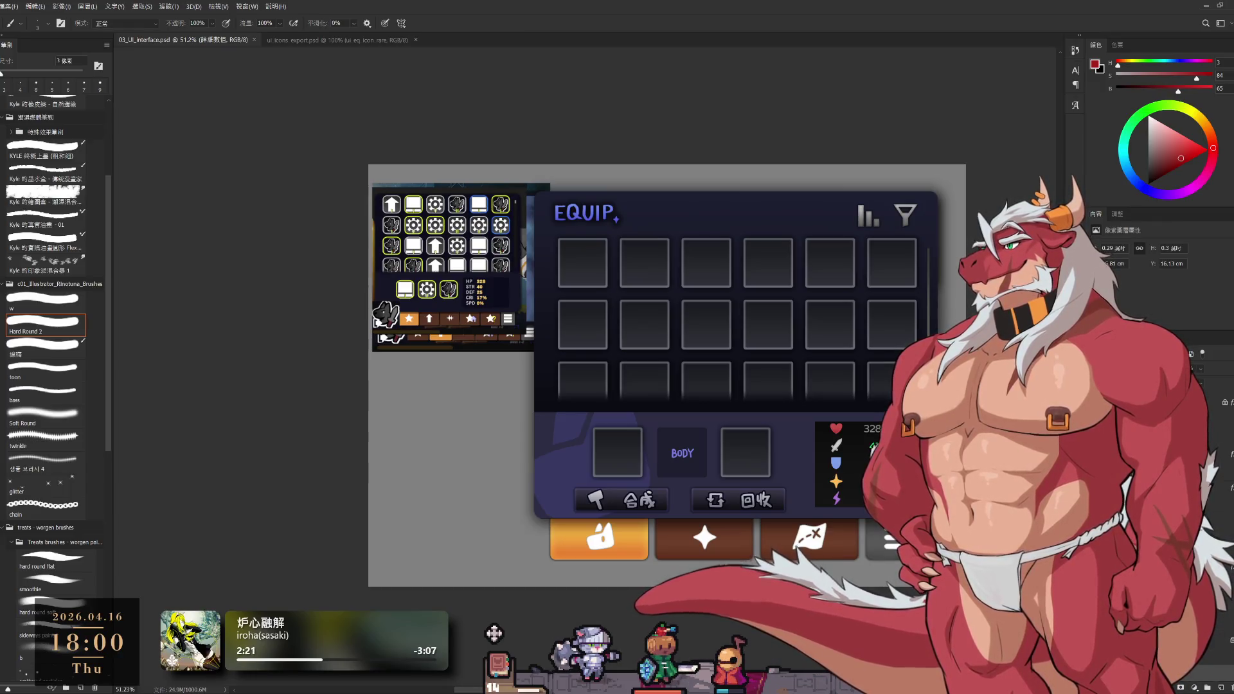
pyautogui.hotkey('ctrl', 'j')
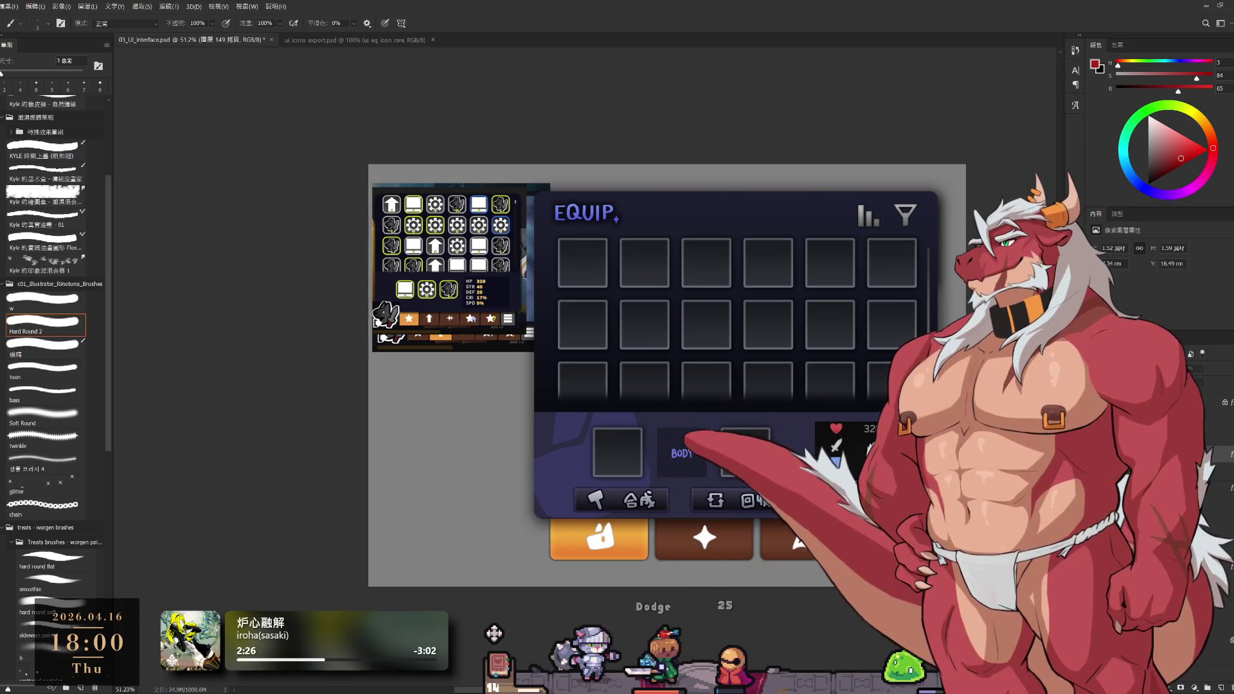
pyautogui.hotkey('ctrl', 'shift', 'alt', 'n')
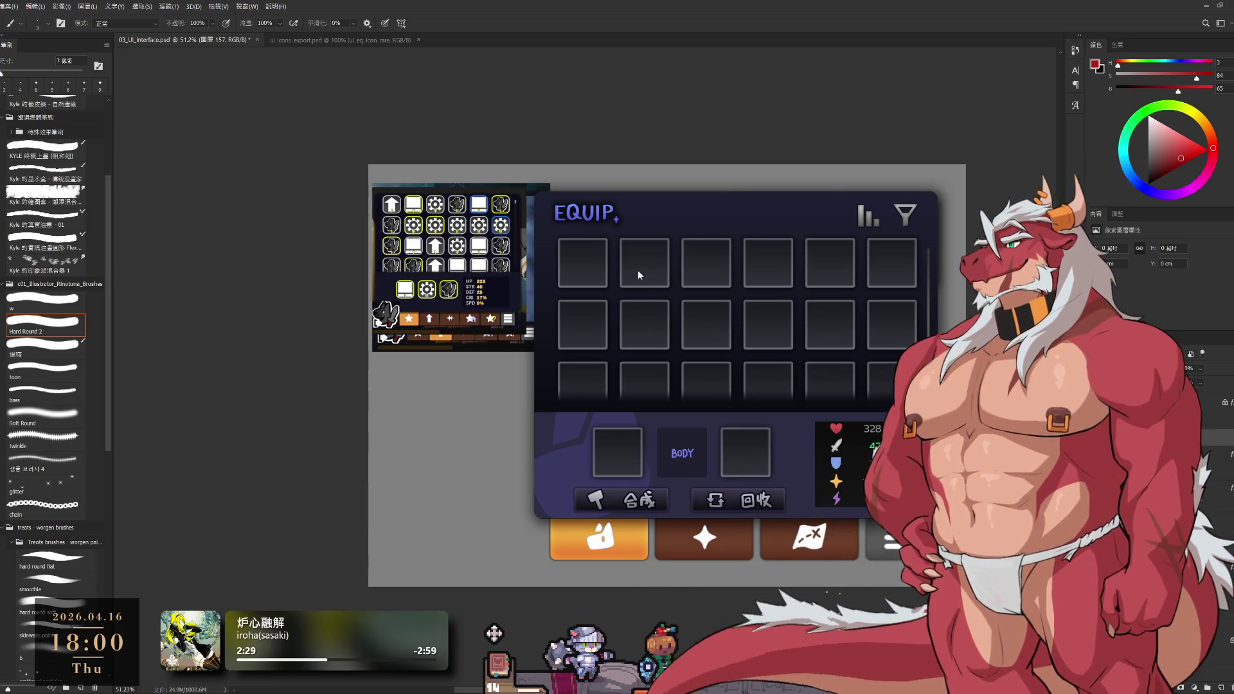
pyautogui.hotkey('ctrl', 'z')
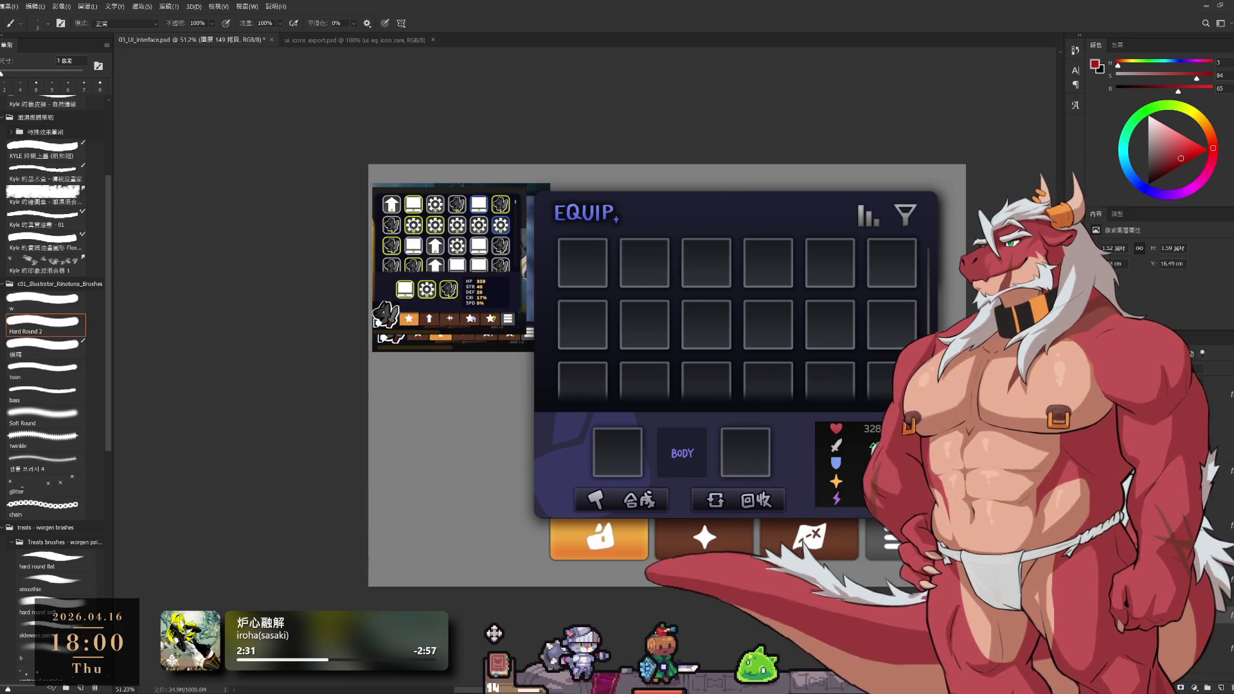
pyautogui.hotkey('ctrl', 'shift', 'alt', 'n')
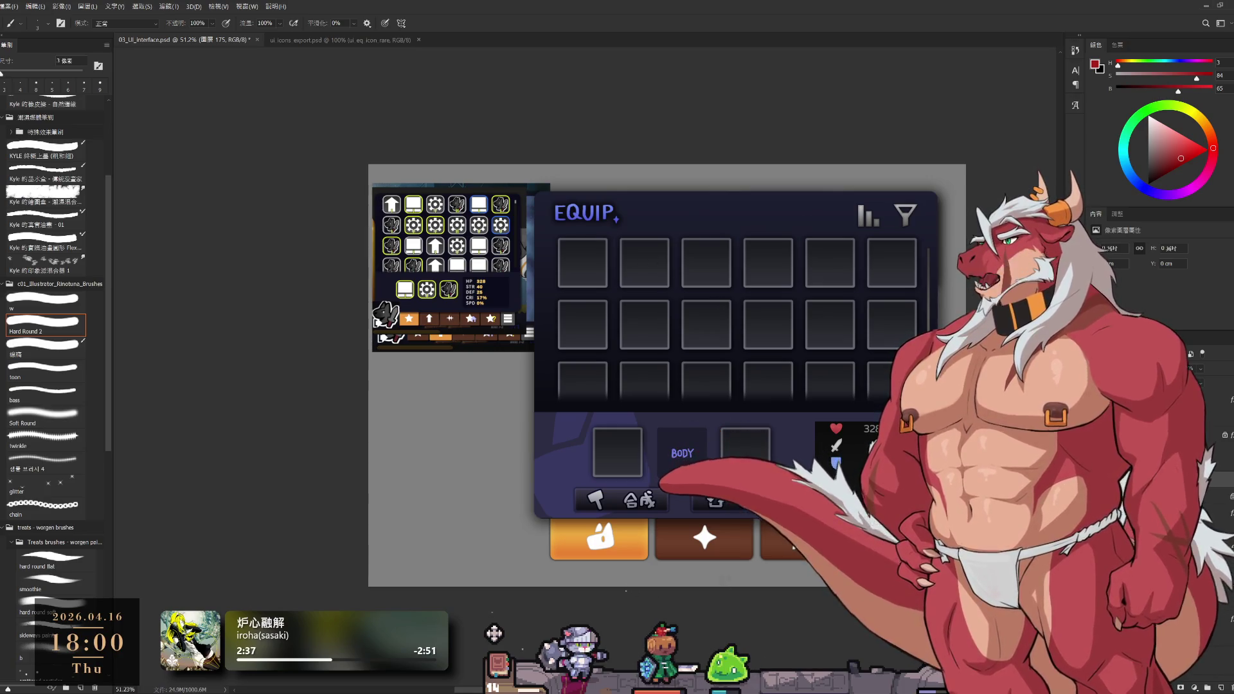
pyautogui.hotkey('ctrl', 'z')
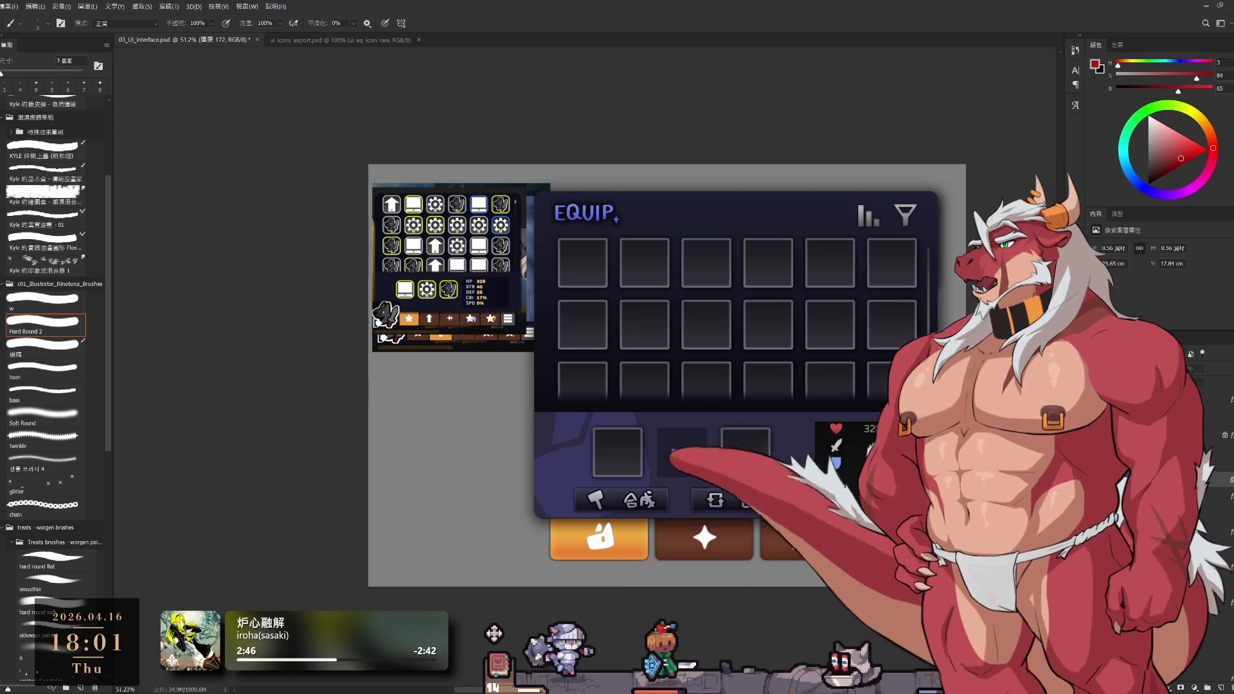
# Step through the icon layers from 圖層 178 via icon_選項 and 繪輪 down to 圖層 161
pyautogui.click(1215, 497)
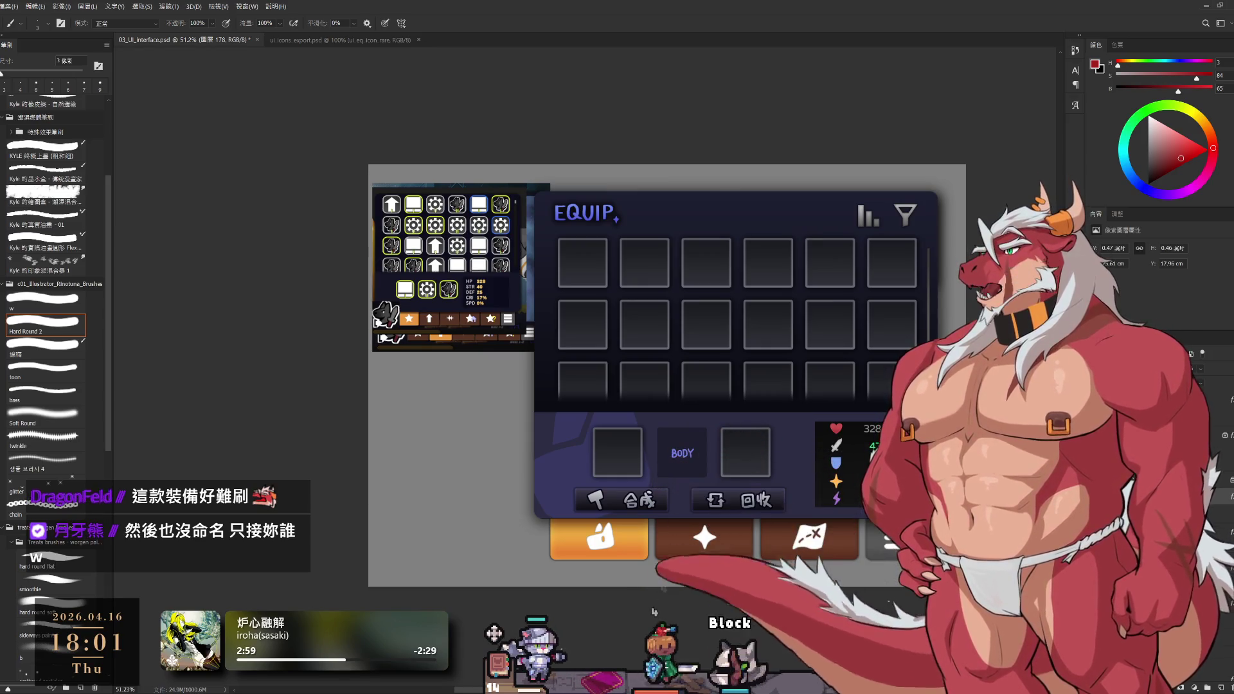
pyautogui.hotkey('alt', '[')
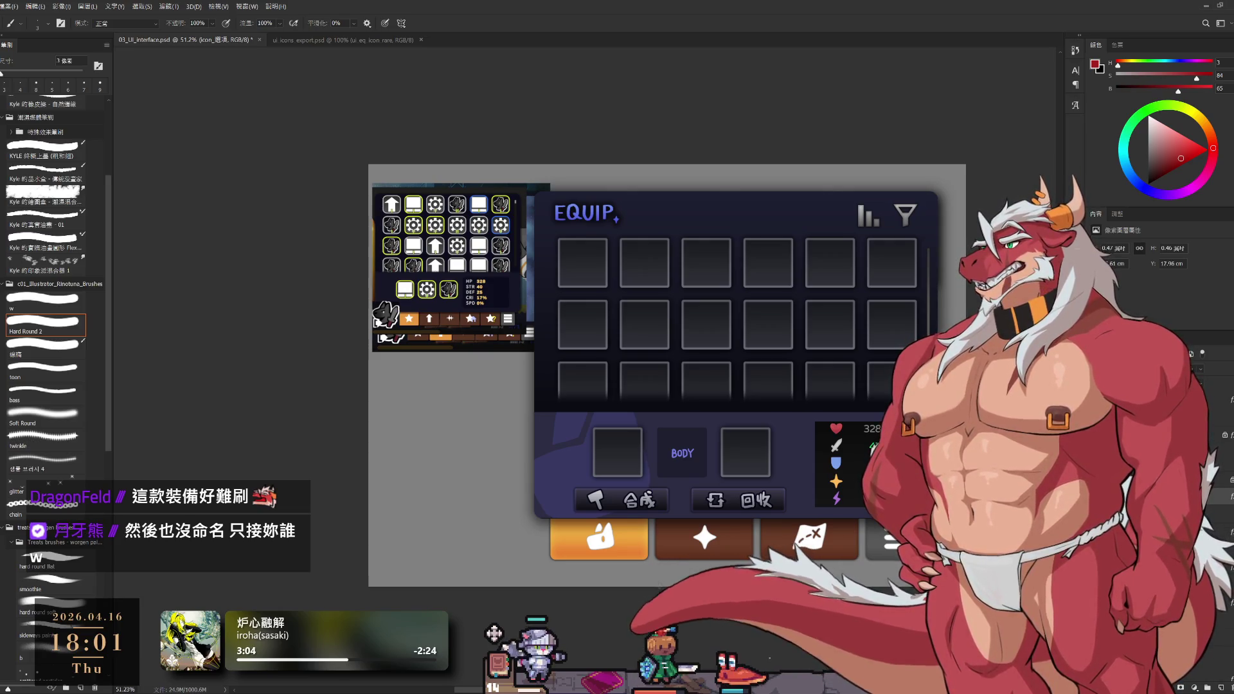
pyautogui.hotkey('alt', '[')
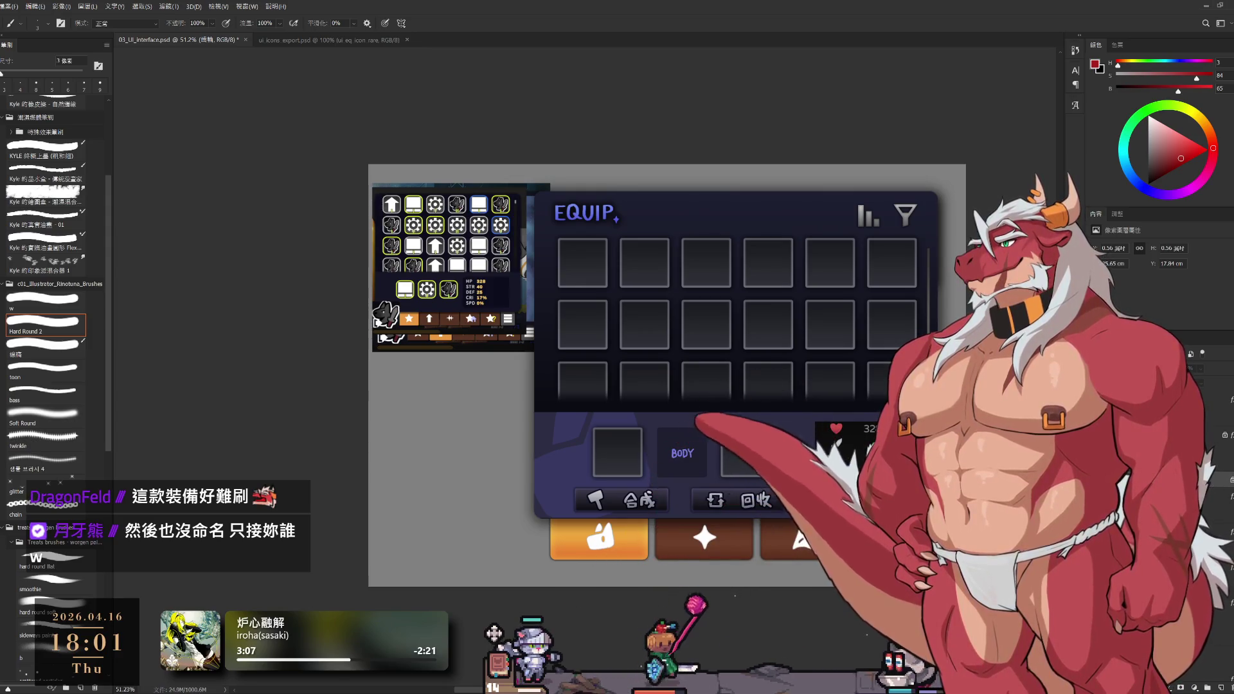
pyautogui.hotkey('alt', '[')
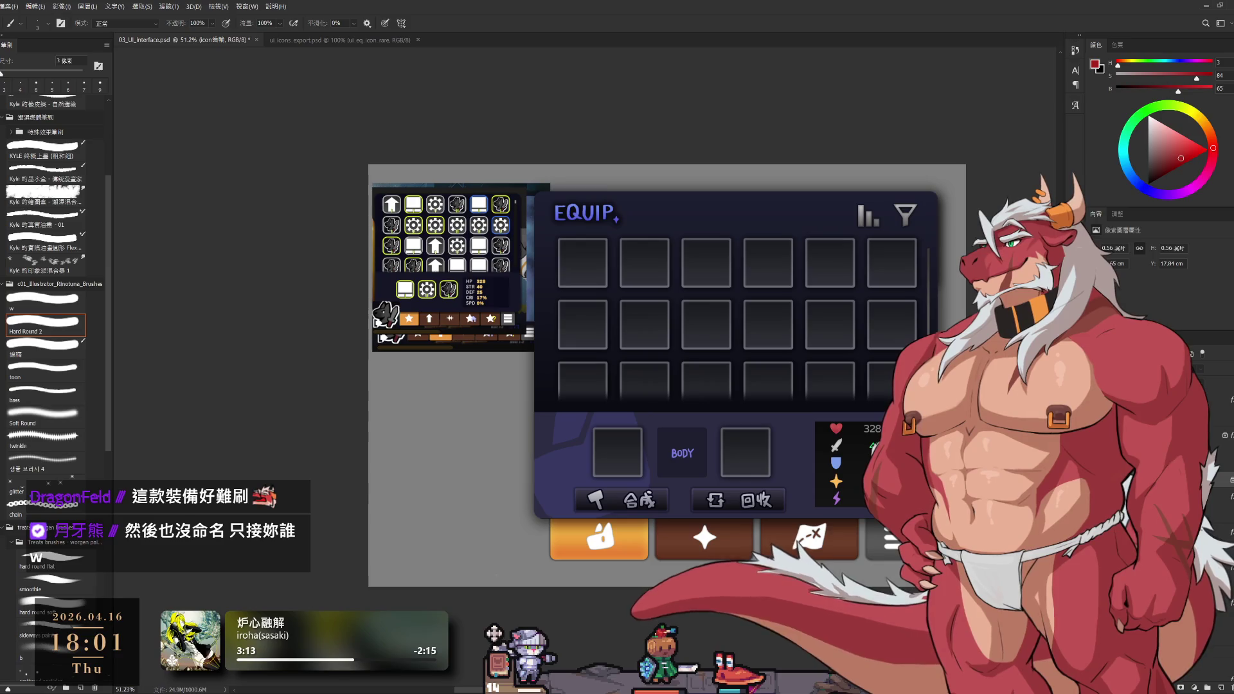
pyautogui.hotkey('alt', '[')
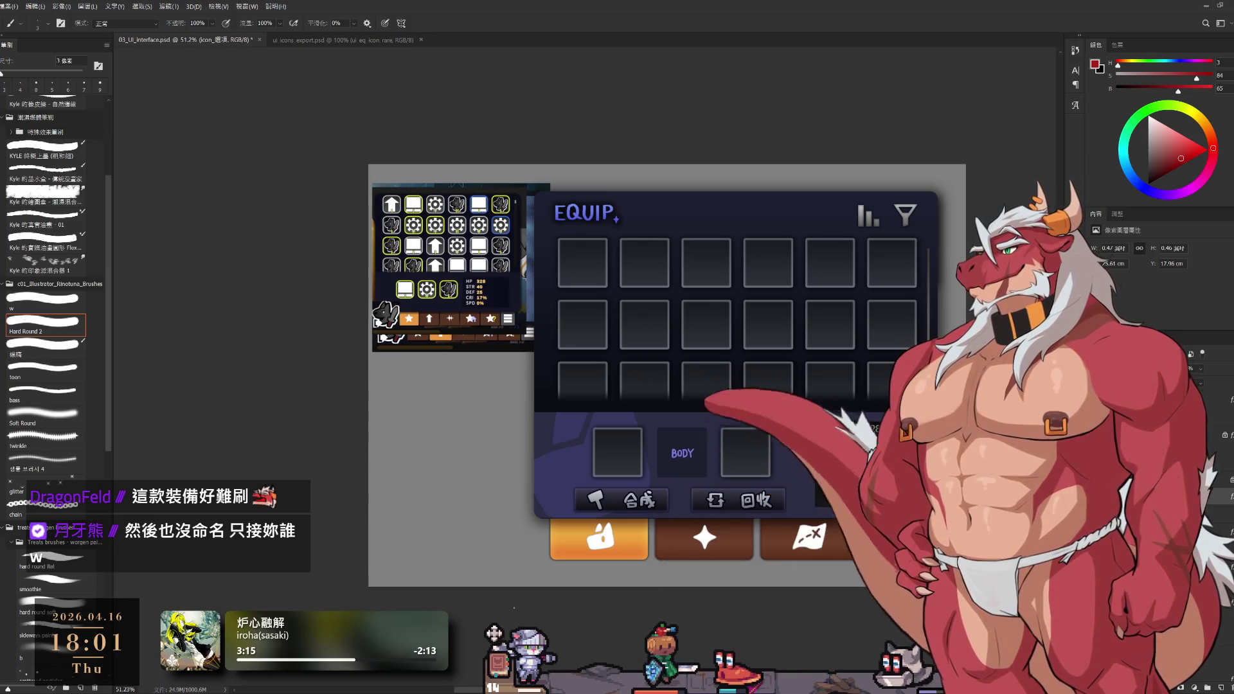
pyautogui.hotkey('alt', '[')
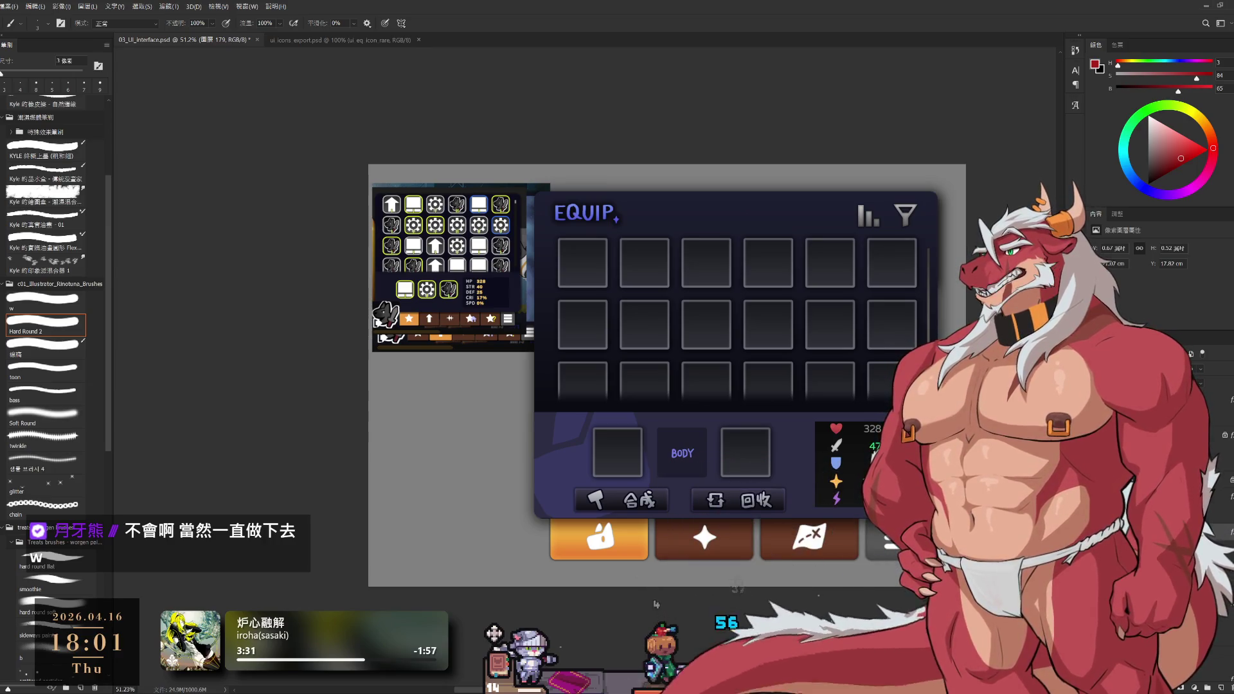
pyautogui.hotkey('alt', '[')
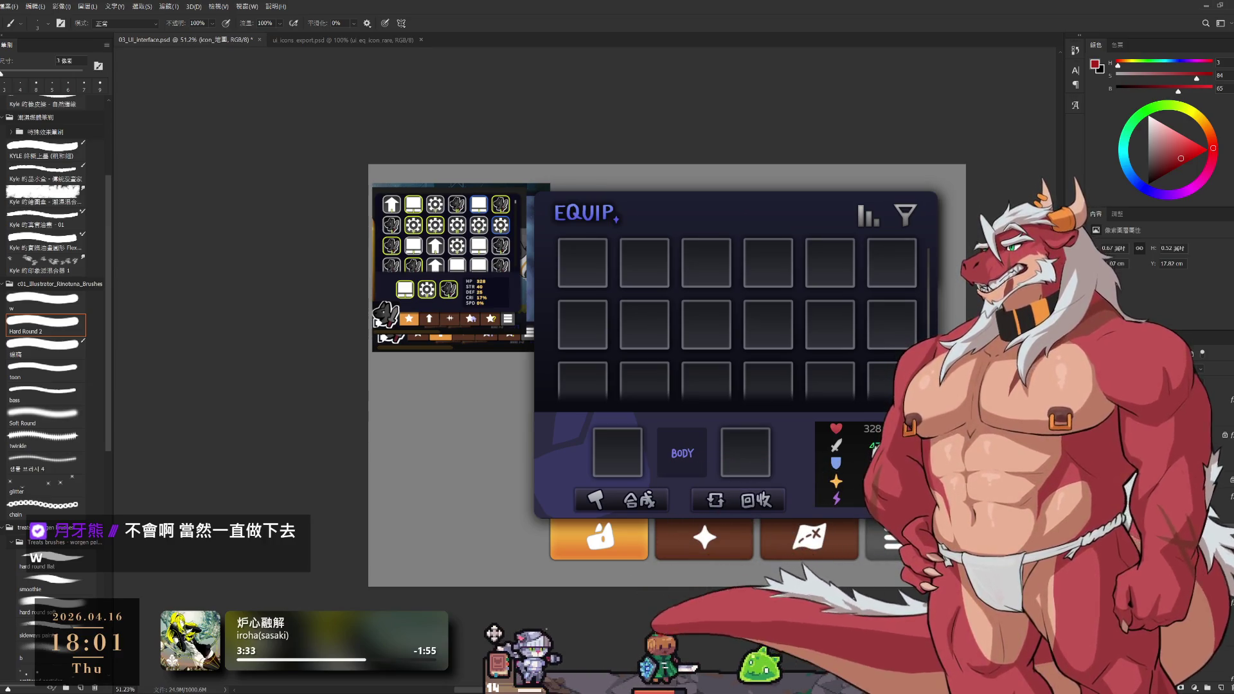
pyautogui.hotkey('alt', '[')
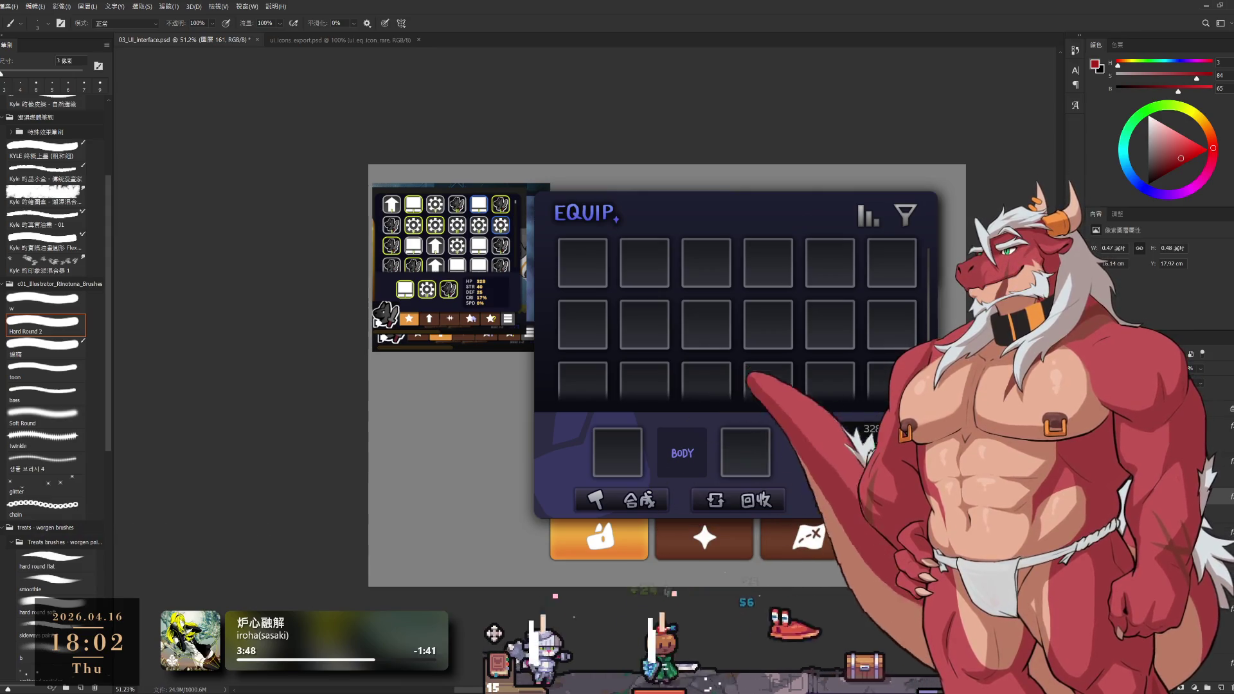
pyautogui.click(1203, 509)
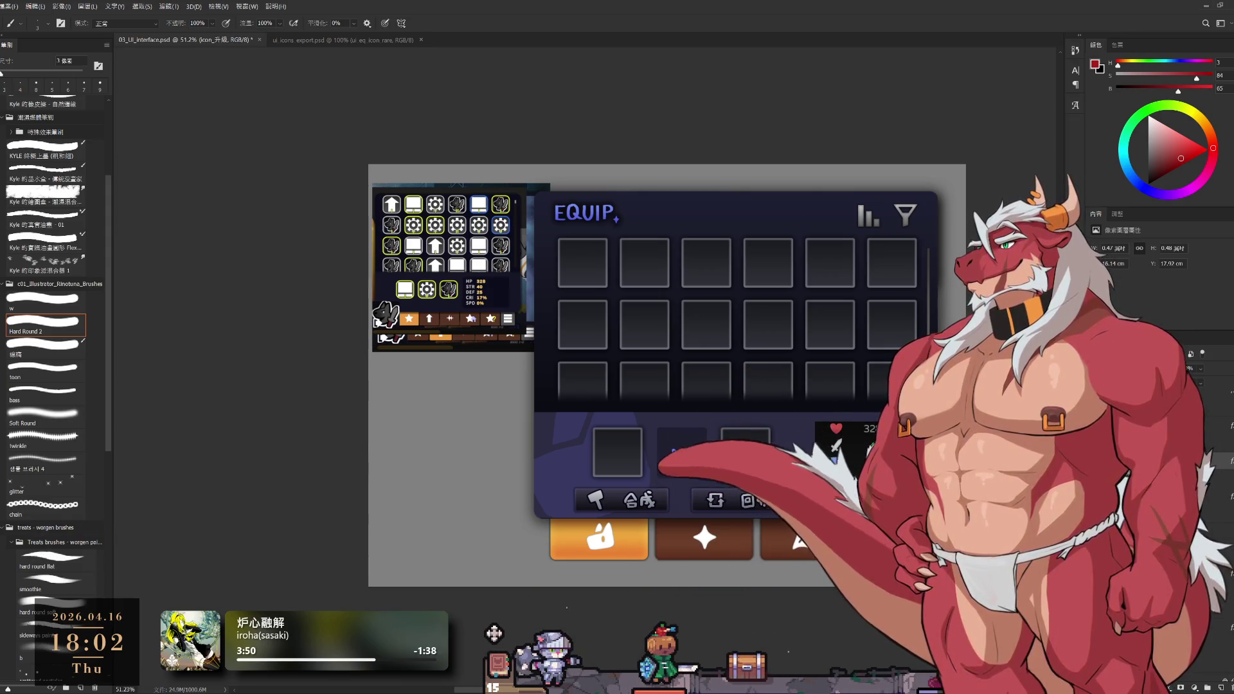
pyautogui.click(1203, 497)
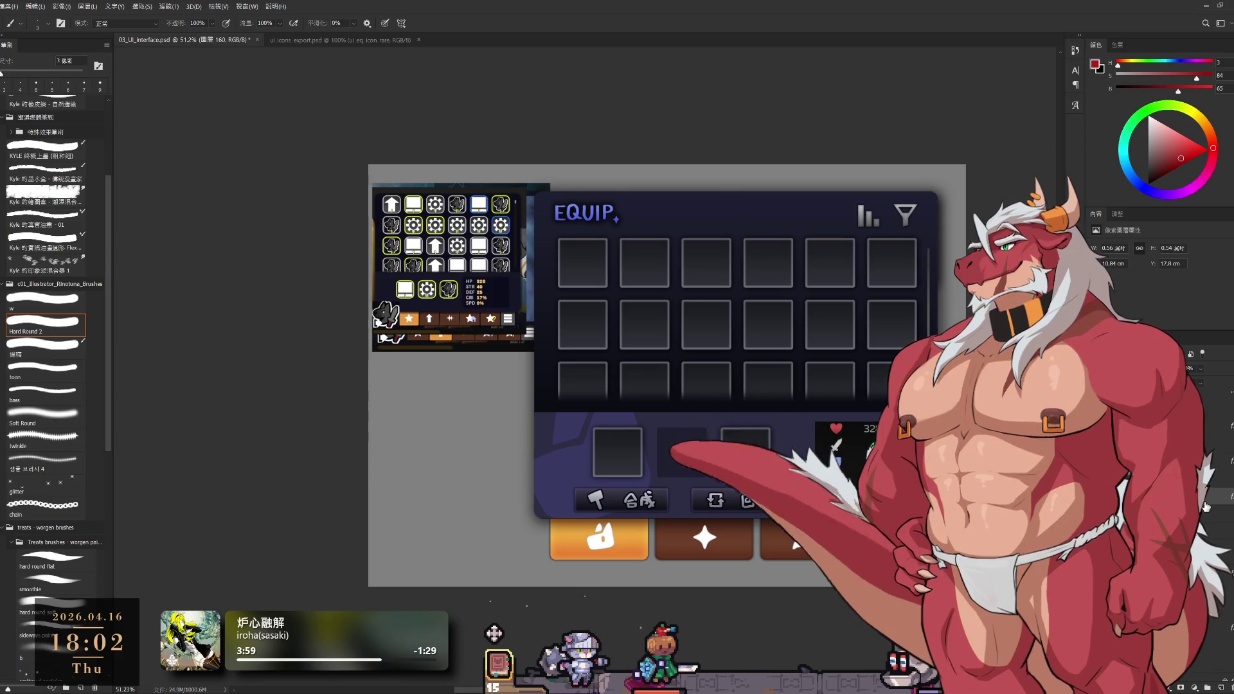
pyautogui.click(1206, 507)
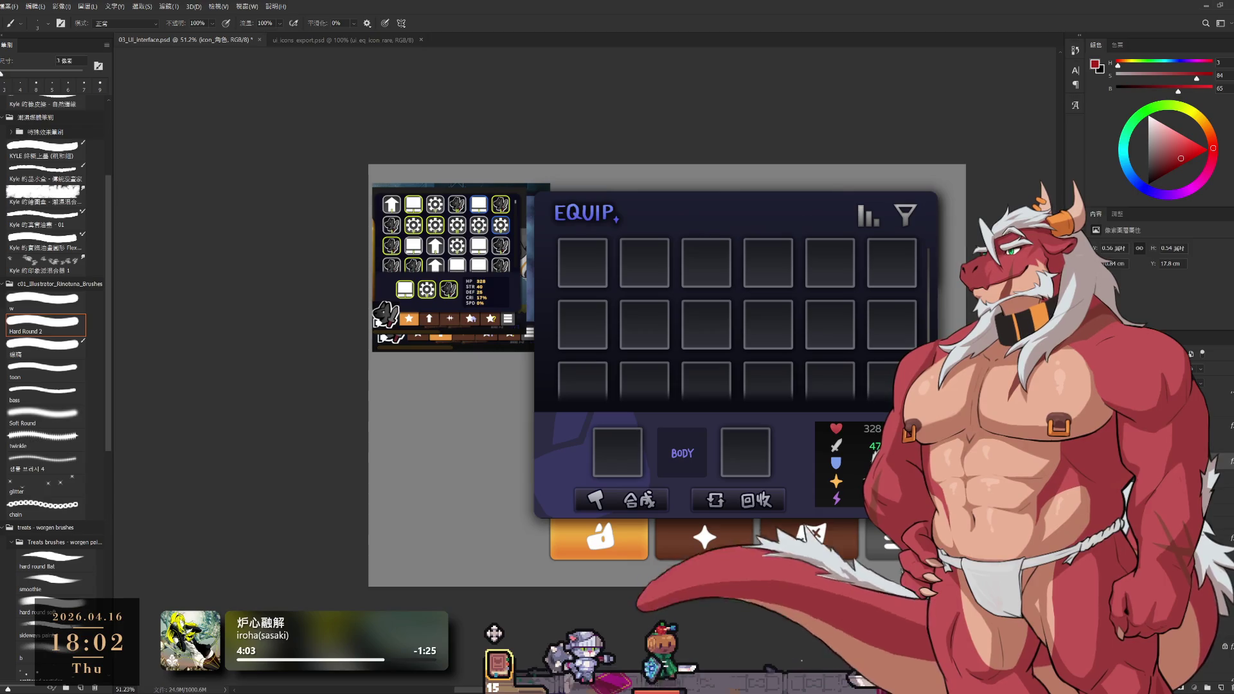
pyautogui.click(1218, 509)
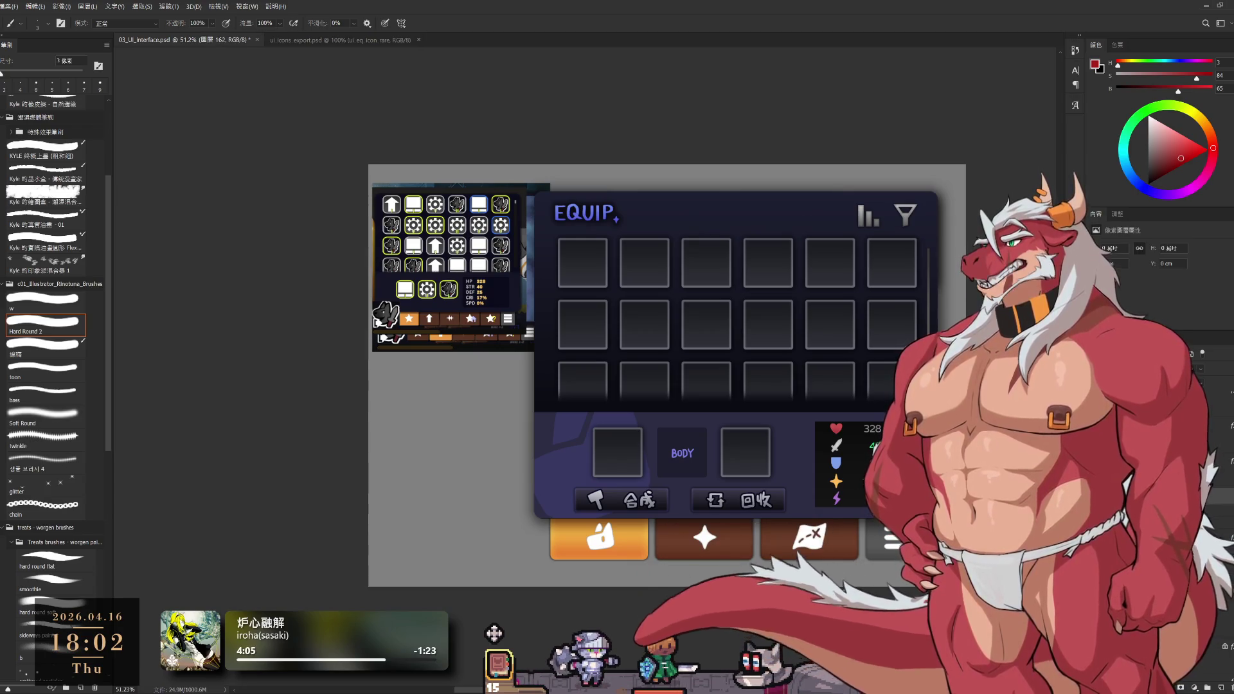
pyautogui.click(1218, 508)
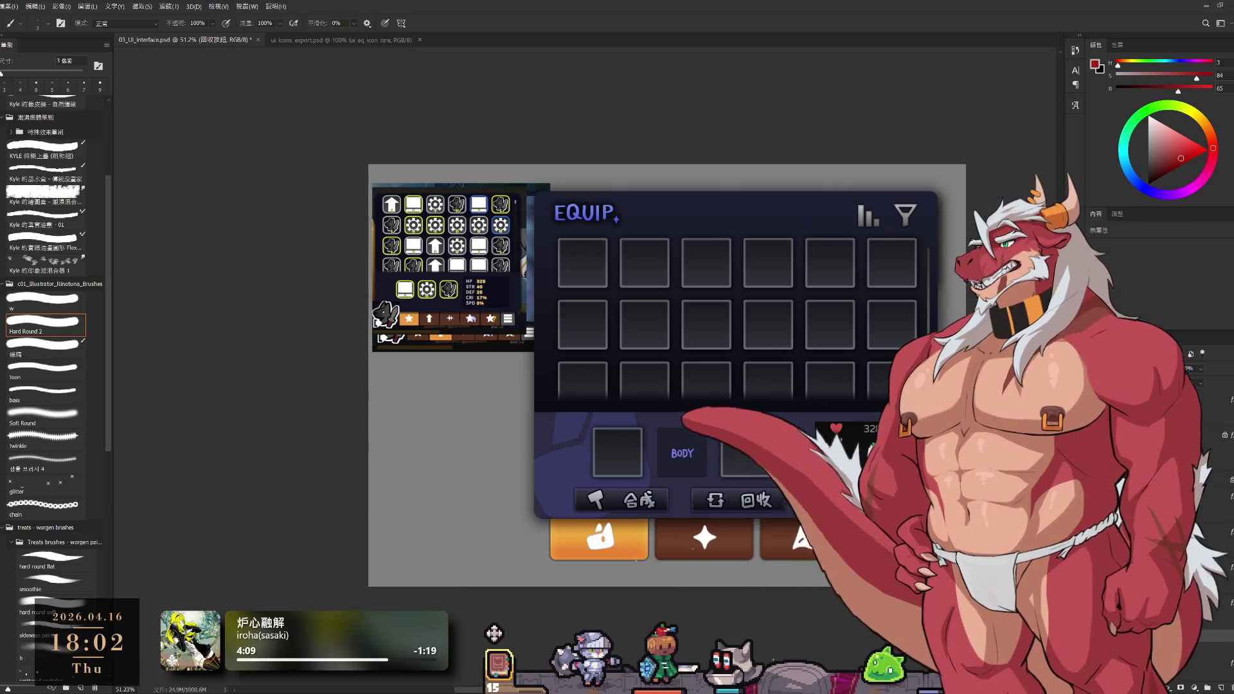
pyautogui.click(1218, 489)
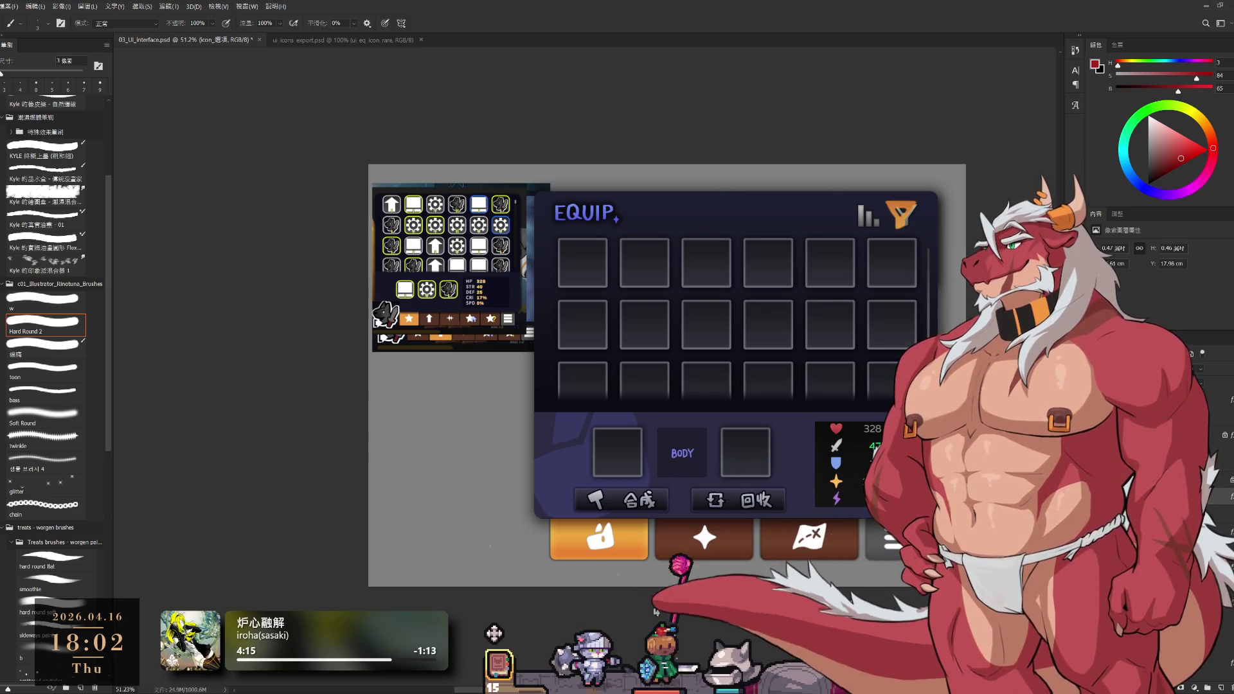
pyautogui.scroll(5, 915, 219)
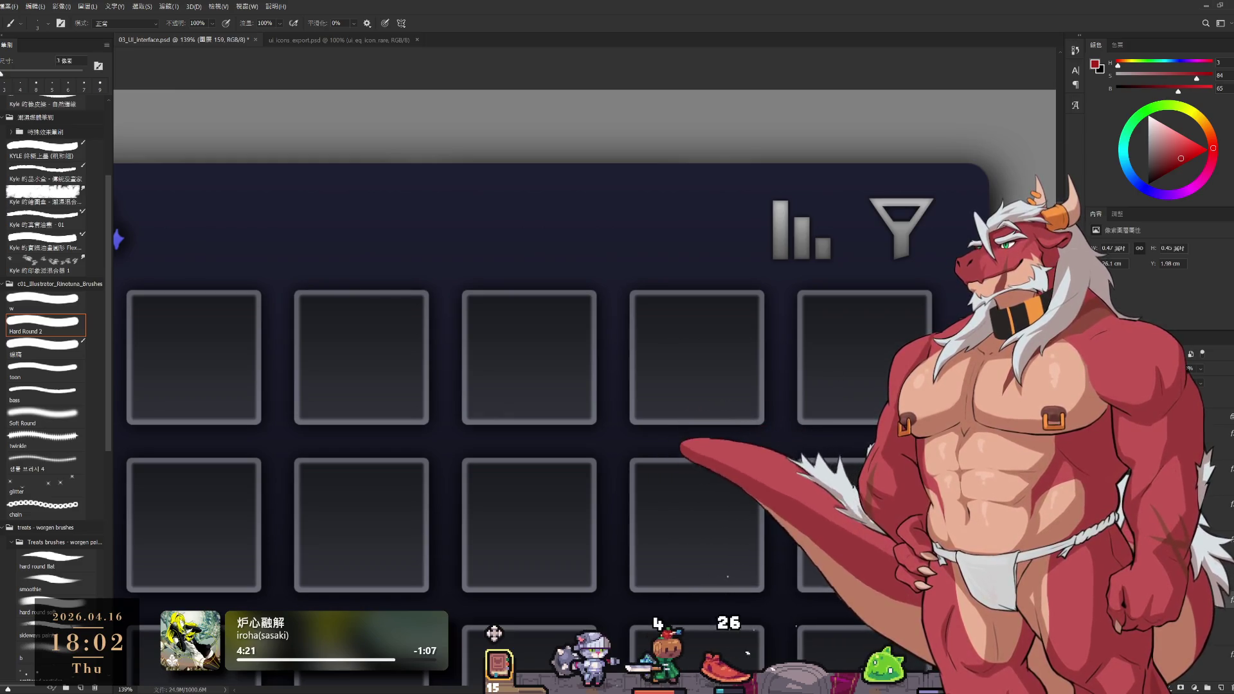
# Inspect the mockup up close, toggling Hand, Move and Brush tools, then save the file
pyautogui.press('h')
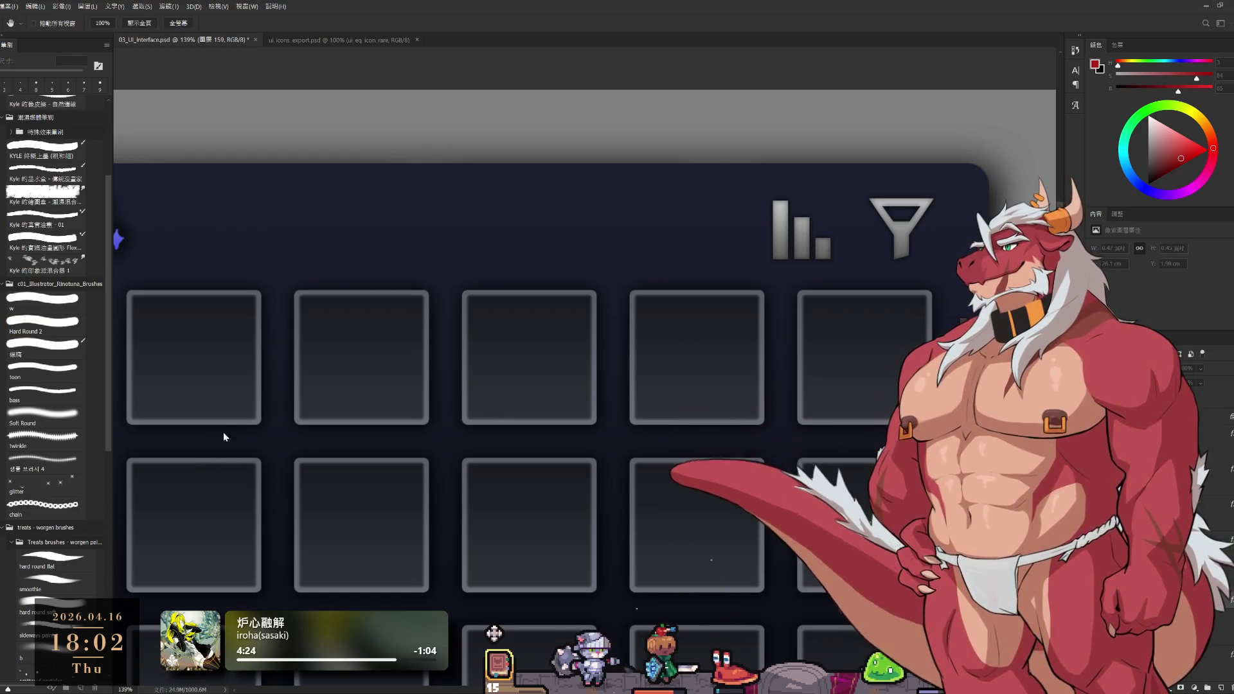
pyautogui.press('v')
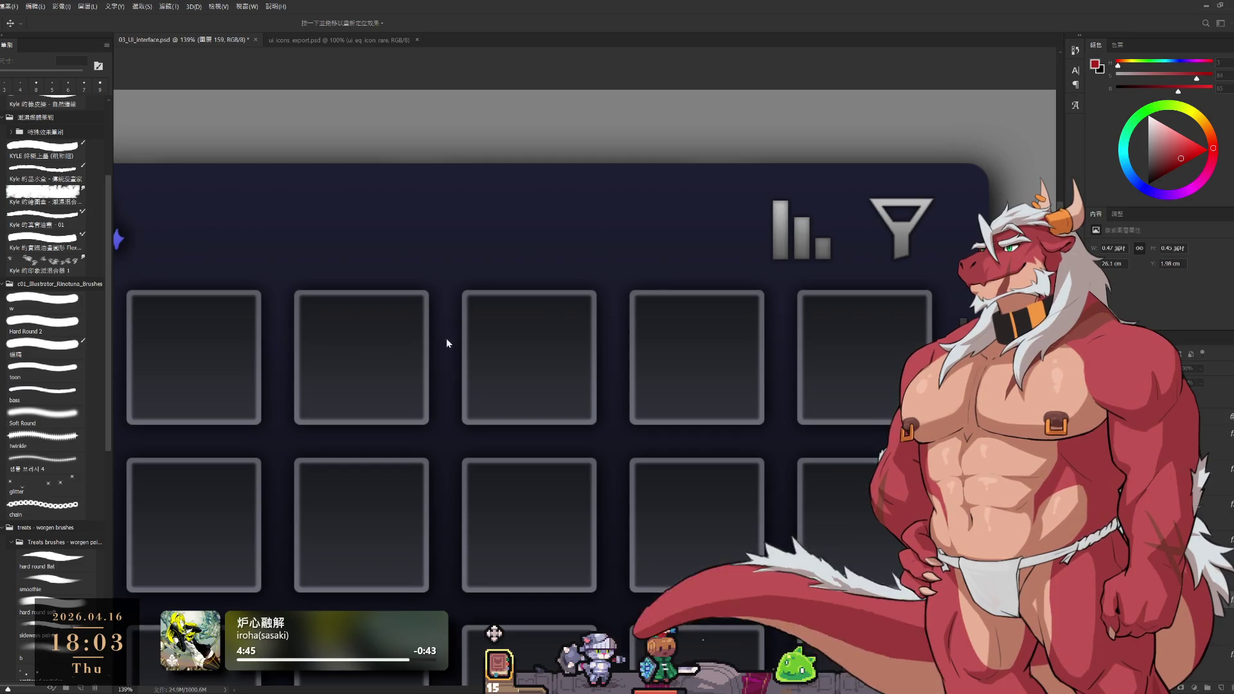
pyautogui.press('b')
pyautogui.scroll(-5, 887, 315)
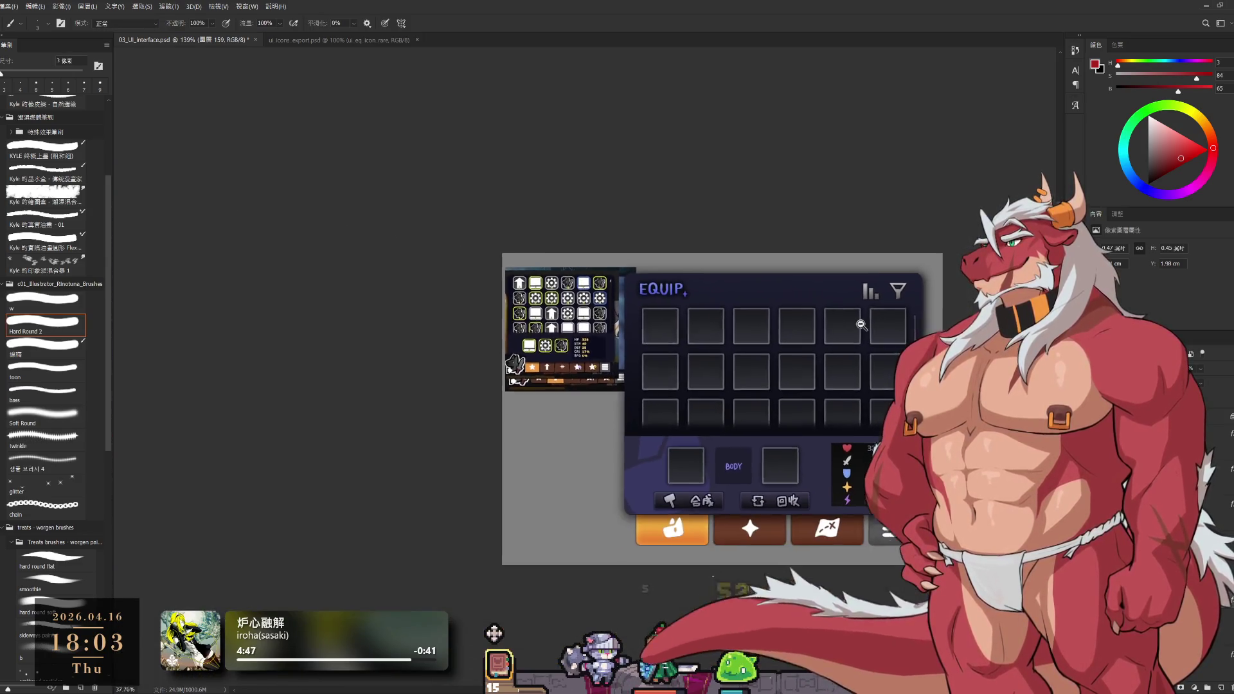
pyautogui.scroll(4, 867, 318)
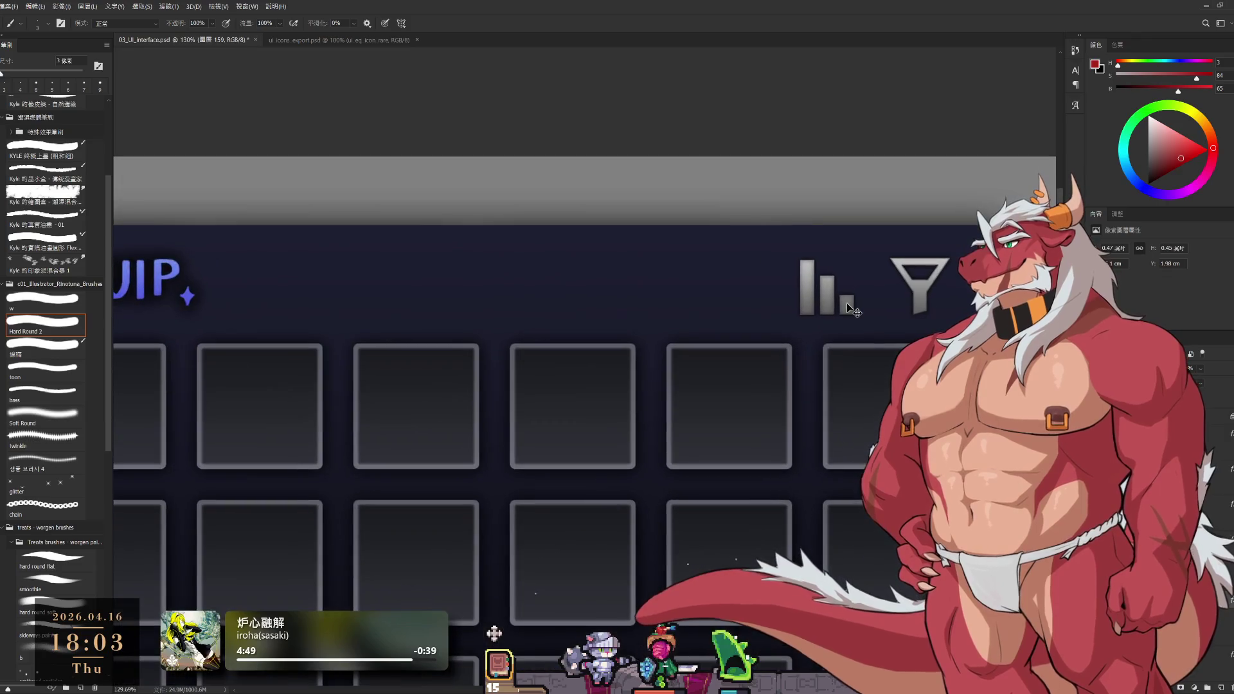
pyautogui.press('h')
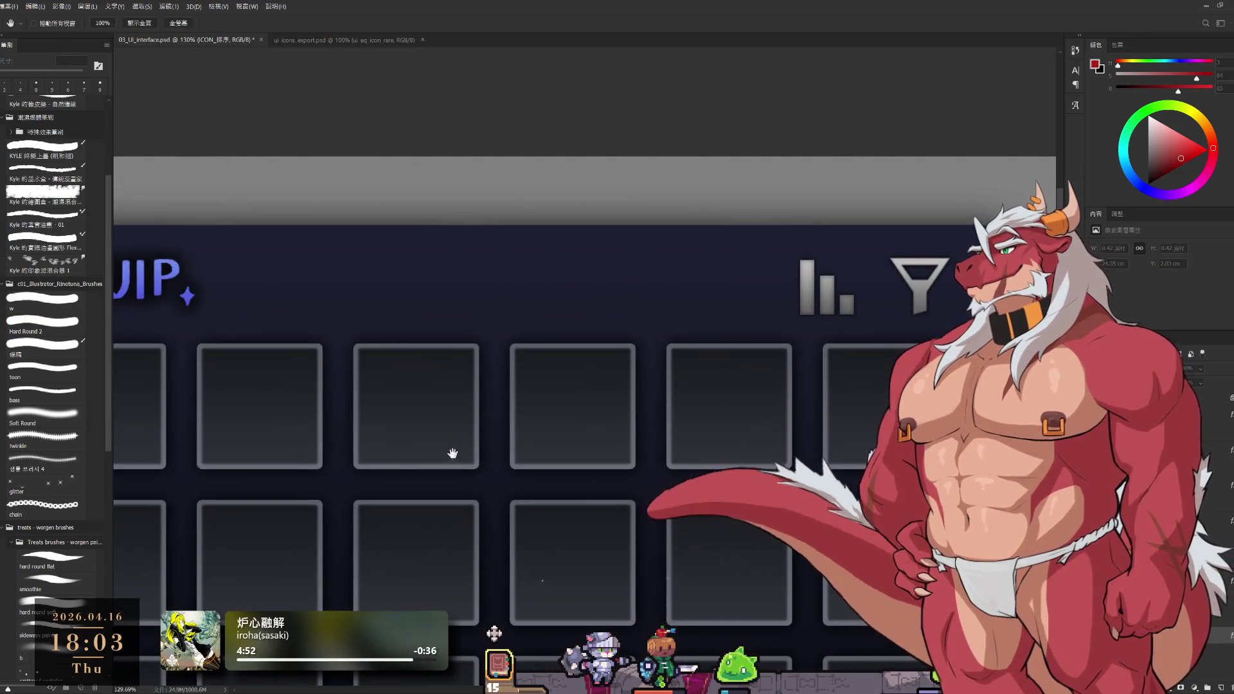
pyautogui.press('v')
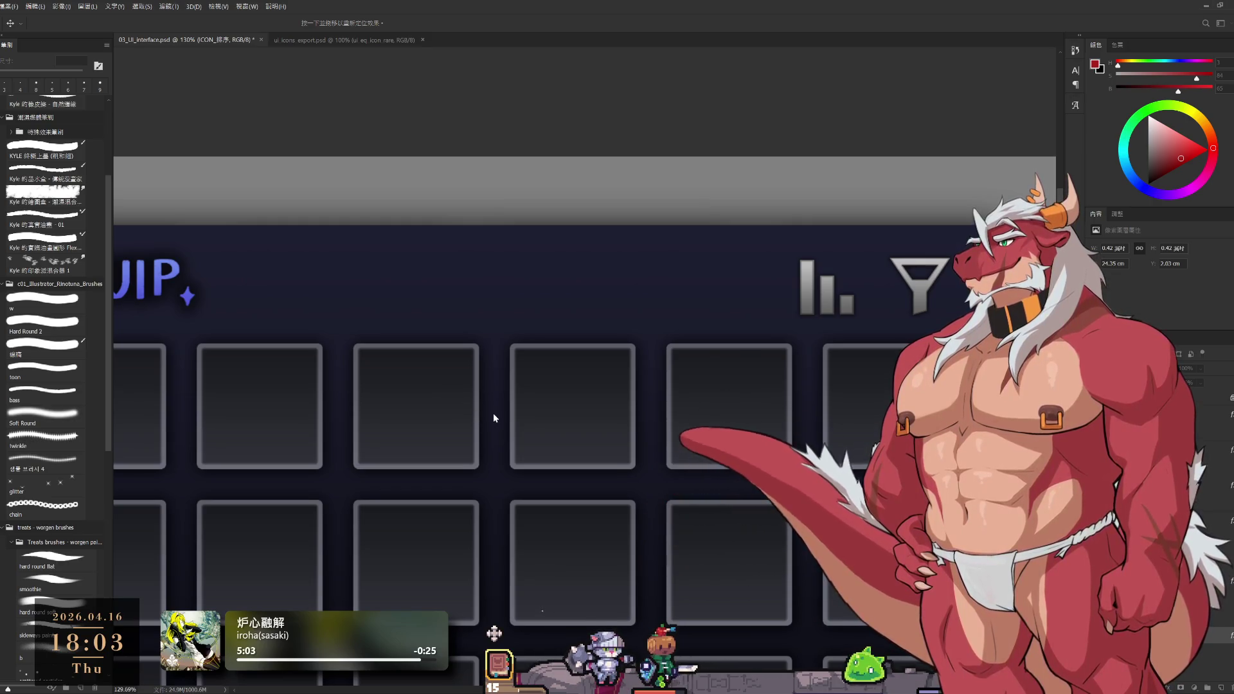
pyautogui.press('b')
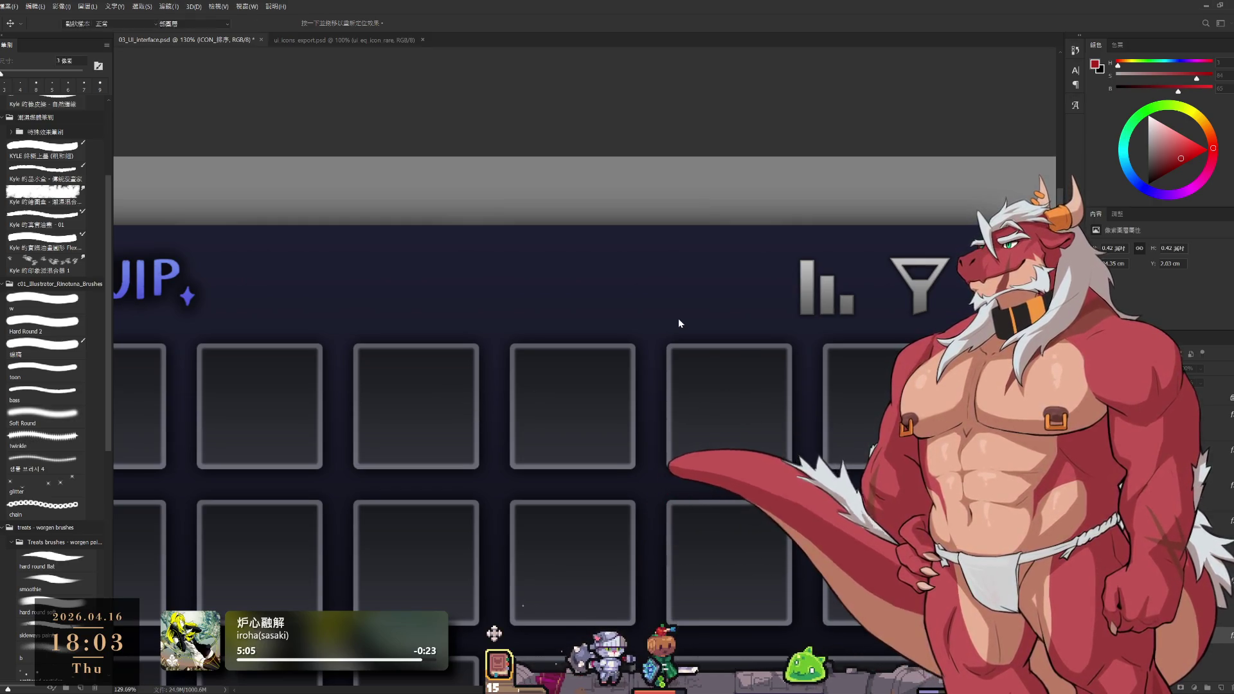
pyautogui.scroll(-5, 678, 318)
pyautogui.scroll(3, 836, 360)
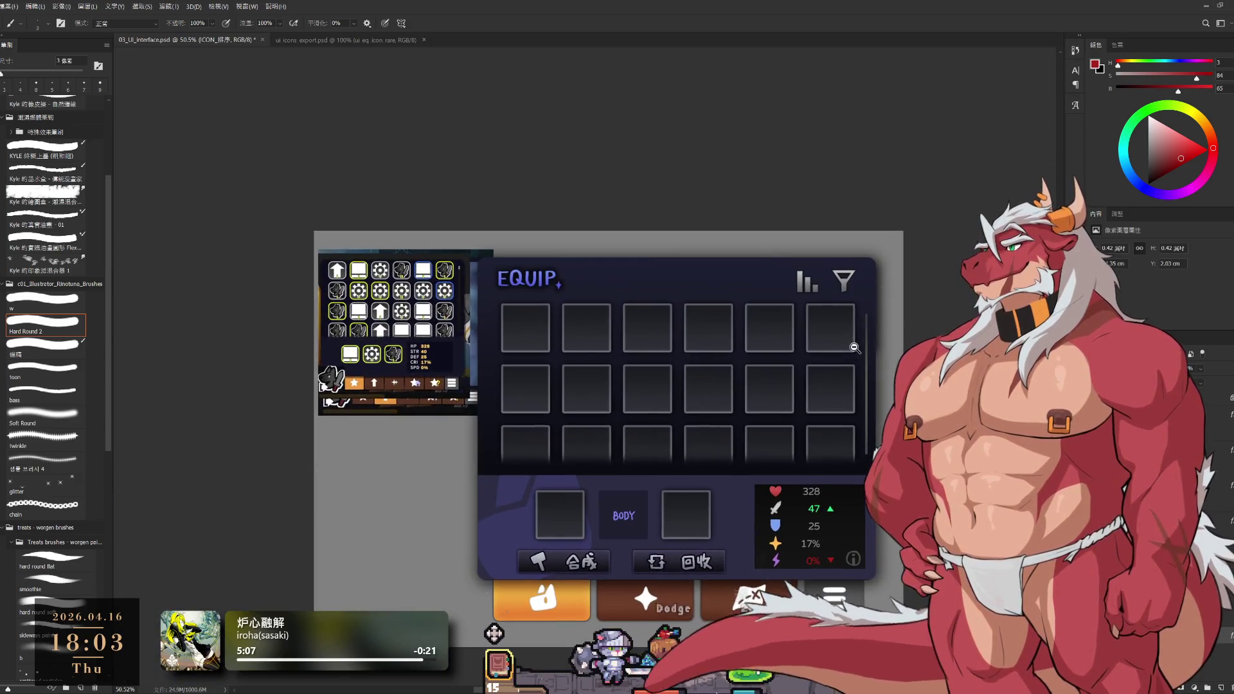
pyautogui.scroll(-4, 838, 340)
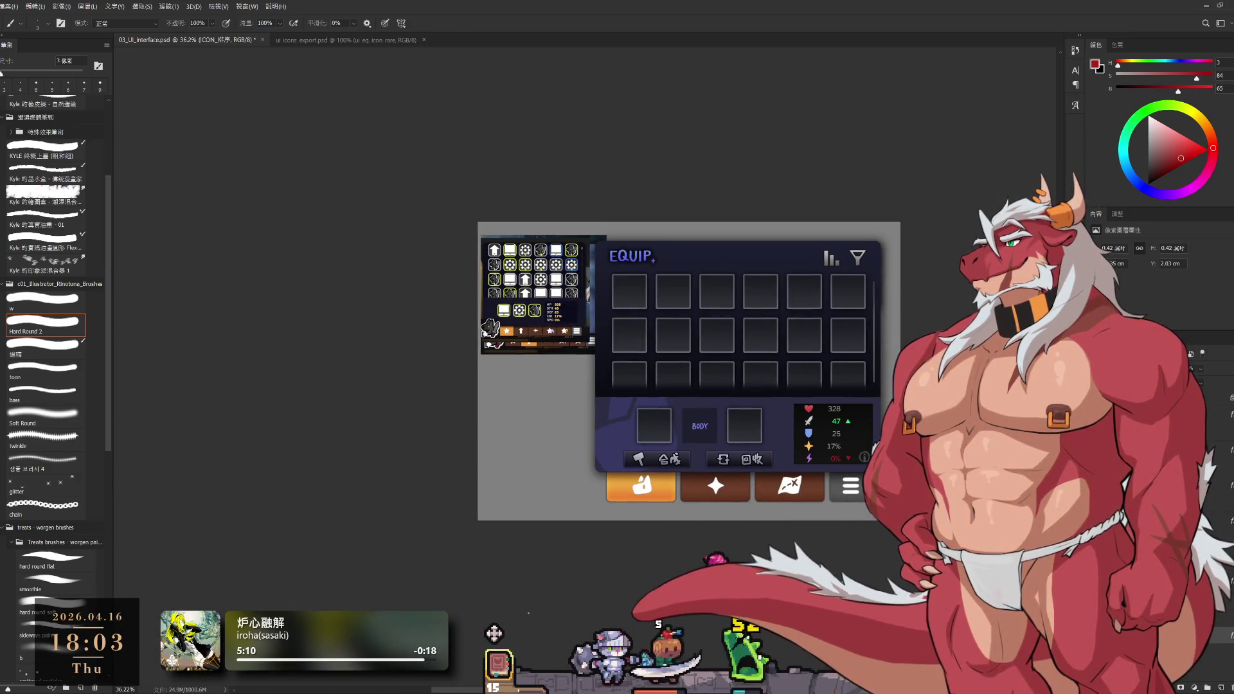
pyautogui.hotkey('ctrl', 's')
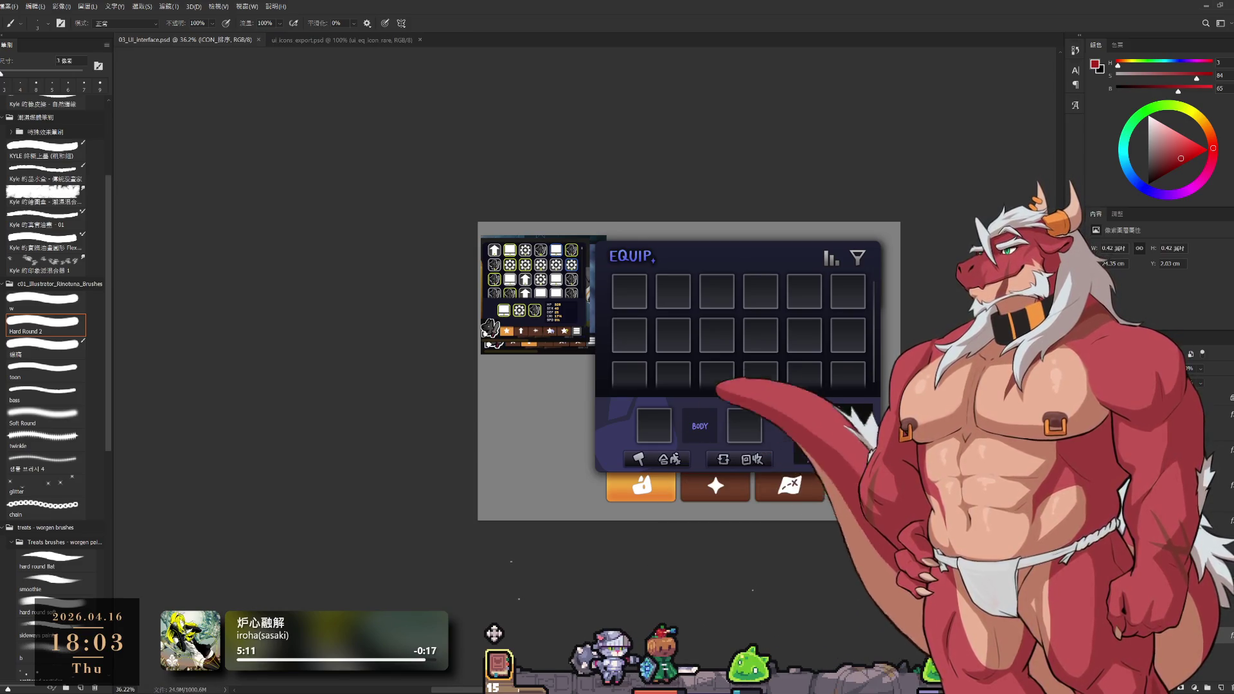
pyautogui.scroll(5, 729, 465)
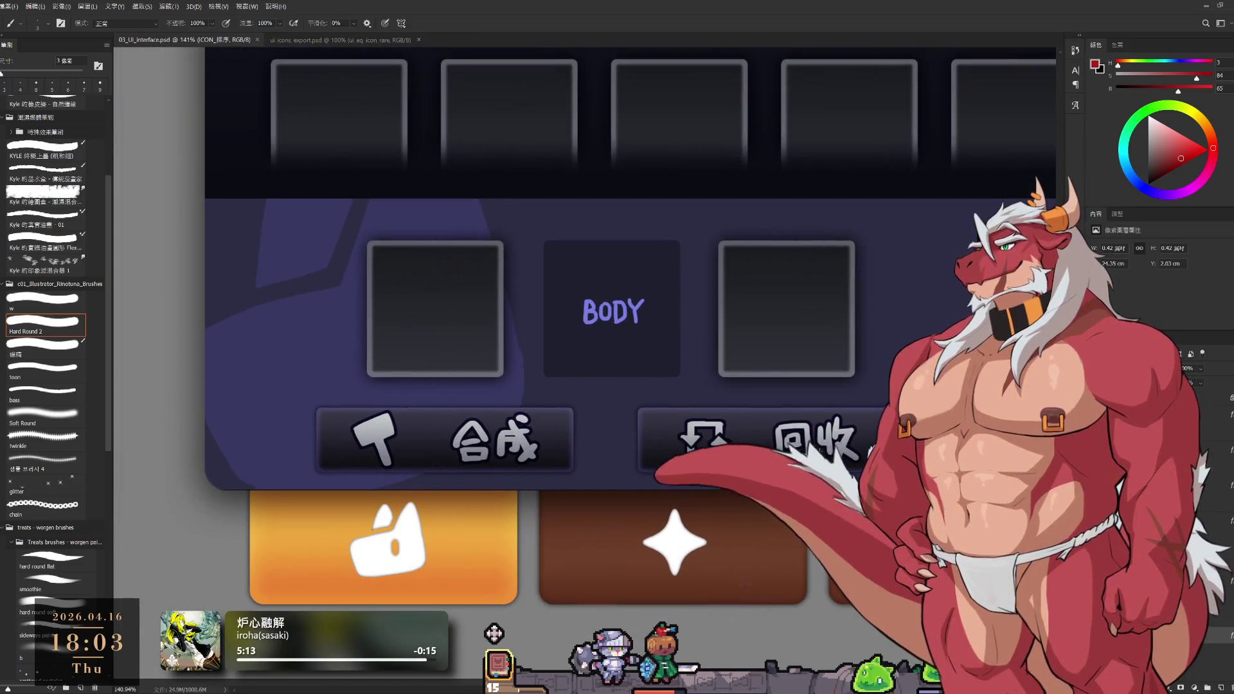
# Trial-delete the recycle label and frame, then lasso the old 回收 text
pyautogui.press('Delete')
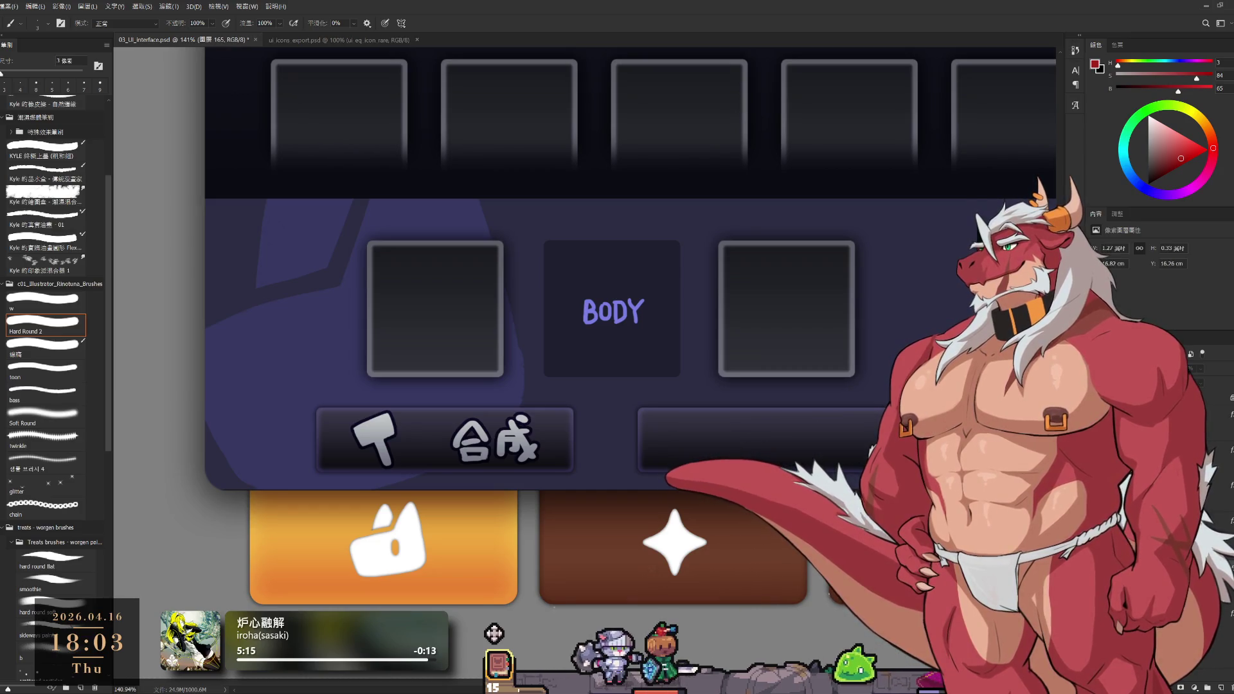
pyautogui.hotkey('ctrl', 'z')
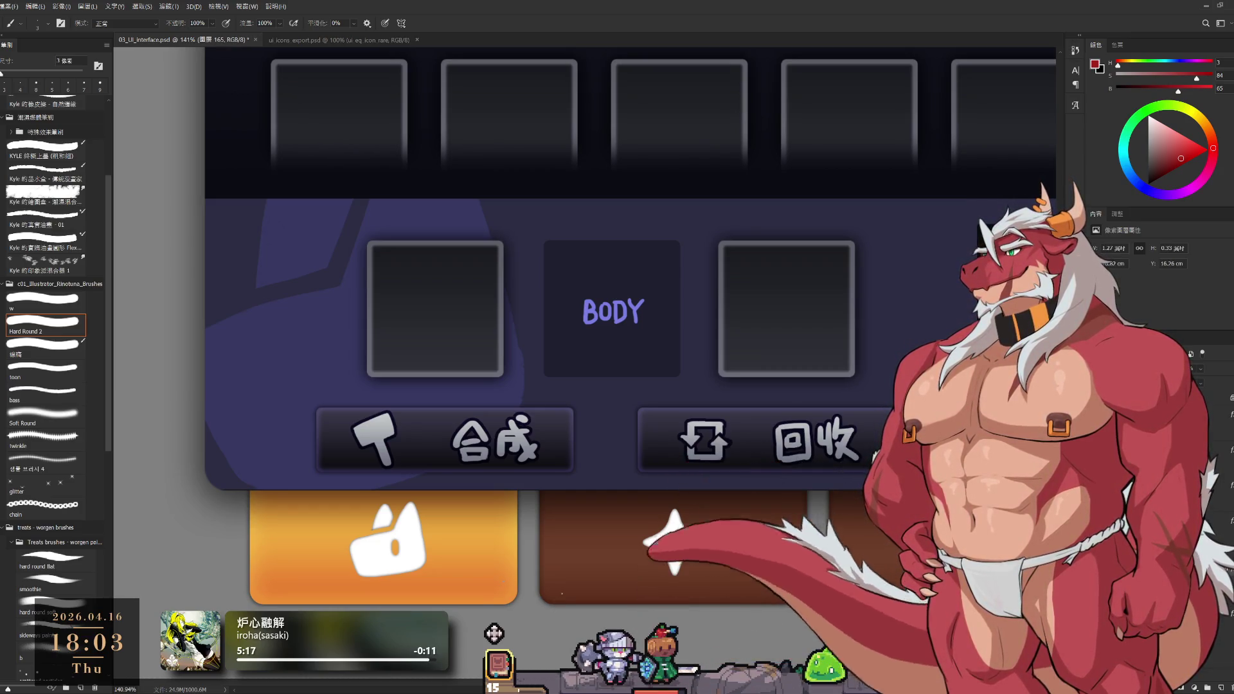
pyautogui.press('Delete')
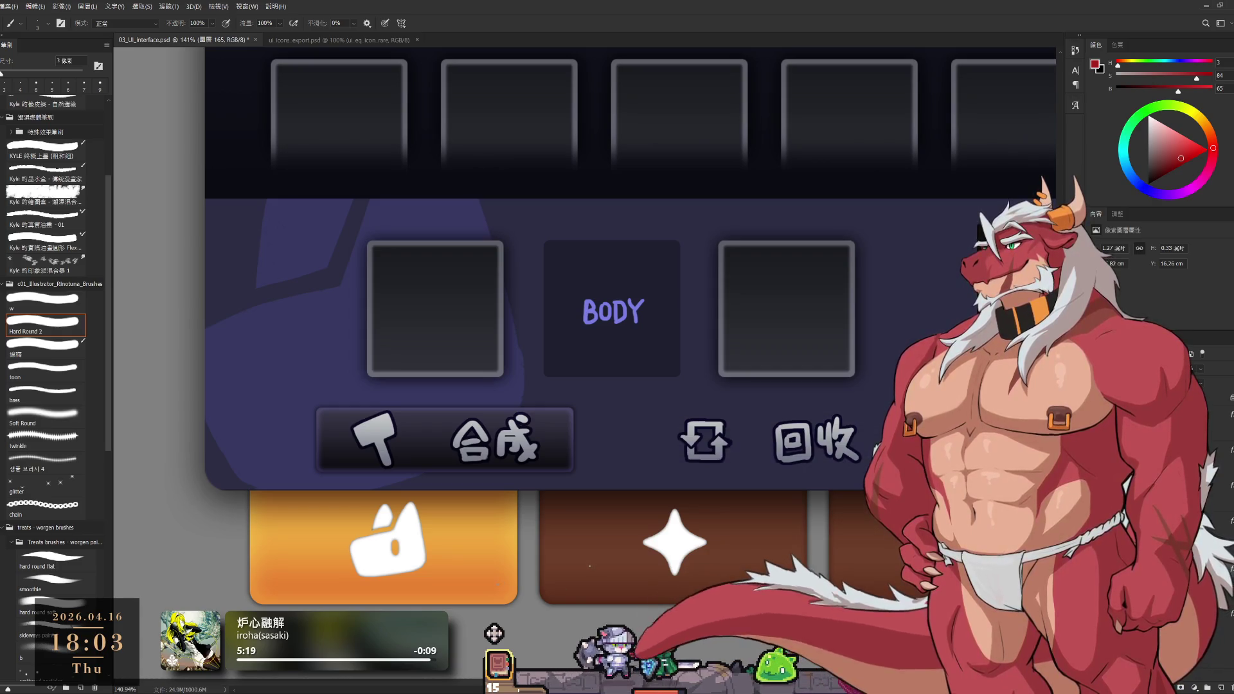
pyautogui.hotkey('ctrl', 'z')
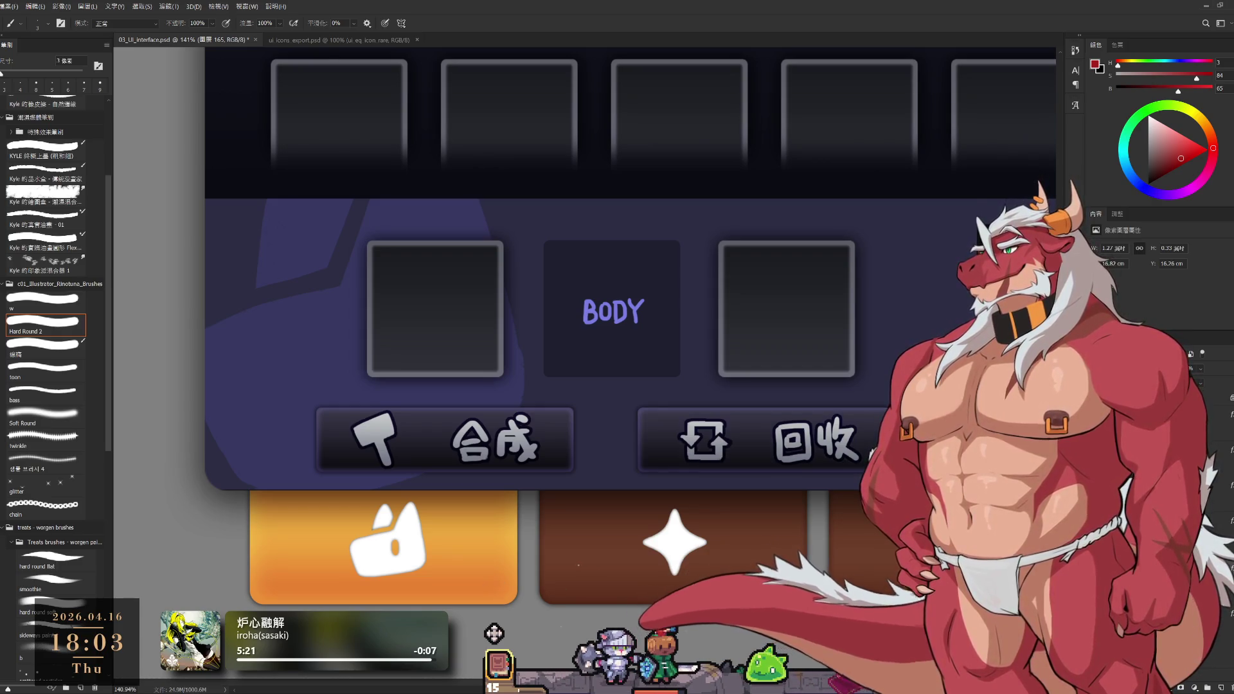
pyautogui.press('l')
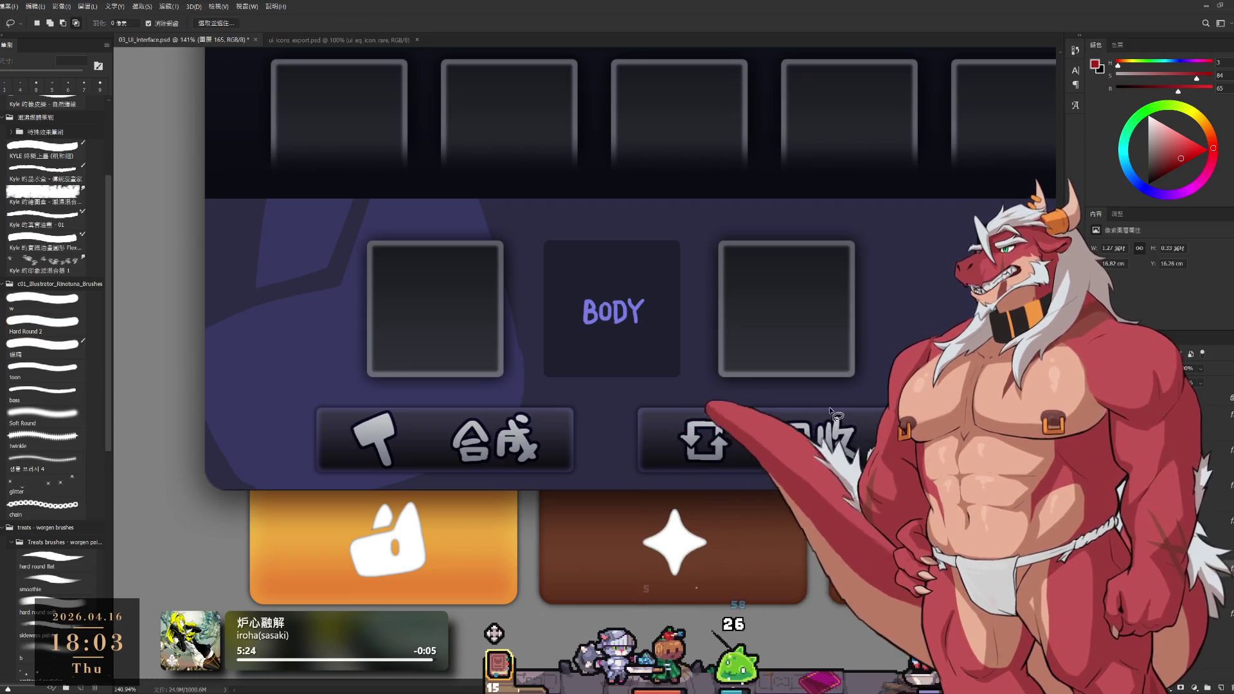
pyautogui.moveTo(831, 412); pyautogui.dragTo(874, 375)
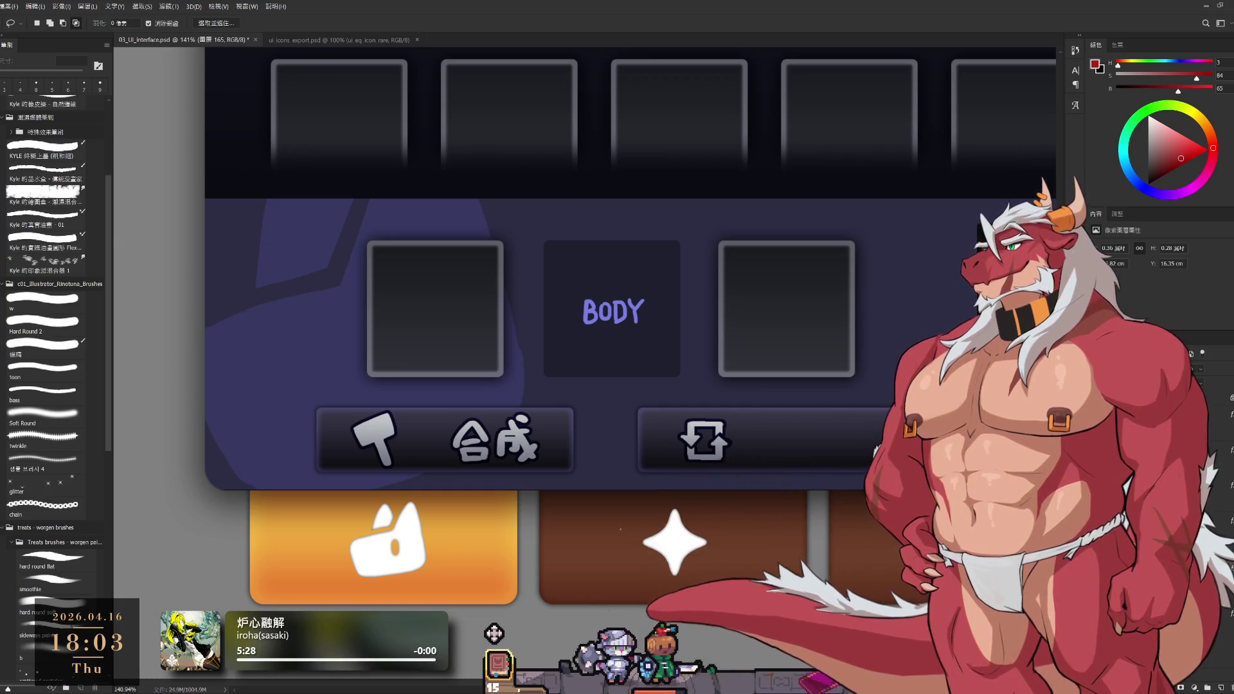
# Type a new 「X」回收 label on the recycle button and enlarge it to fill the button
pyautogui.press('t')
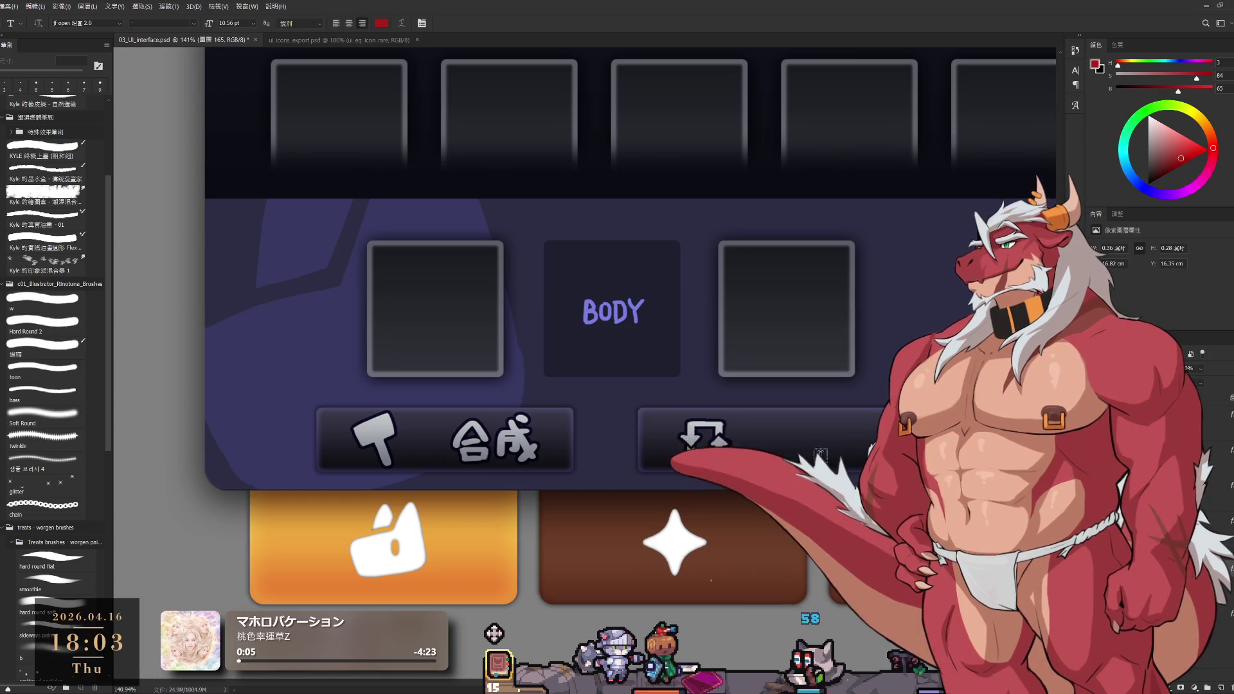
pyautogui.click(777, 442)
pyautogui.write('「X」')
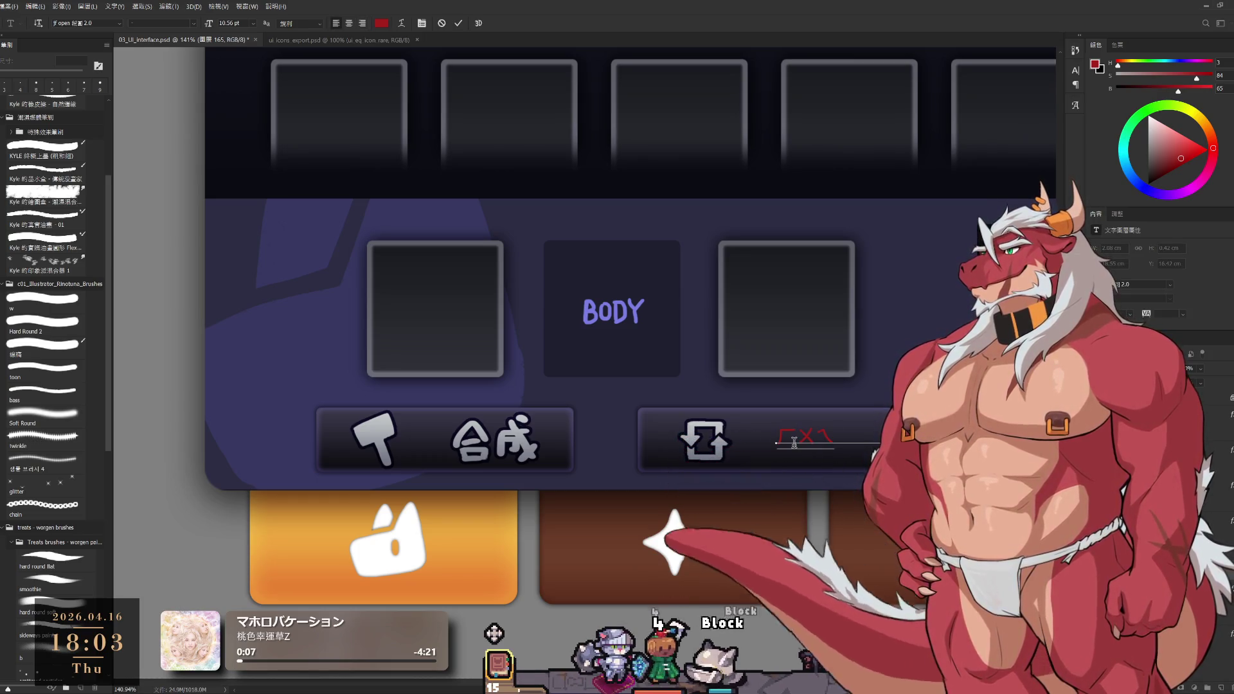
pyautogui.write('回收')
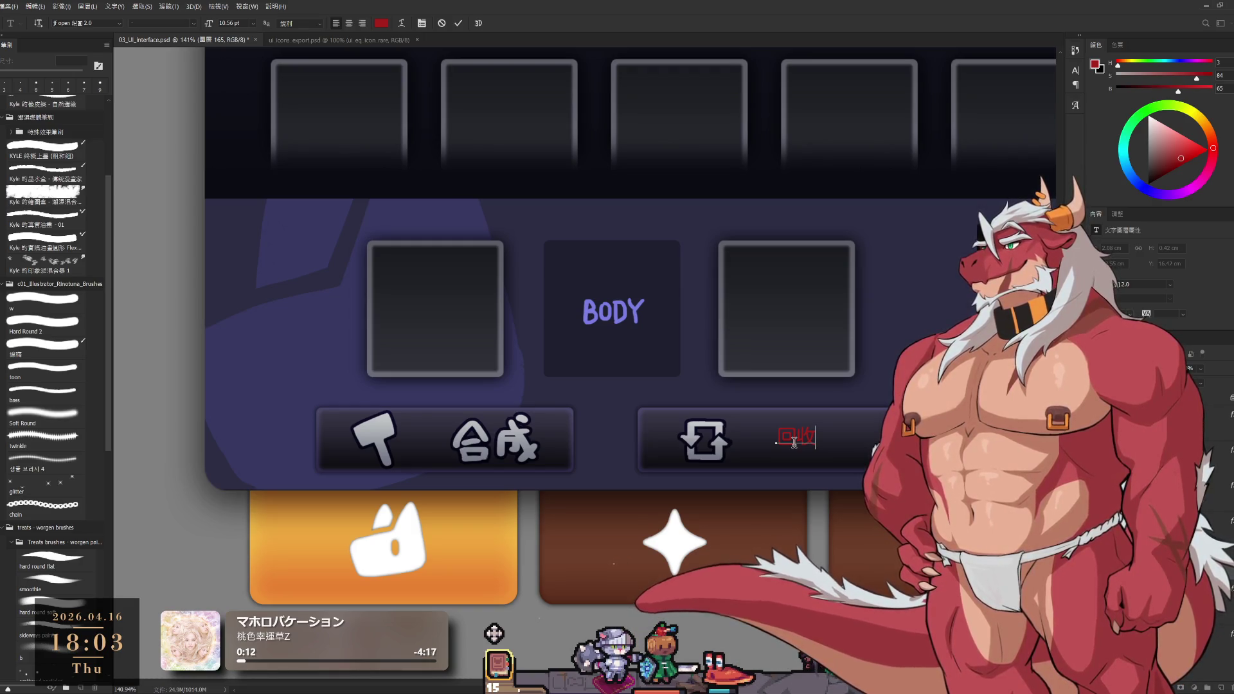
pyautogui.hotkey('ctrl', 'Return')
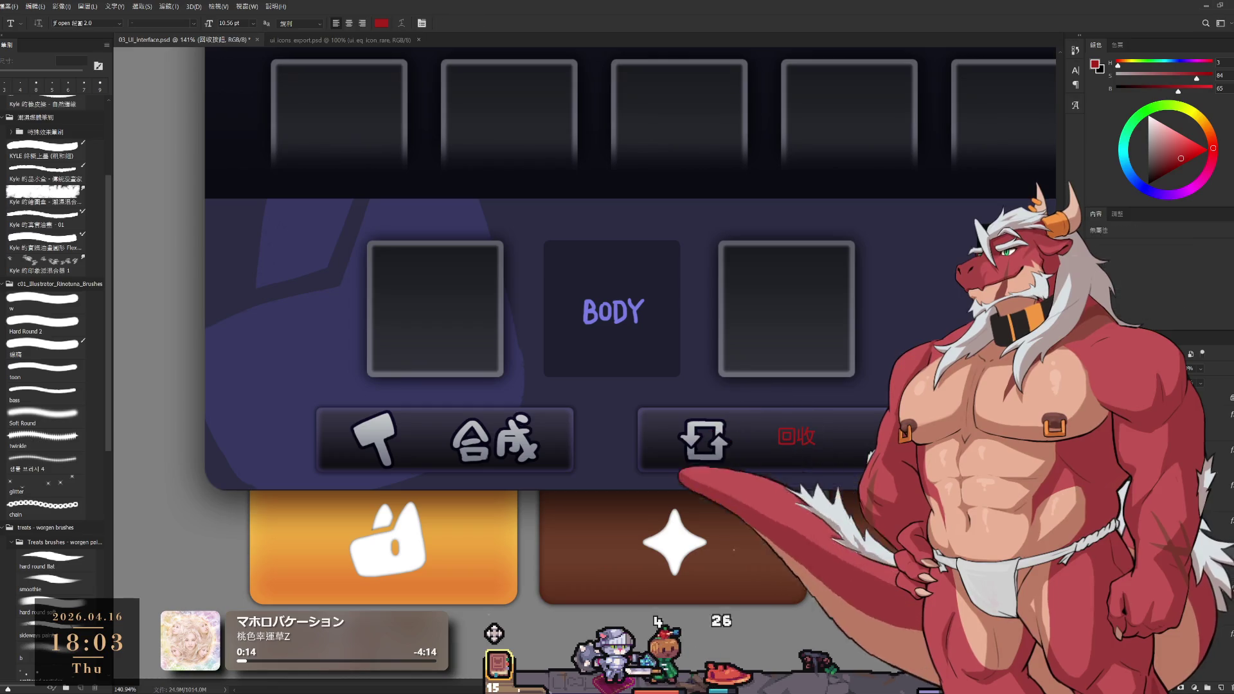
pyautogui.hotkey('ctrl', 't')
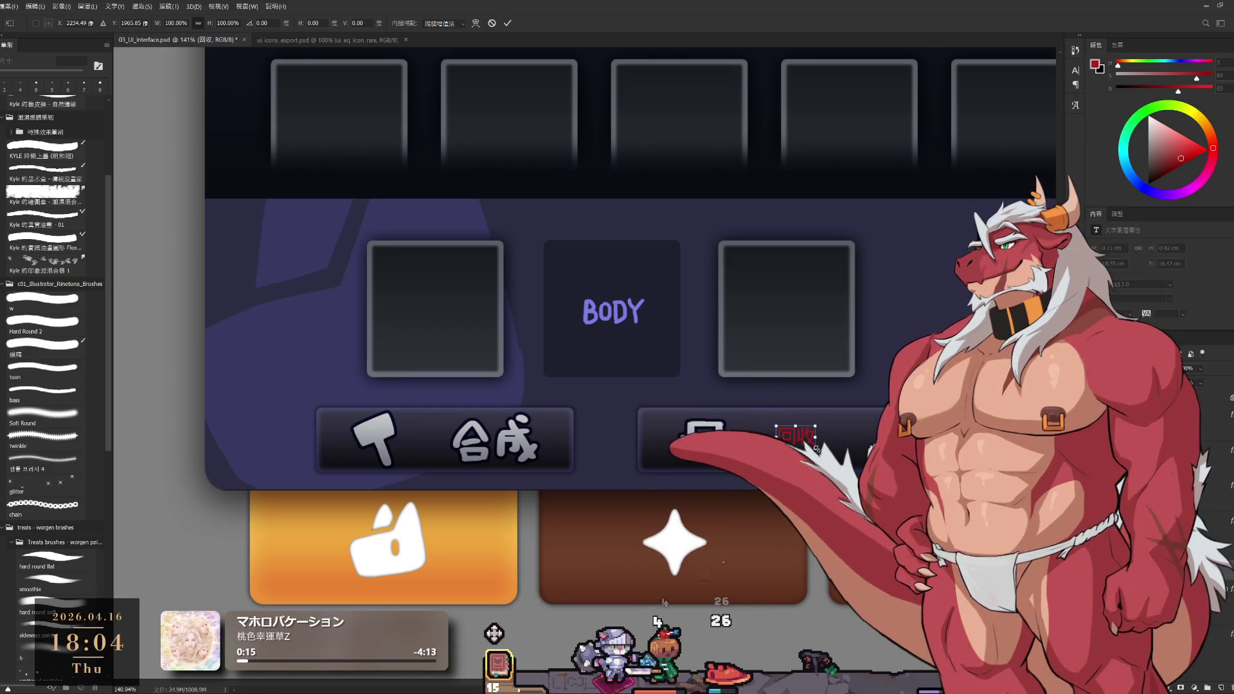
pyautogui.moveTo(802, 437)
pyautogui.mouseDown()
pyautogui.moveTo(839, 457)
pyautogui.moveTo(825, 444)
pyautogui.mouseUp()
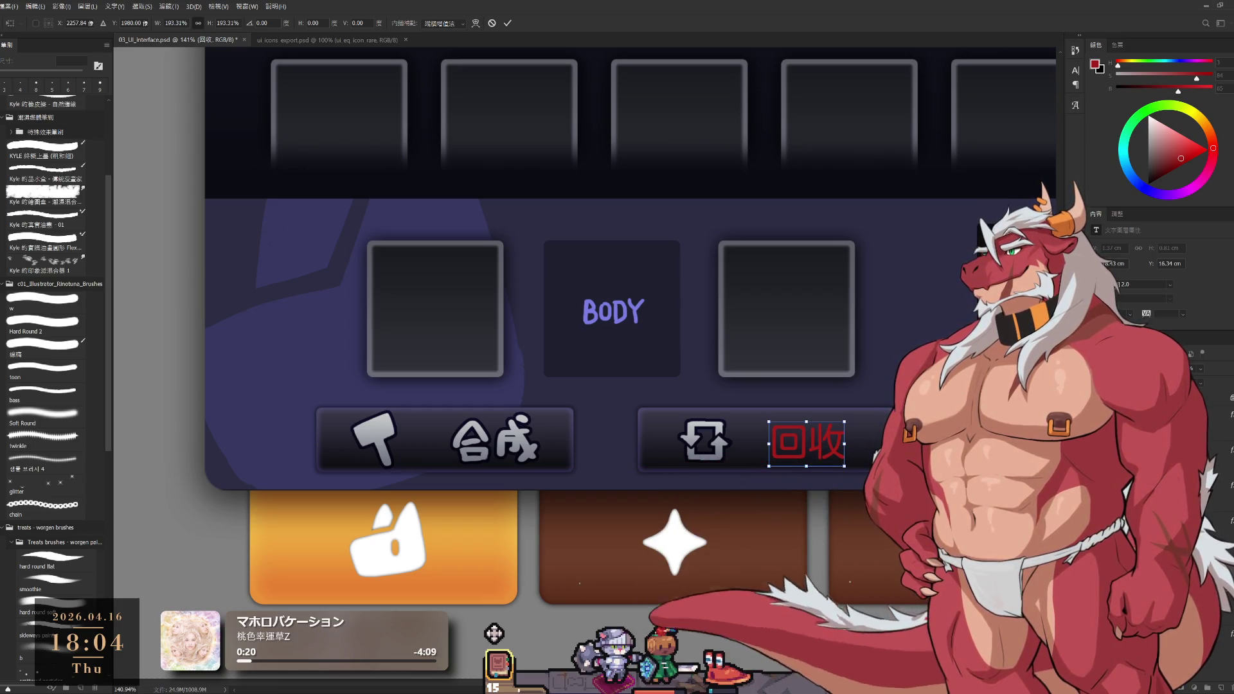
pyautogui.press('Return')
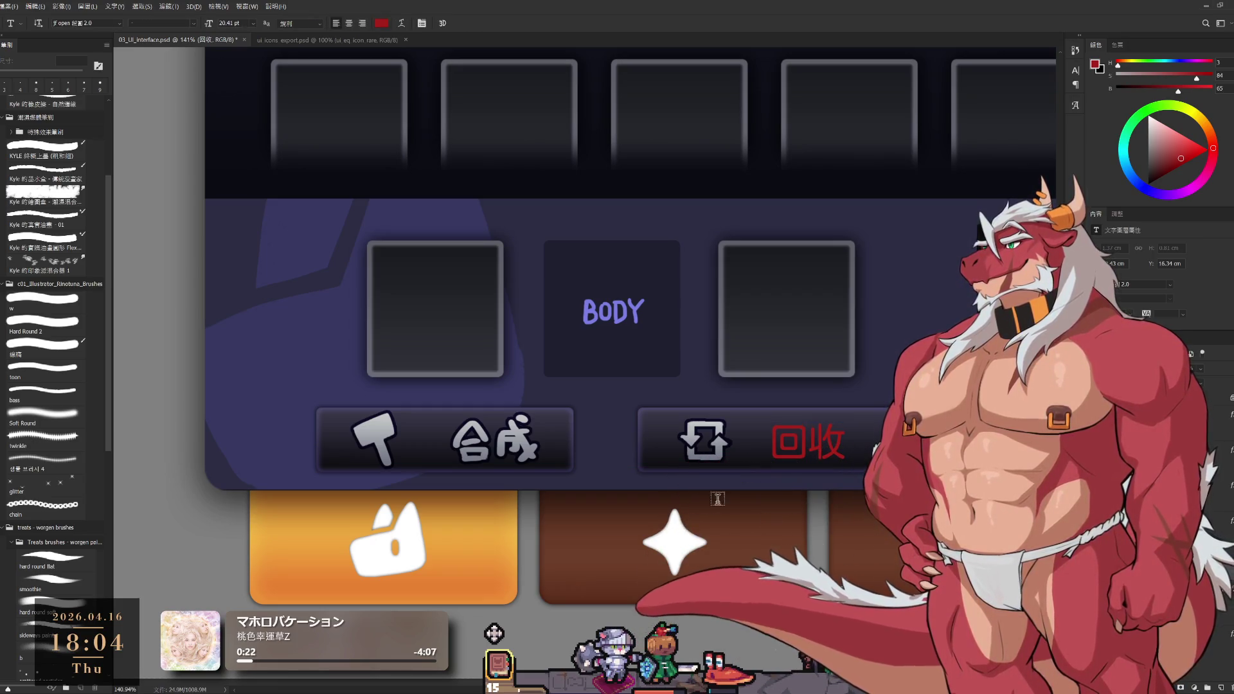
pyautogui.hotkey('alt', '[')
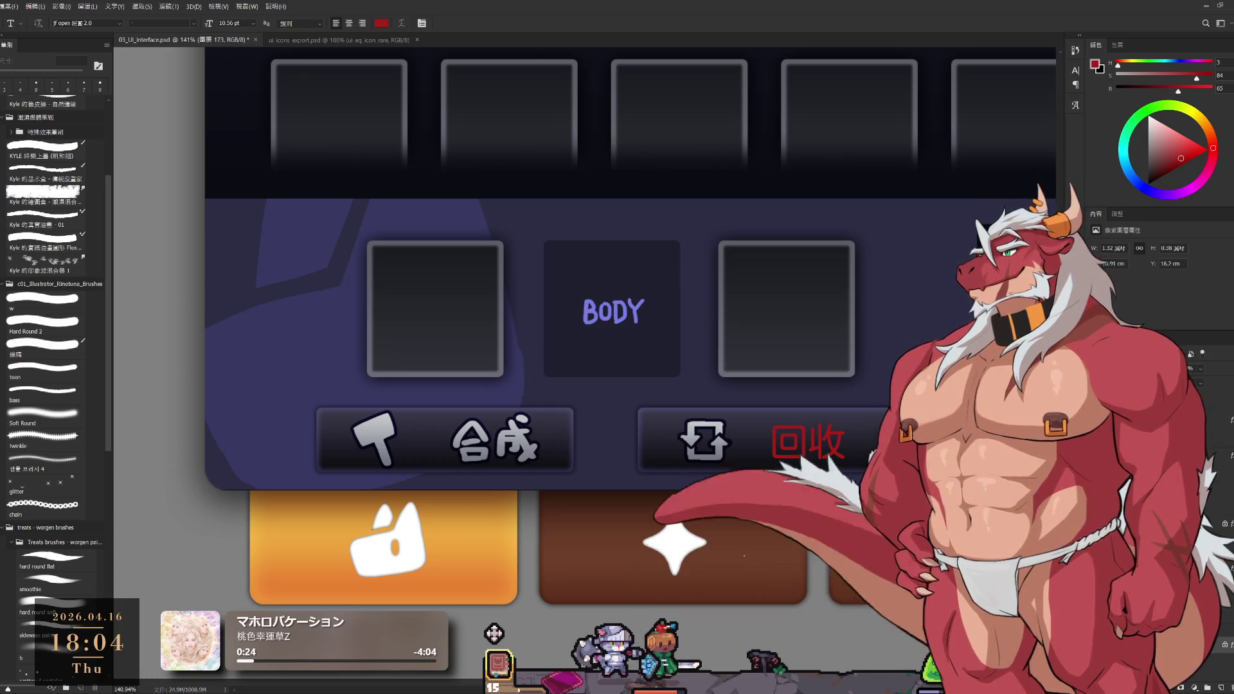
pyautogui.hotkey('alt', ']')
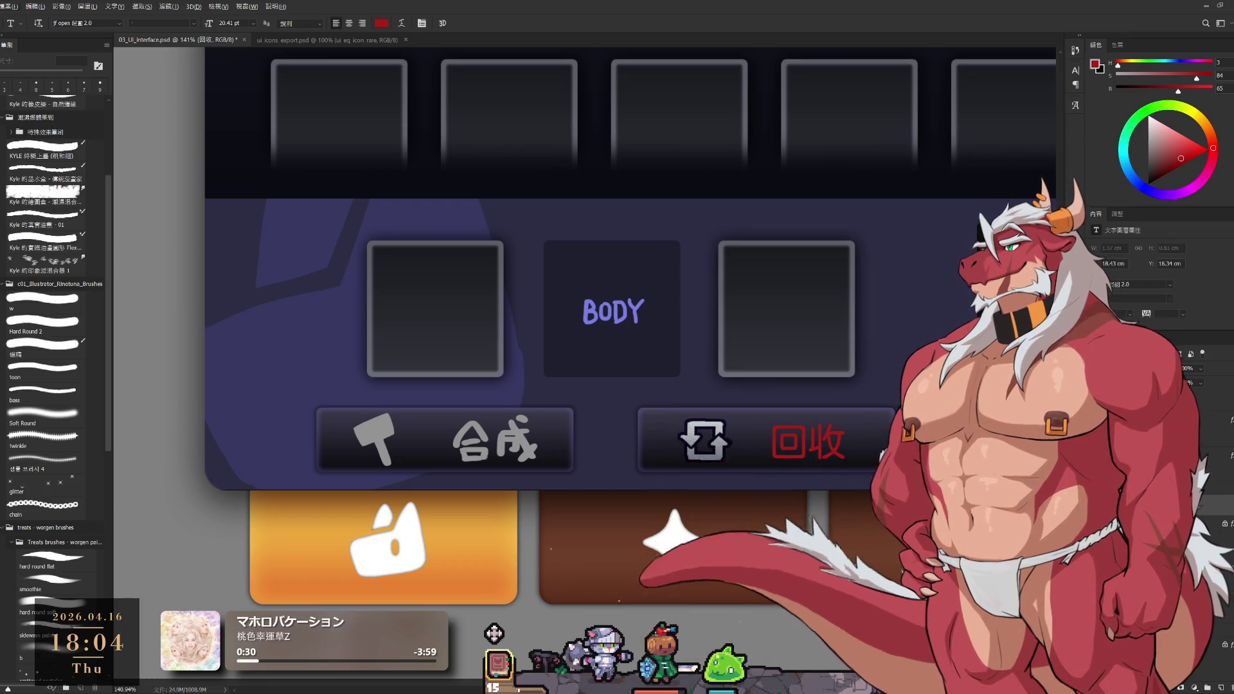
# Sample a pale grey from the mockup and fill the 回收 text layer with it
pyautogui.press('b')
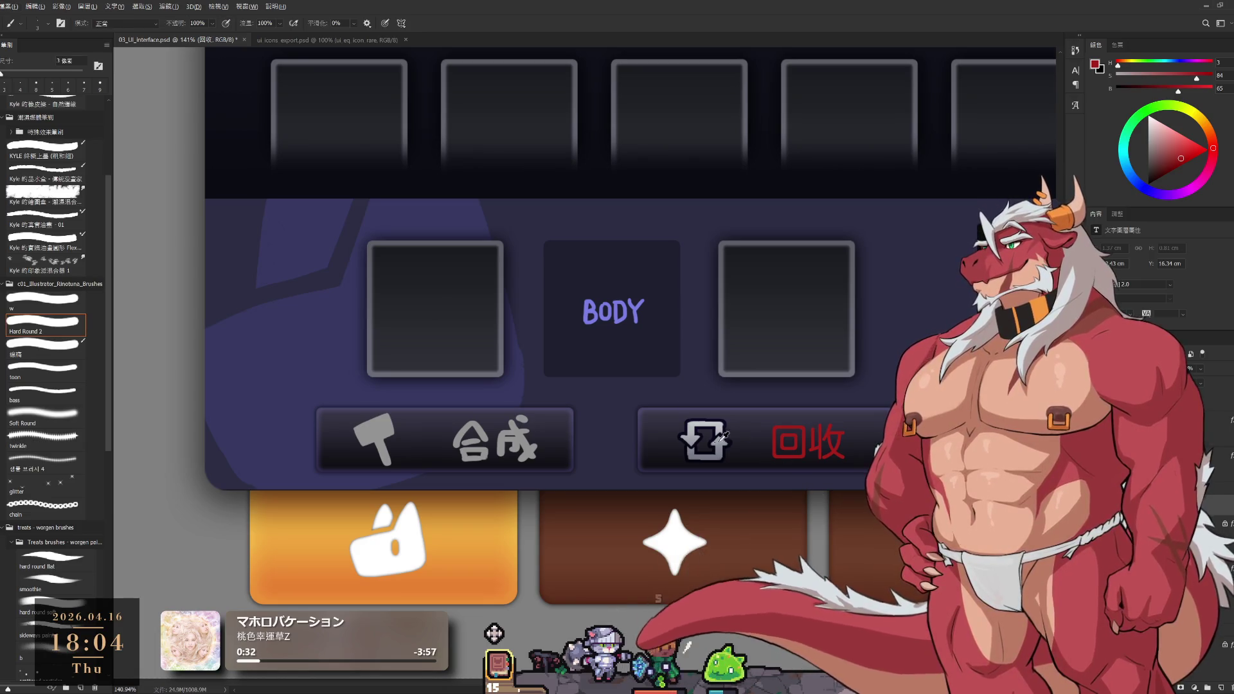
pyautogui.keyDown('alt'); pyautogui.click(386, 426); pyautogui.keyUp('alt')
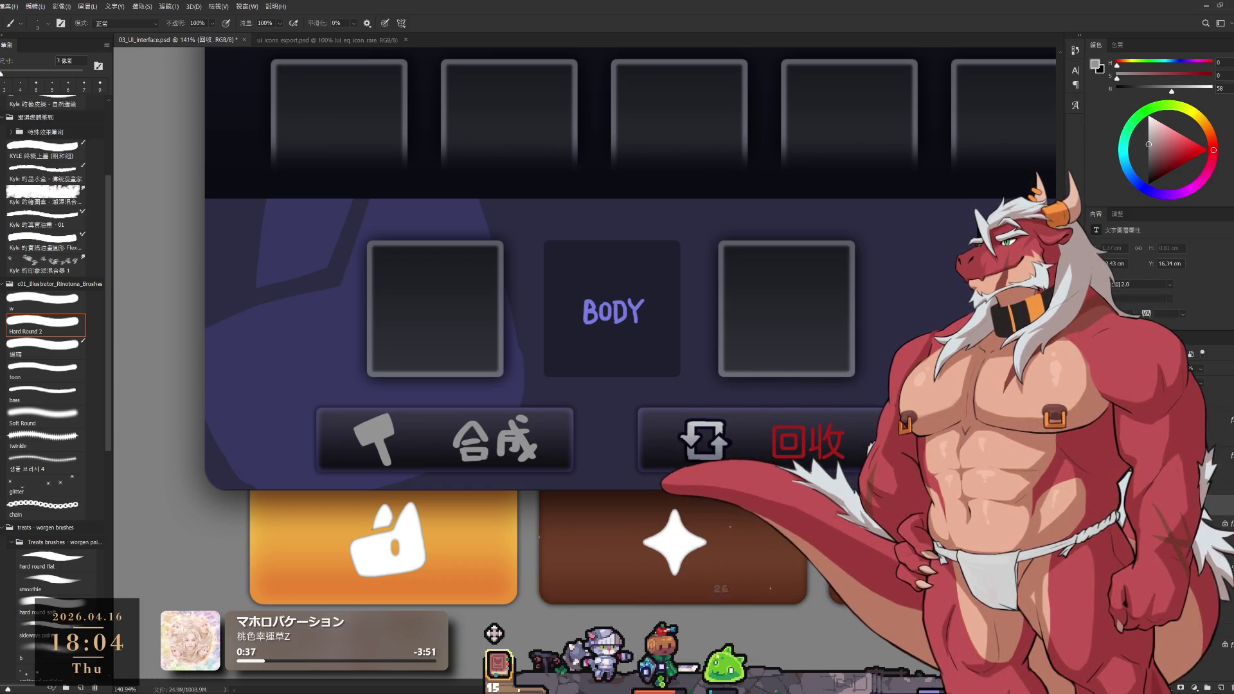
pyautogui.hotkey('alt', 'BackSpace')
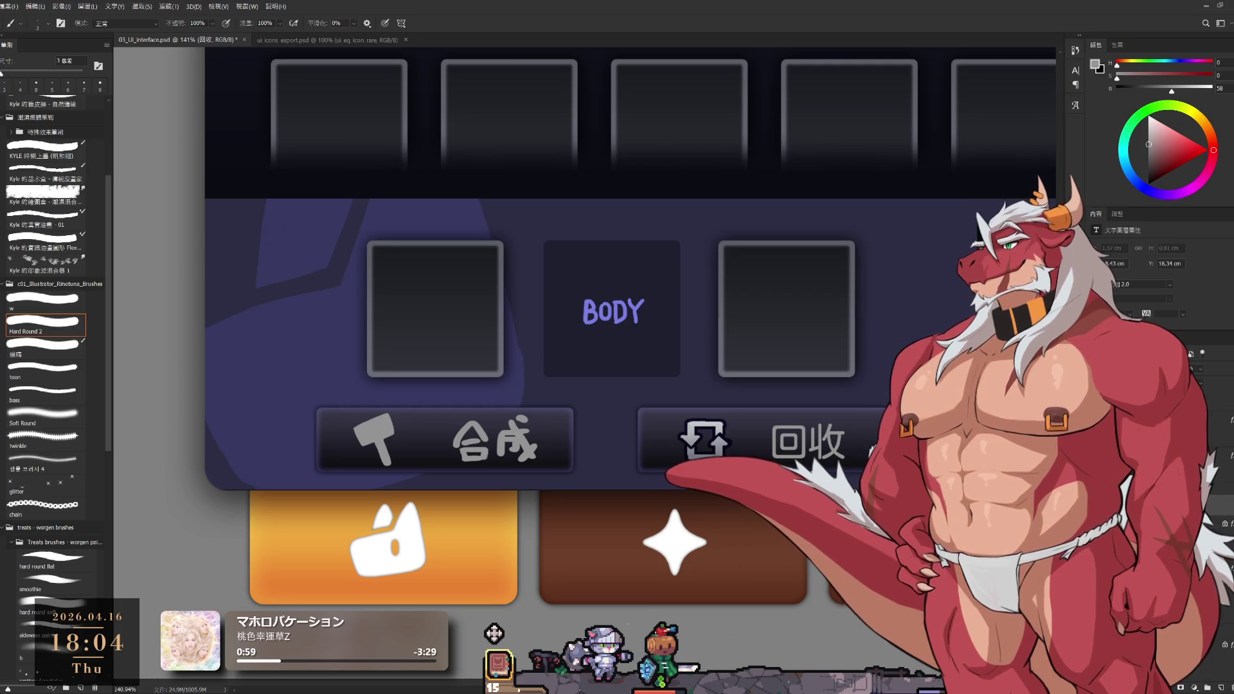
pyautogui.hotkey('alt', '[')
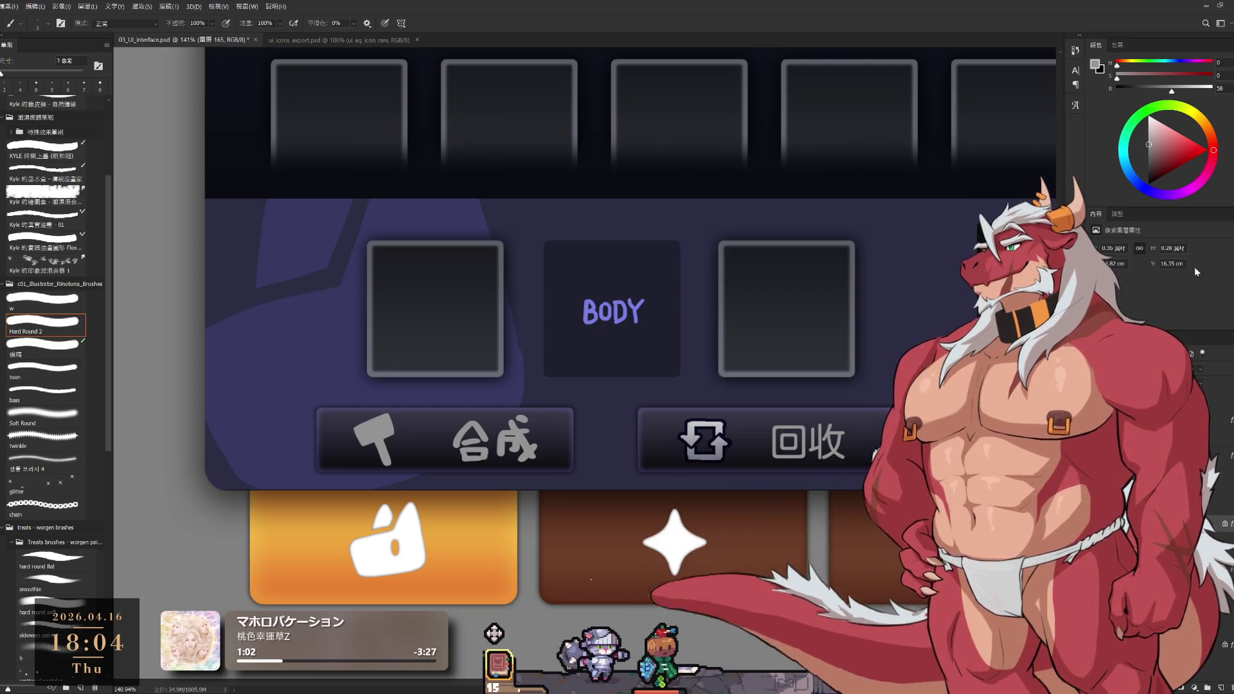
pyautogui.hotkey('alt', ']')
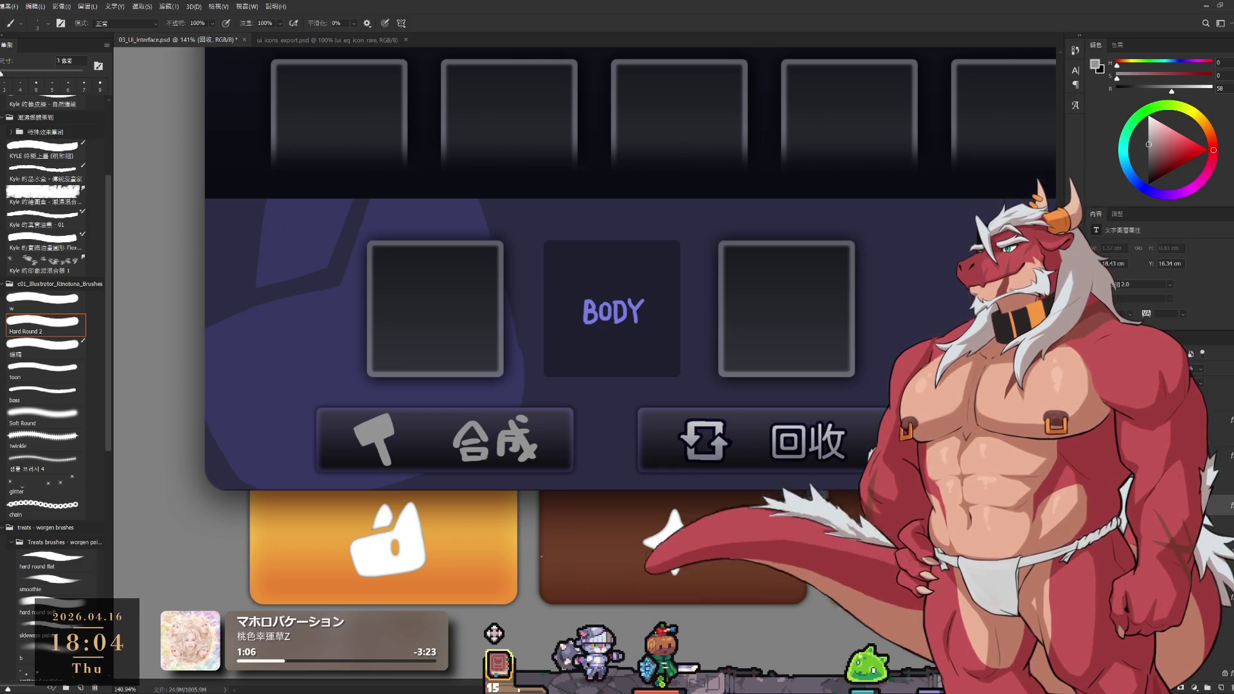
pyautogui.scroll(3, 478, 436)
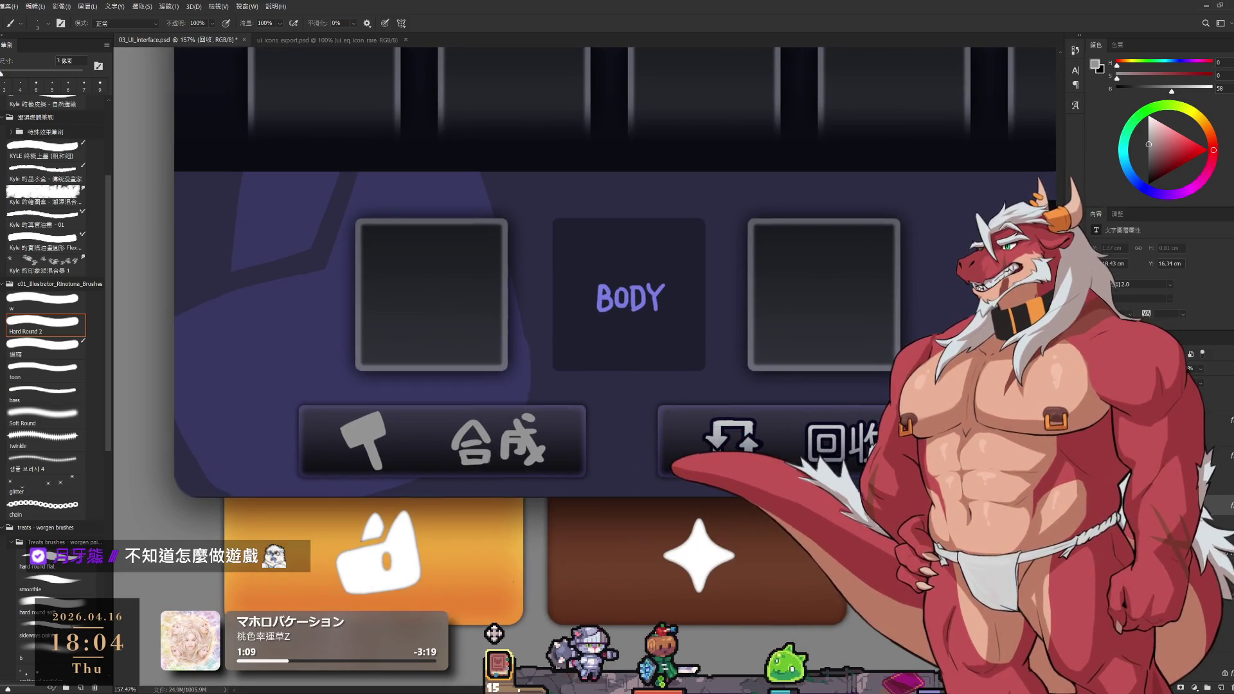
pyautogui.hotkey('ctrl', 't')
pyautogui.press('Return')
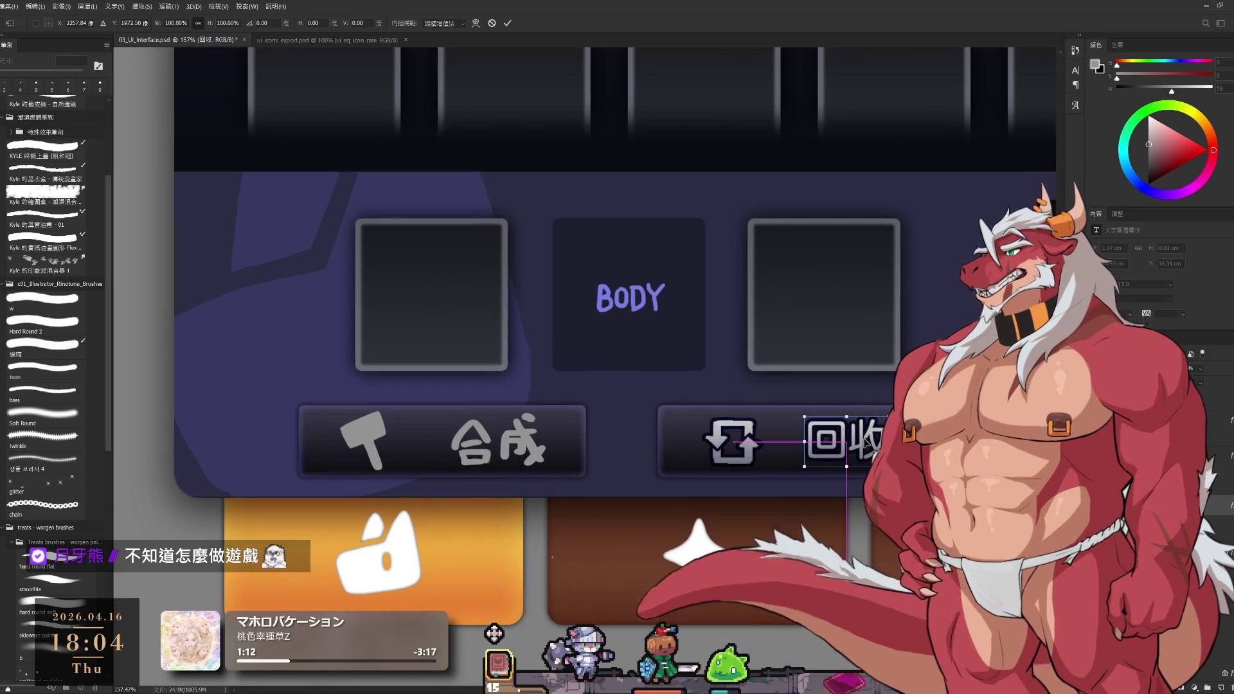
pyautogui.press('b')
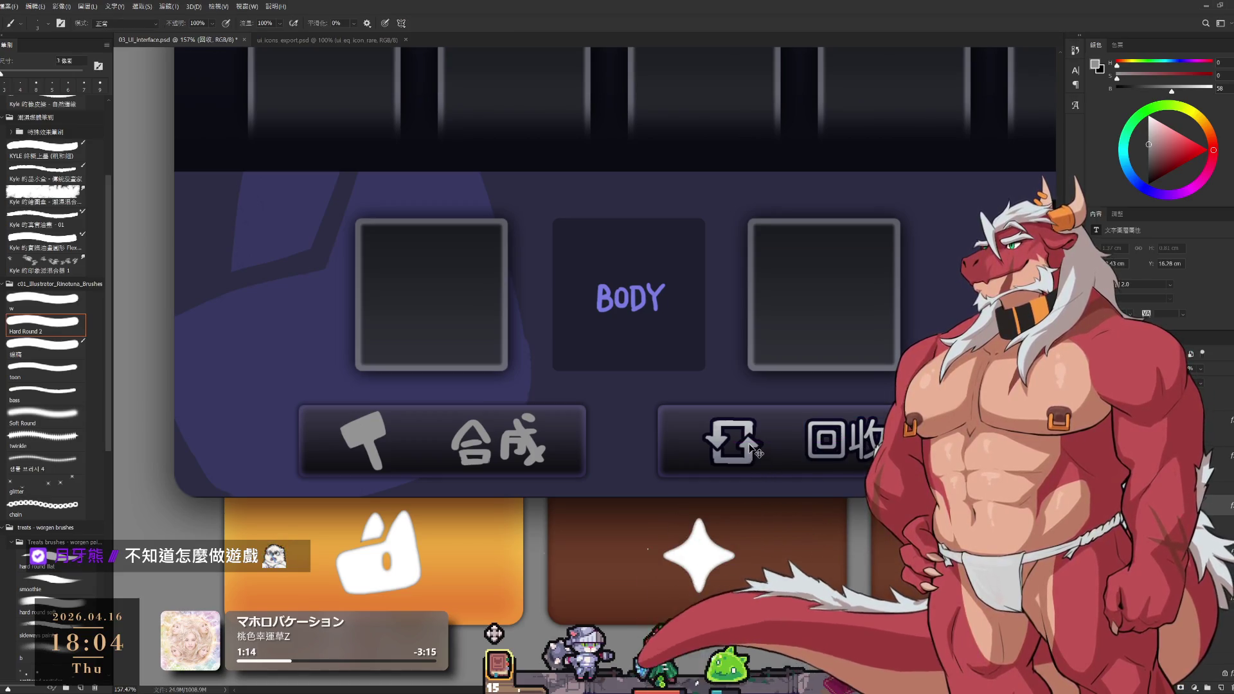
pyautogui.keyDown('ctrl'); pyautogui.click(748, 448); pyautogui.keyUp('ctrl')
pyautogui.hotkey('ctrl', 't')
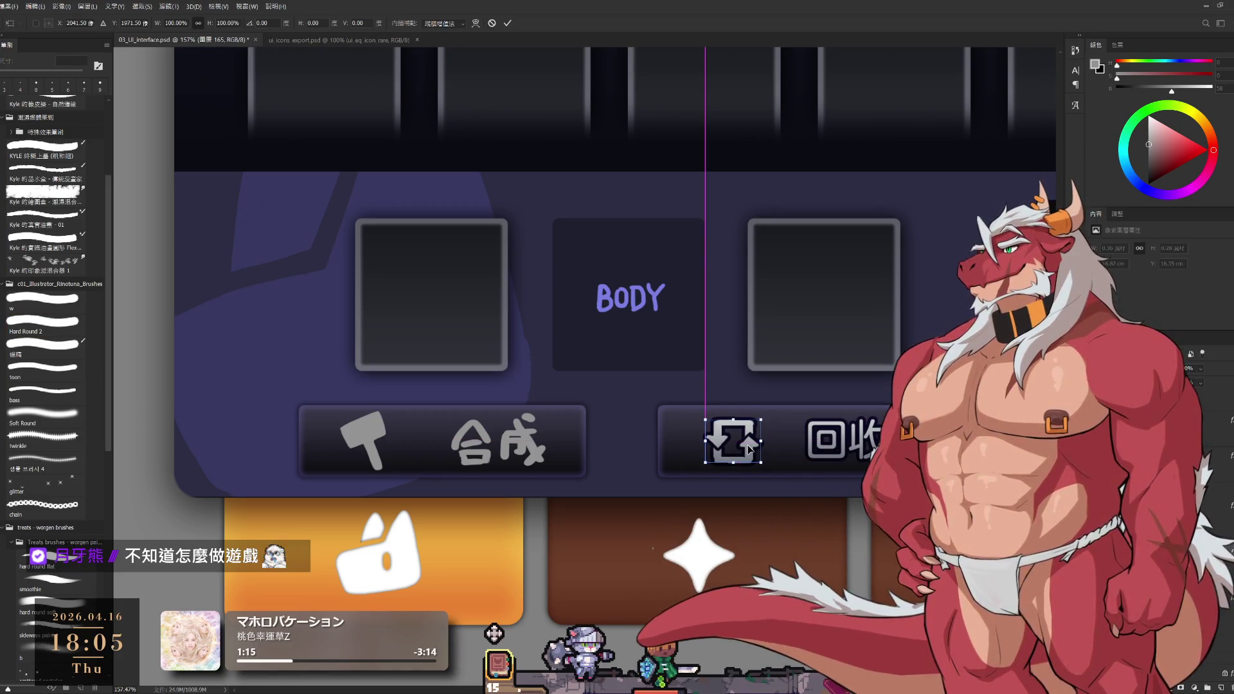
pyautogui.press('Escape')
pyautogui.press('b')
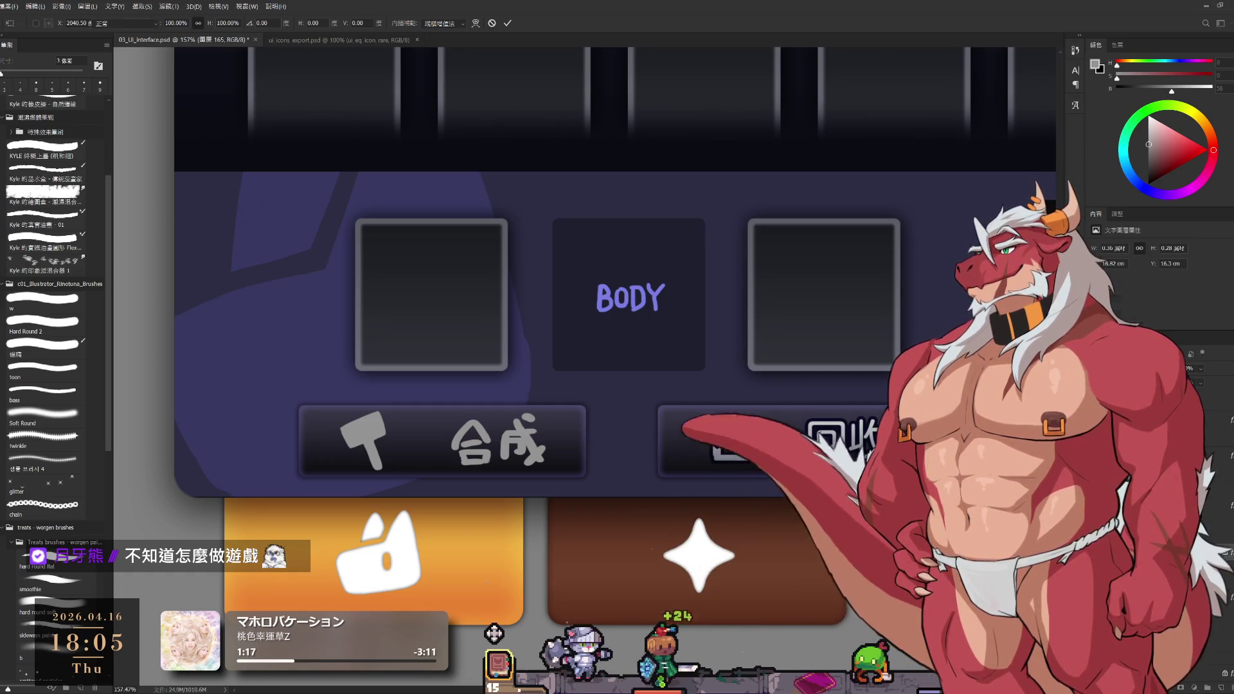
pyautogui.scroll(-2, 833, 441)
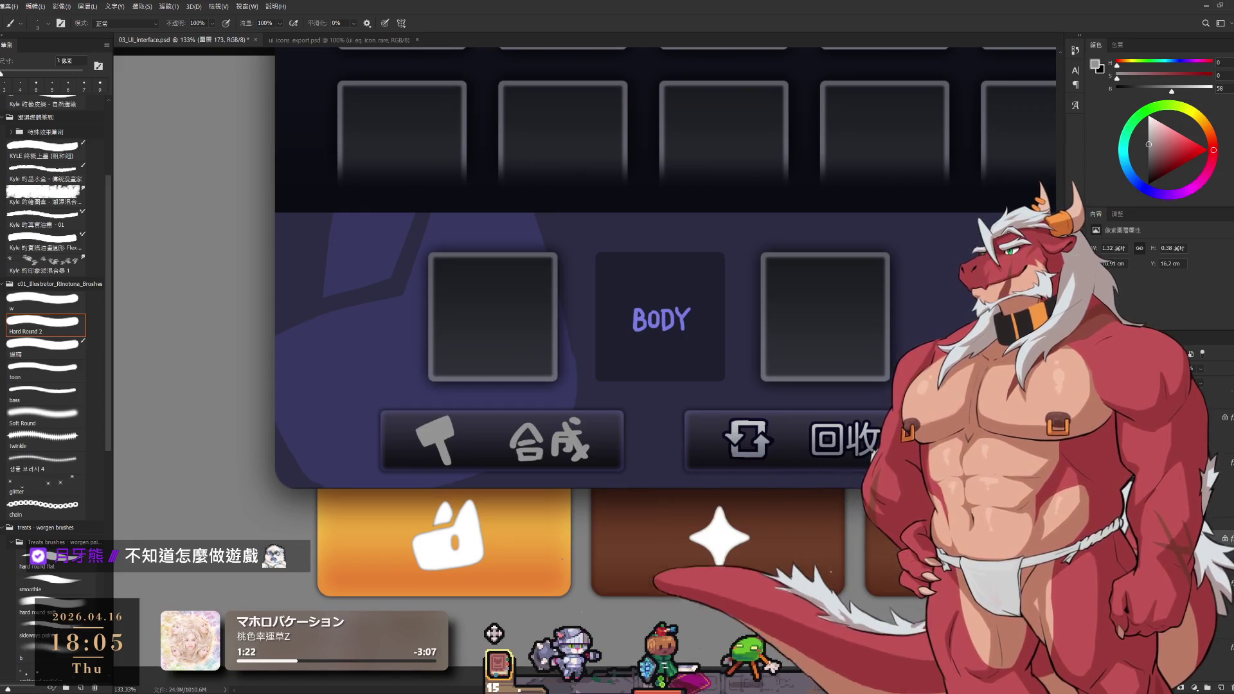
# Lasso and erase the hand-lettered 合成 on the hammer button
pyautogui.press('l')
pyautogui.moveTo(517, 396); pyautogui.dragTo(651, 490)
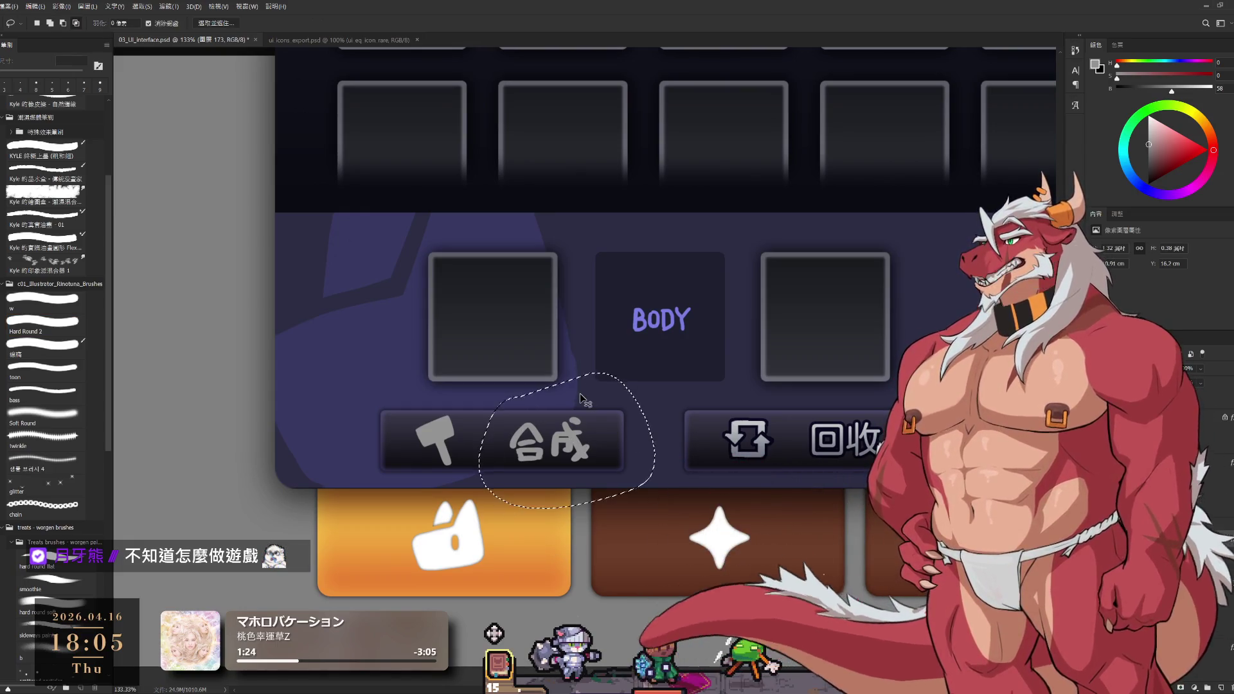
pyautogui.press('Delete')
pyautogui.hotkey('ctrl', 'd')
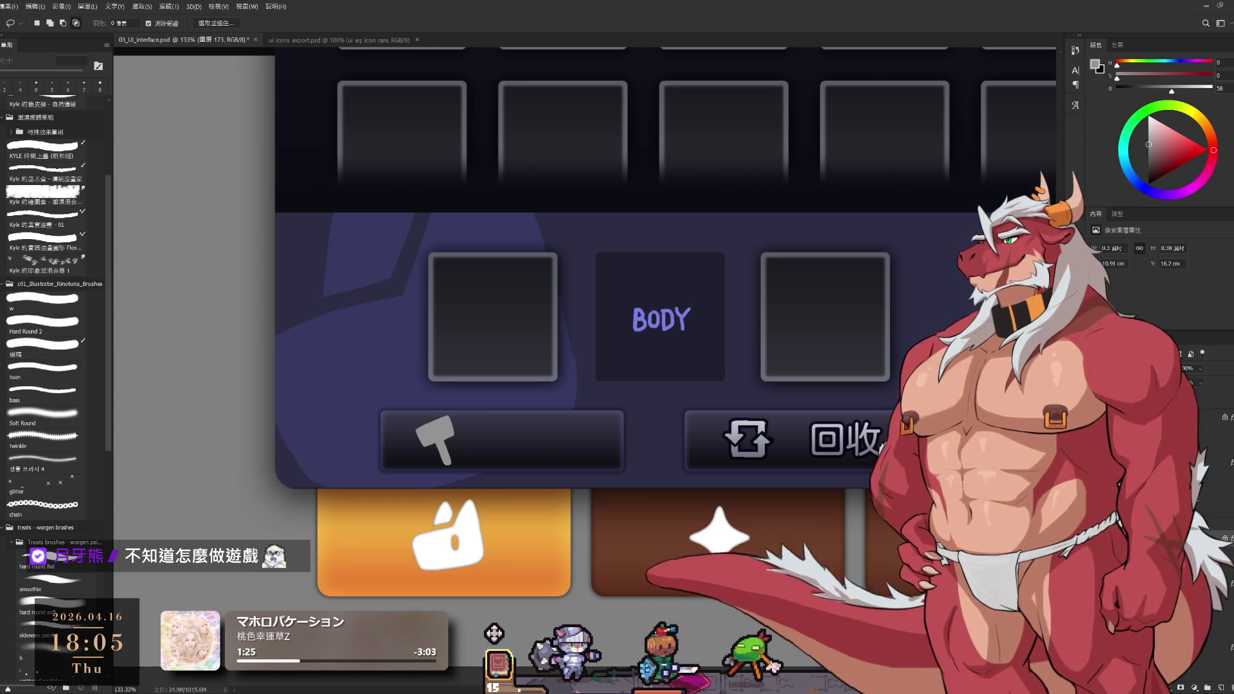
# Type a new 合成 text label in the hammer button and compare it with 回收
pyautogui.press('t')
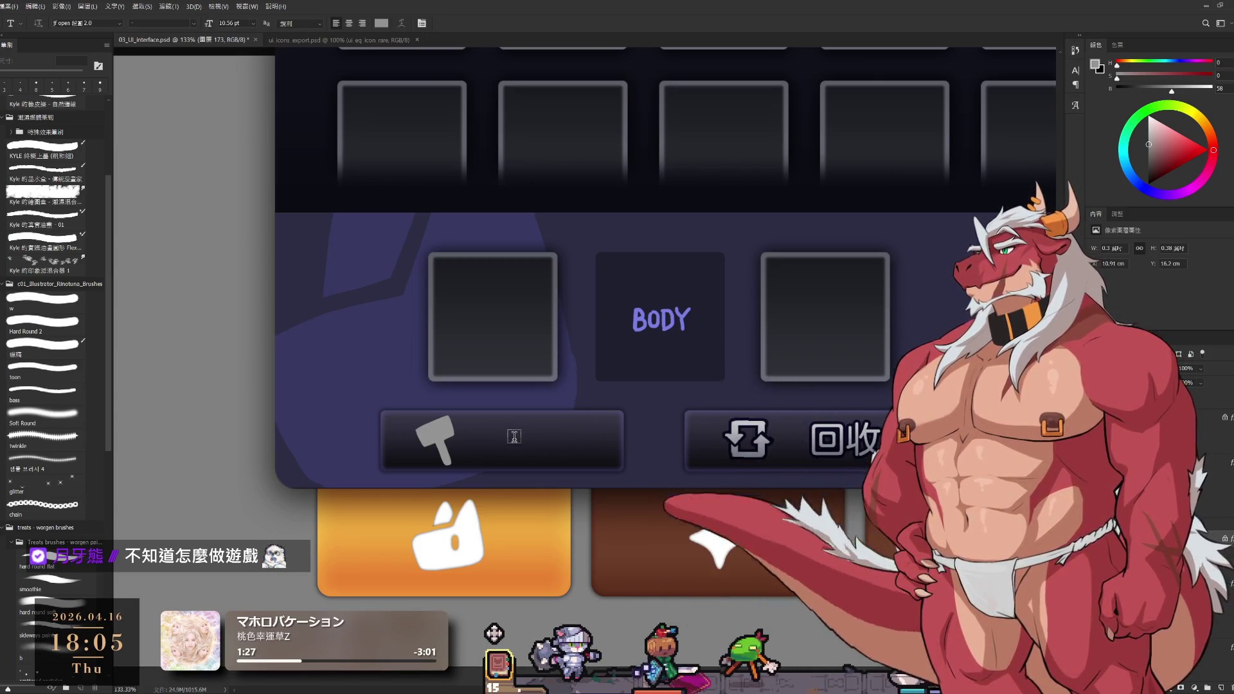
pyautogui.click(510, 438)
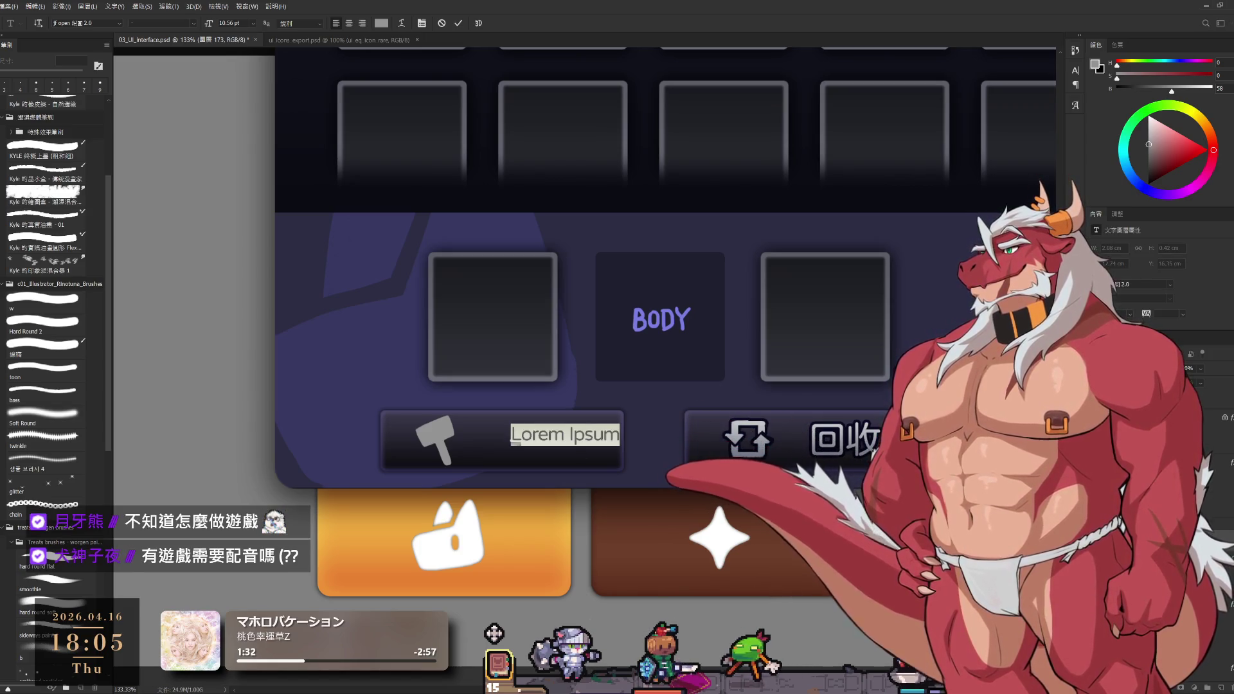
pyautogui.press('BackSpace')
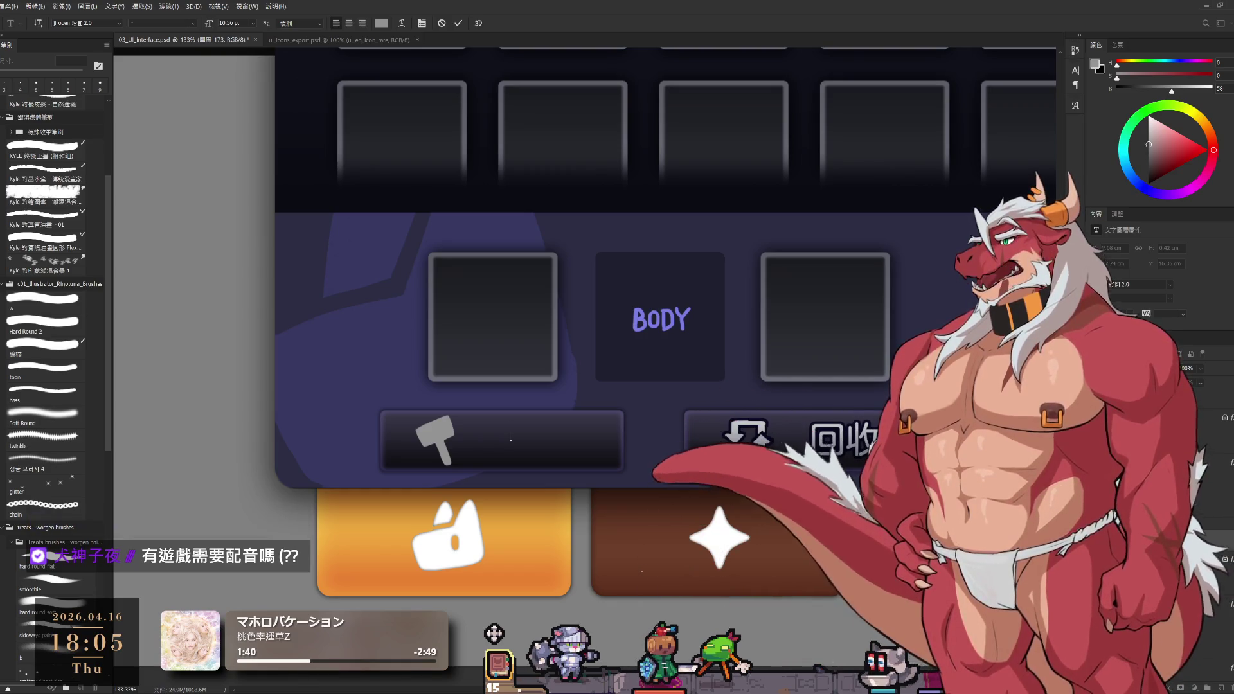
pyautogui.write('和ㄔㄥ')
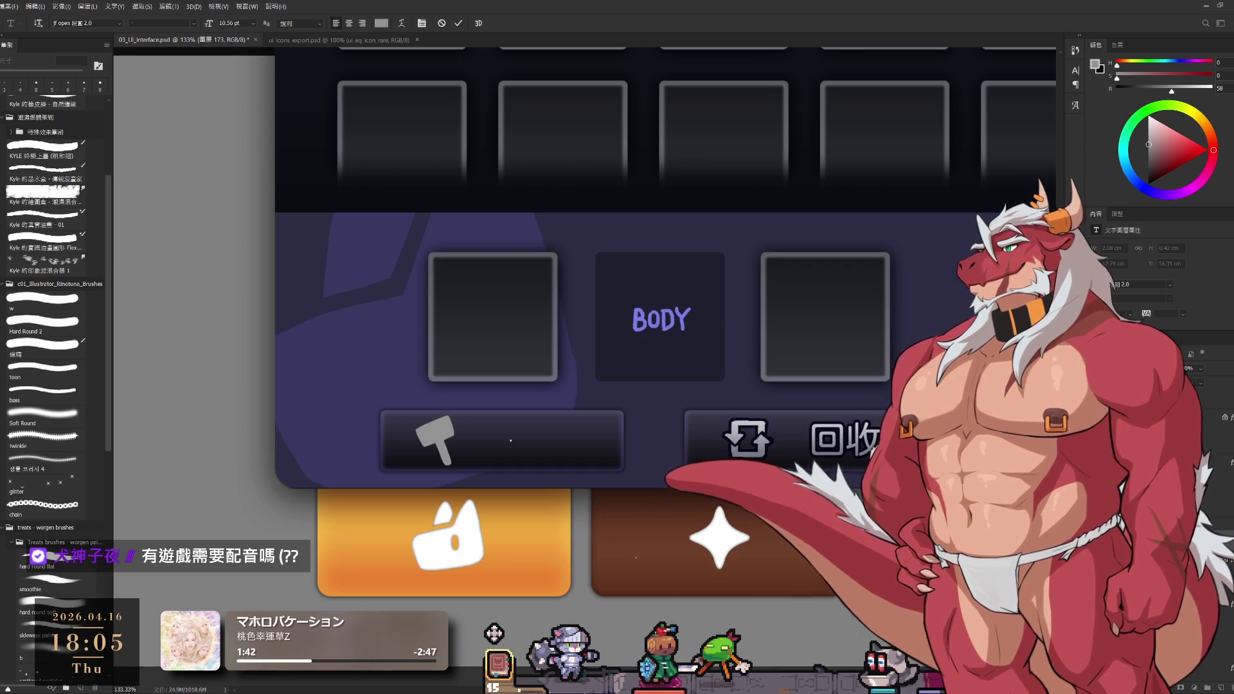
pyautogui.write('6')
pyautogui.press('Return')
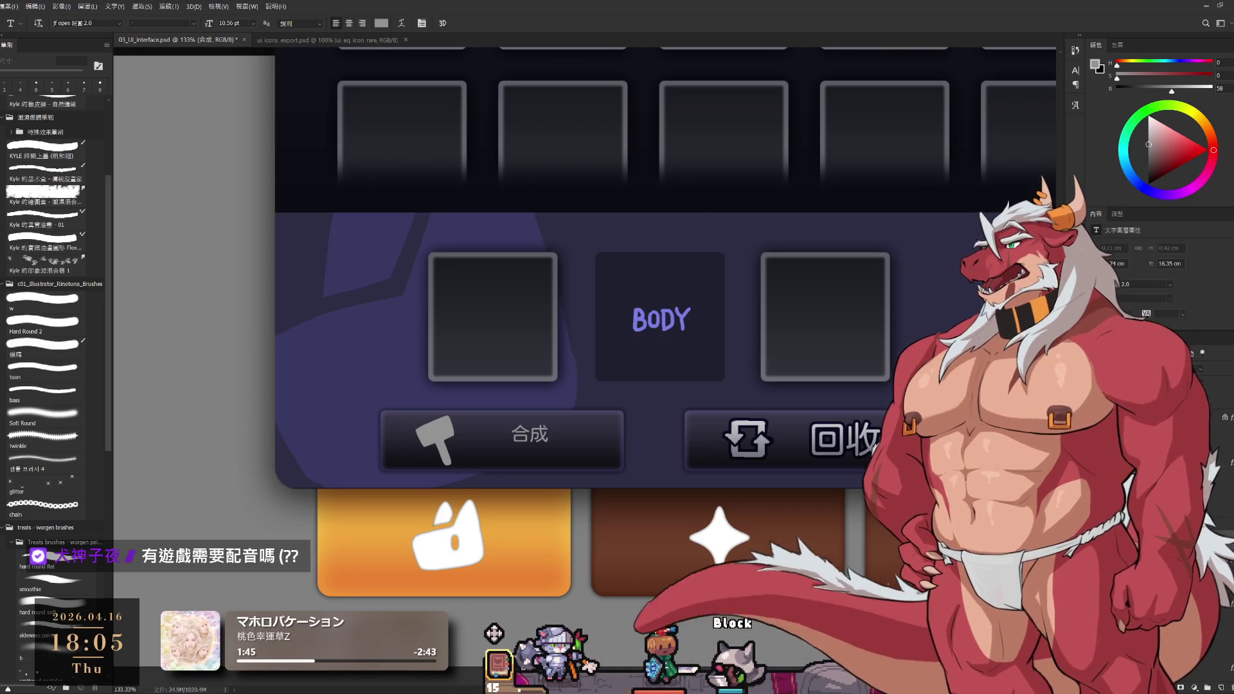
pyautogui.hotkey('ctrl', 'Return')
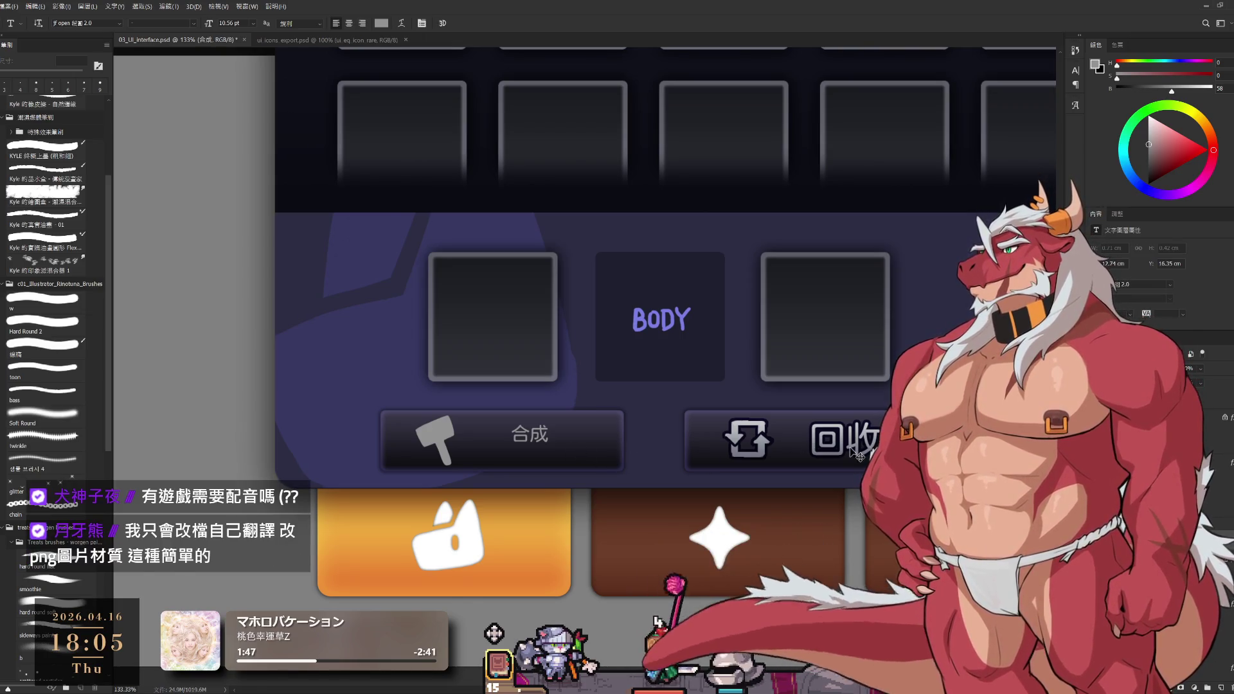
pyautogui.keyDown('ctrl'); pyautogui.click(844, 448); pyautogui.keyUp('ctrl')
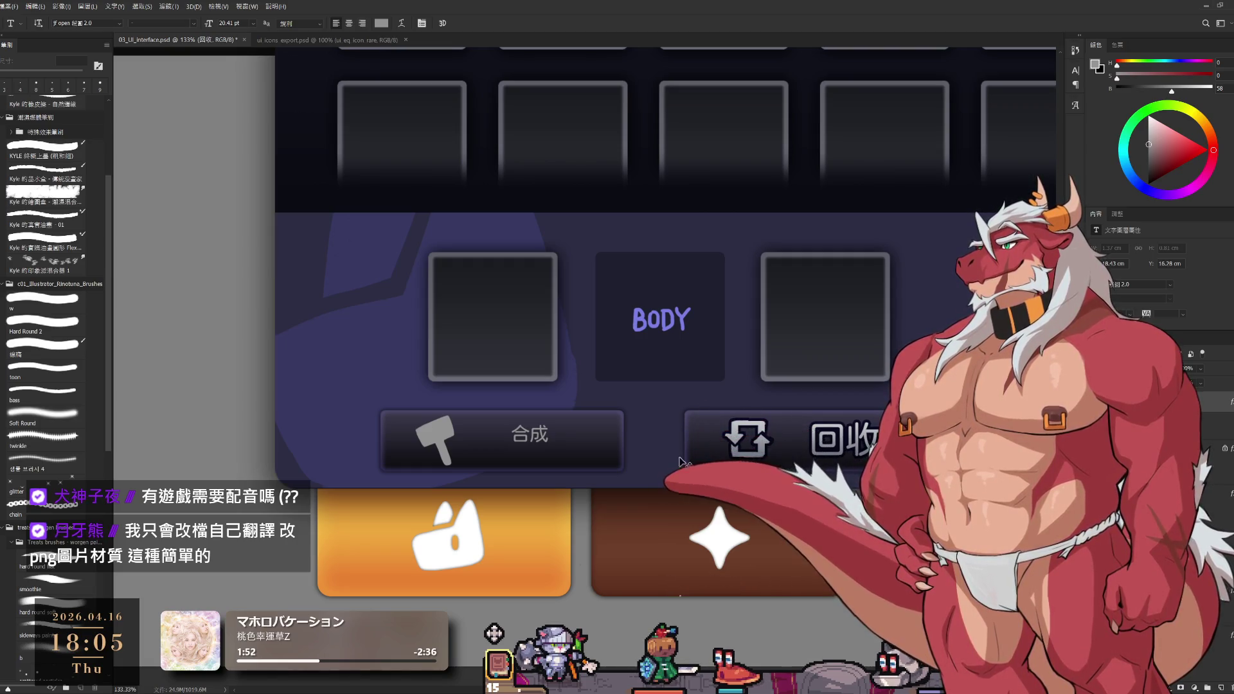
pyautogui.scroll(1, 549, 431)
pyautogui.scroll(3, 550, 423)
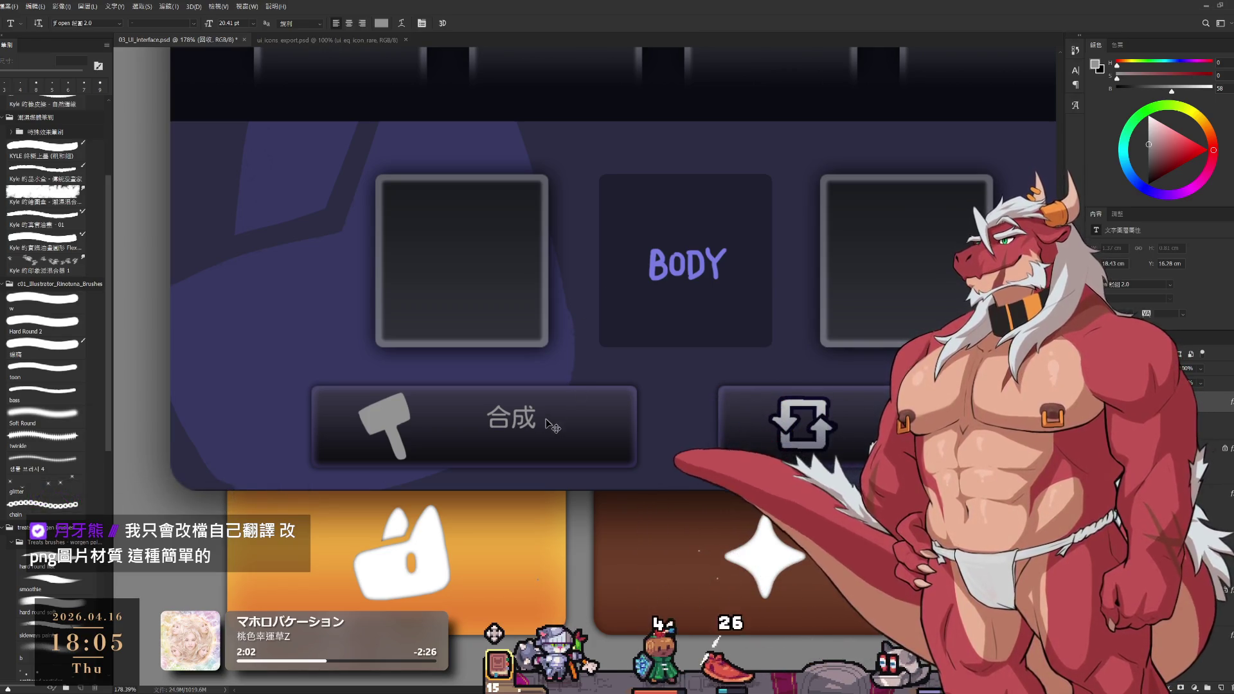
# Scale the 合成 text label to about 163% and centre it within the hammer button
pyautogui.hotkey('ctrl', 't')
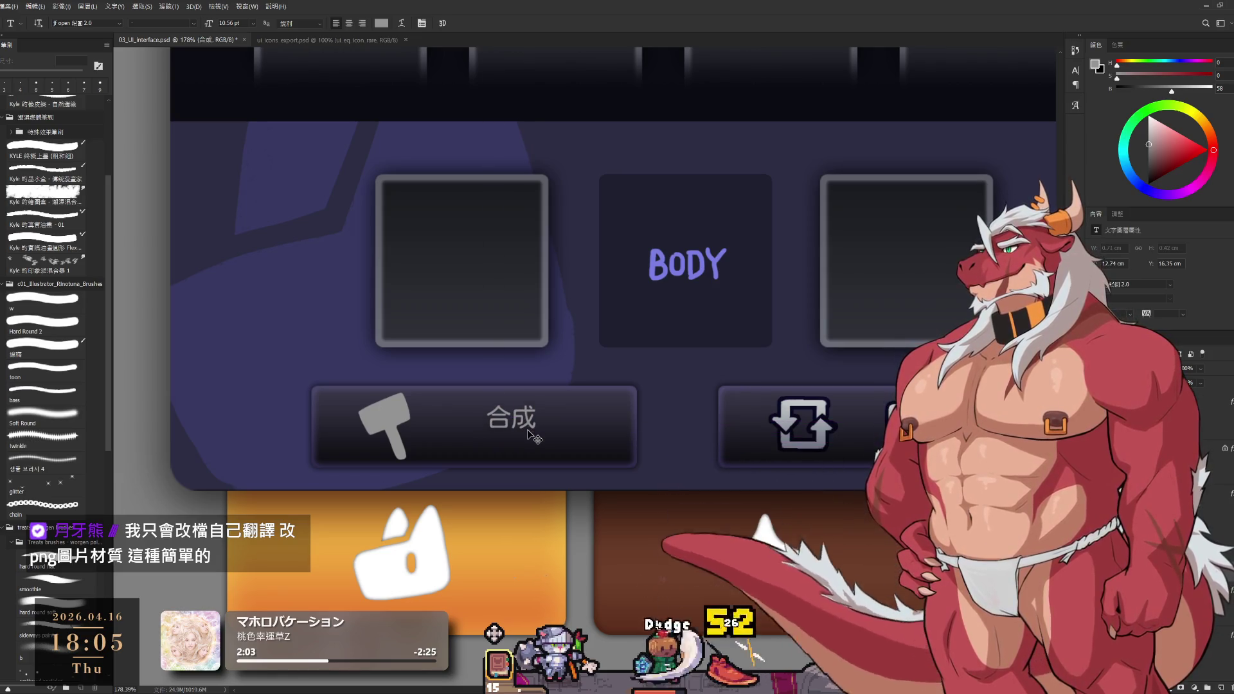
pyautogui.moveTo(539, 436)
pyautogui.mouseDown()
pyautogui.moveTo(580, 454)
pyautogui.moveTo(900, 443)
pyautogui.mouseUp()
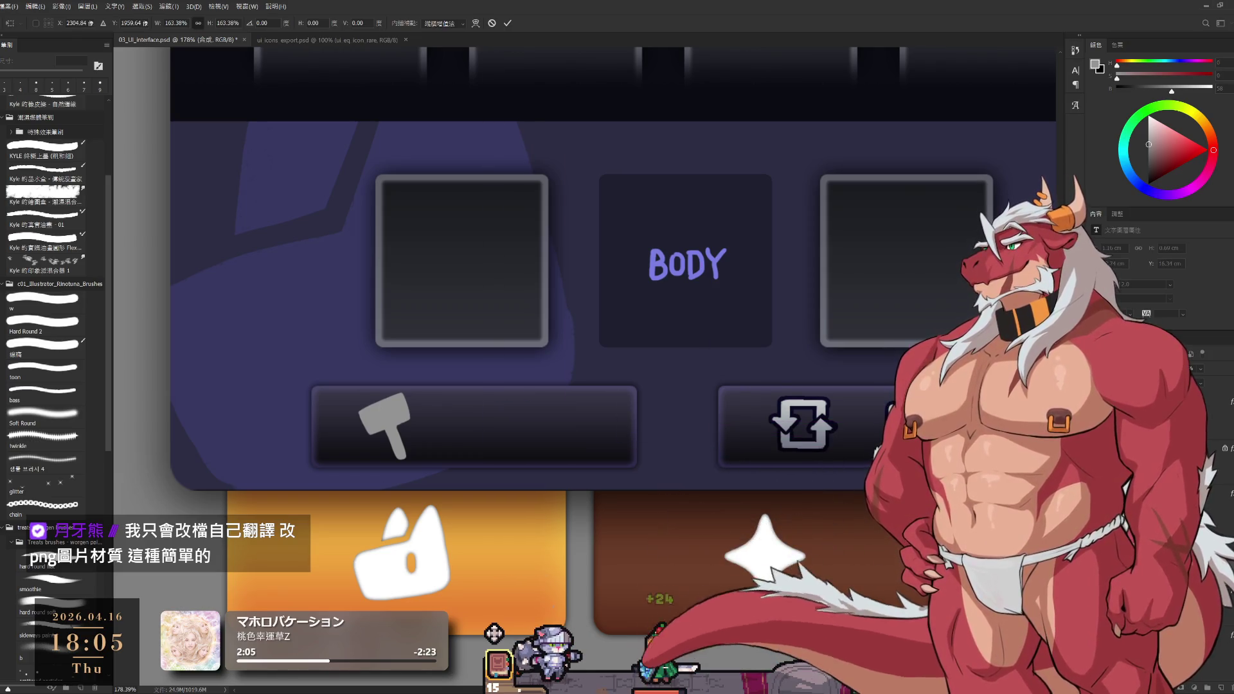
pyautogui.moveTo(794, 418); pyautogui.dragTo(534, 435)
pyautogui.press('Return')
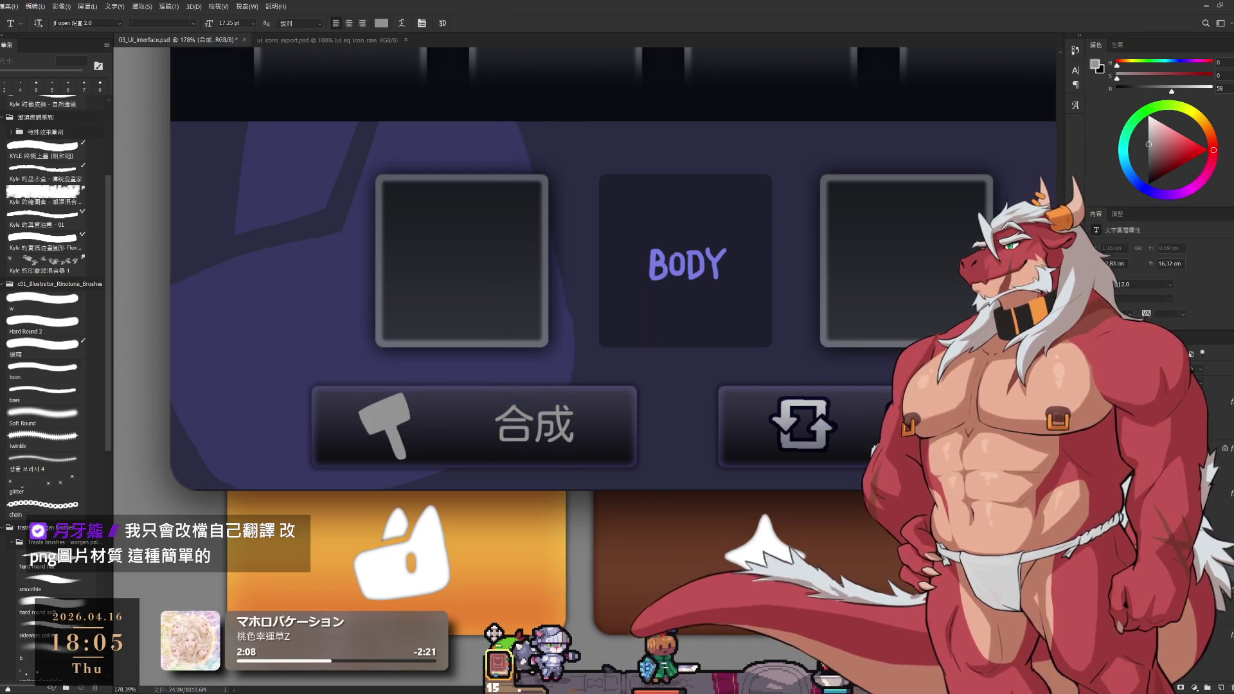
pyautogui.scroll(-2, 1213, 264)
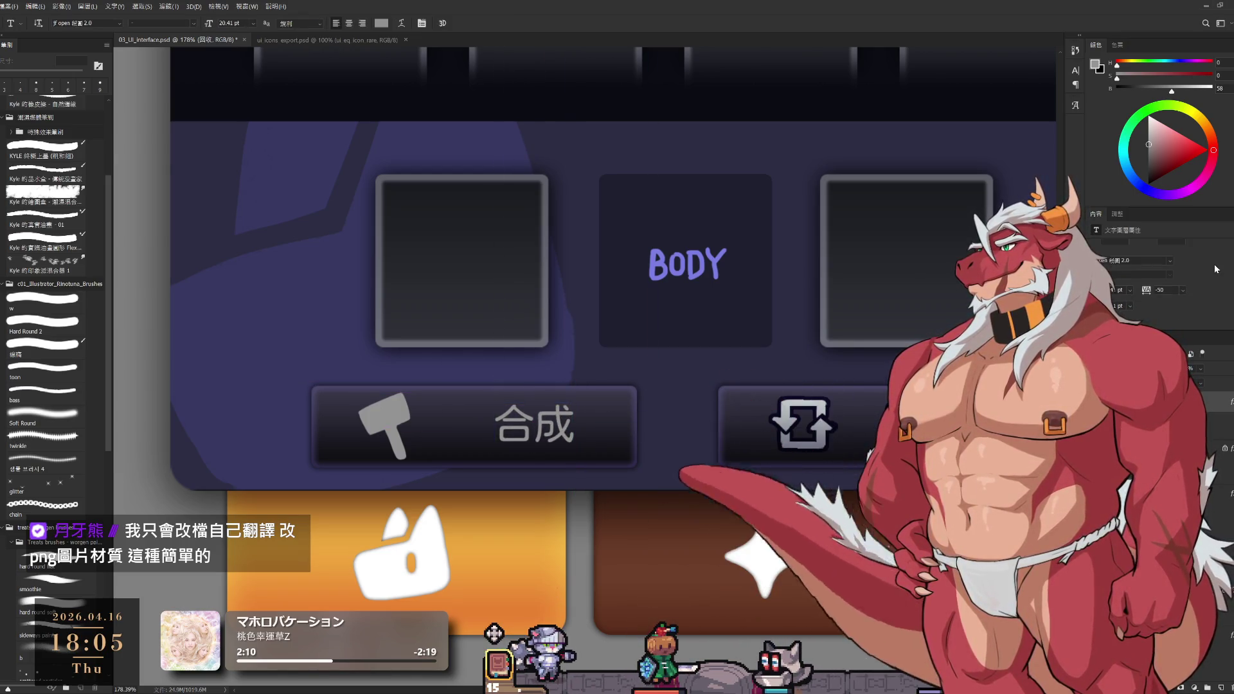
pyautogui.scroll(2, 1213, 264)
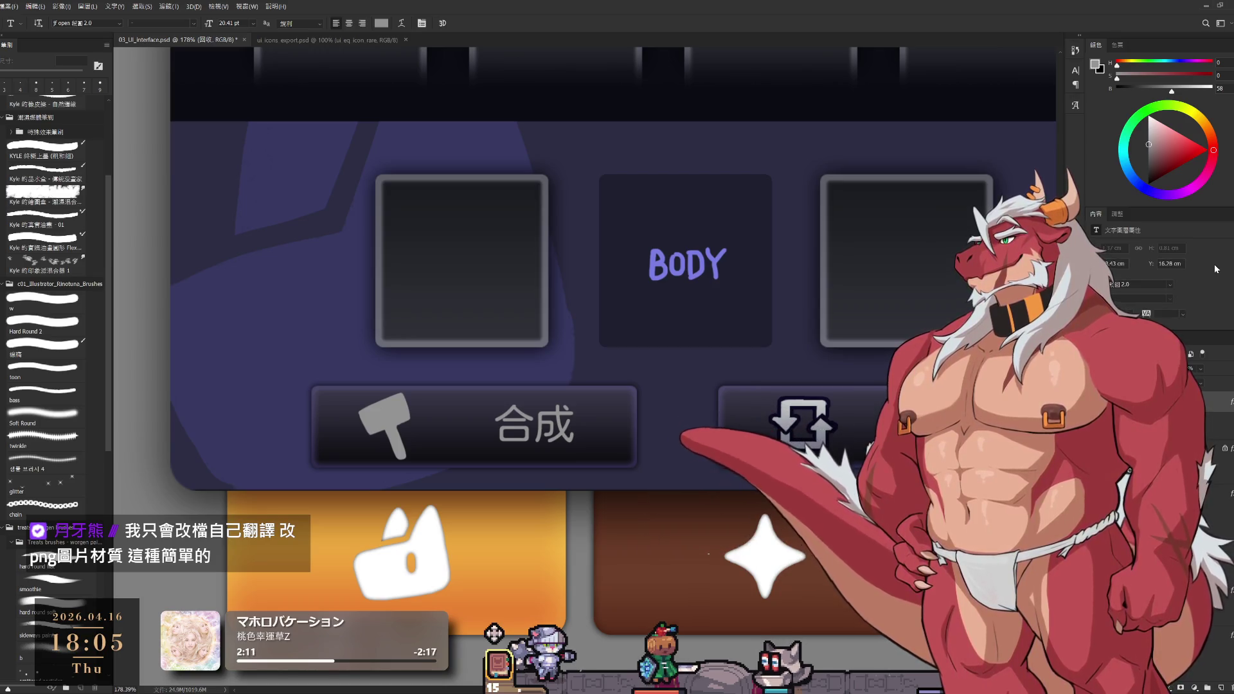
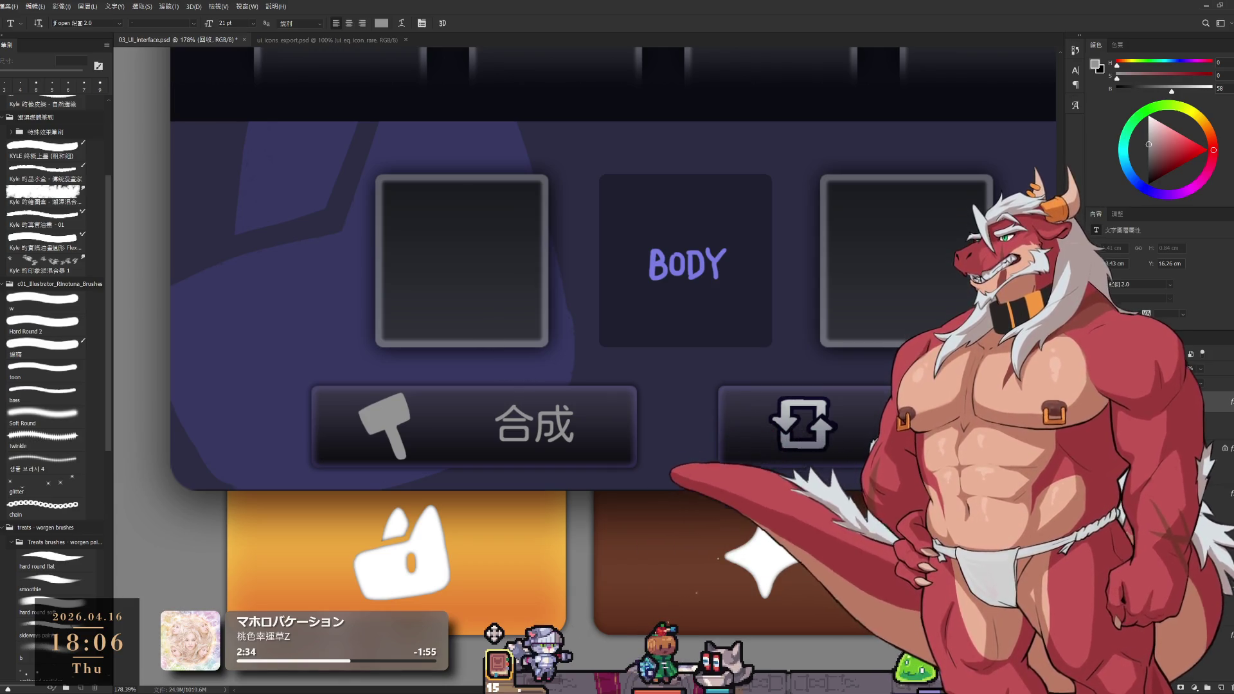
# Enlarge the 合成 label to 21 pt and nudge it slightly left and down
pyautogui.keyDown('ctrl'); pyautogui.click(544, 435); pyautogui.keyUp('ctrl')
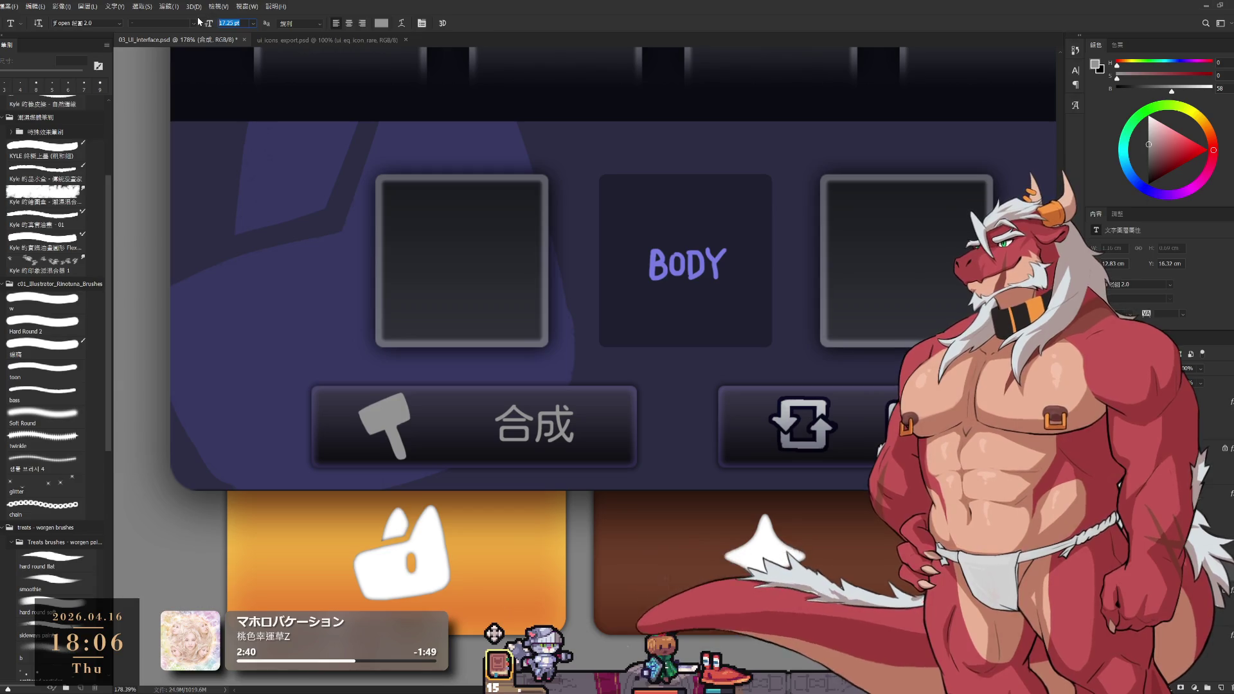
pyautogui.write('21')
pyautogui.press('Return')
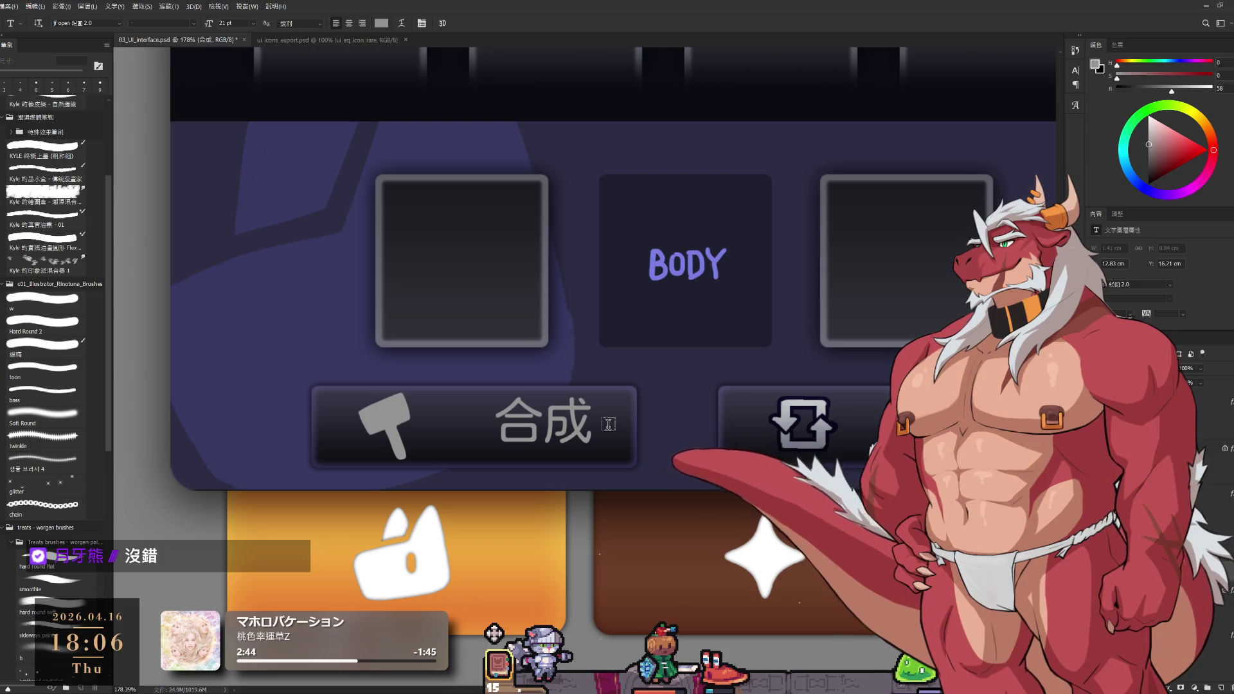
pyautogui.moveTo(573, 428); pyautogui.dragTo(560, 437)
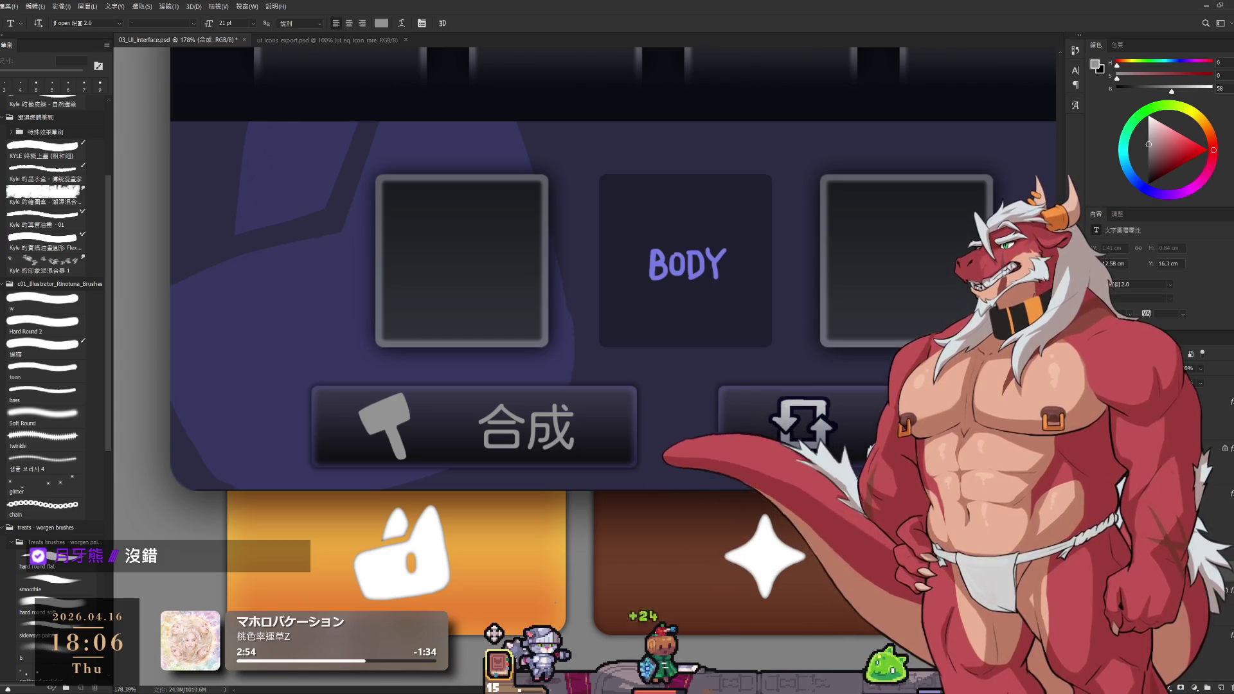
# Give the 合成 text a dark Stroke outline around its letters
pyautogui.hotkey('alt', '[')
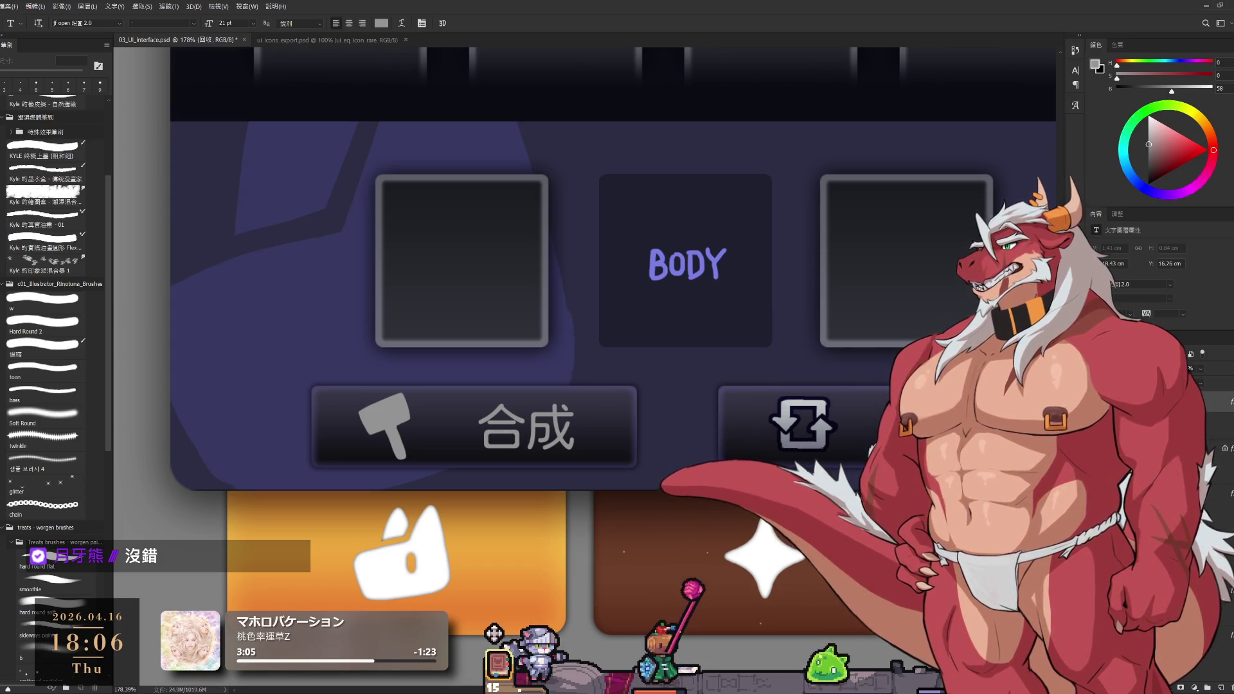
pyautogui.hotkey('alt', '[')
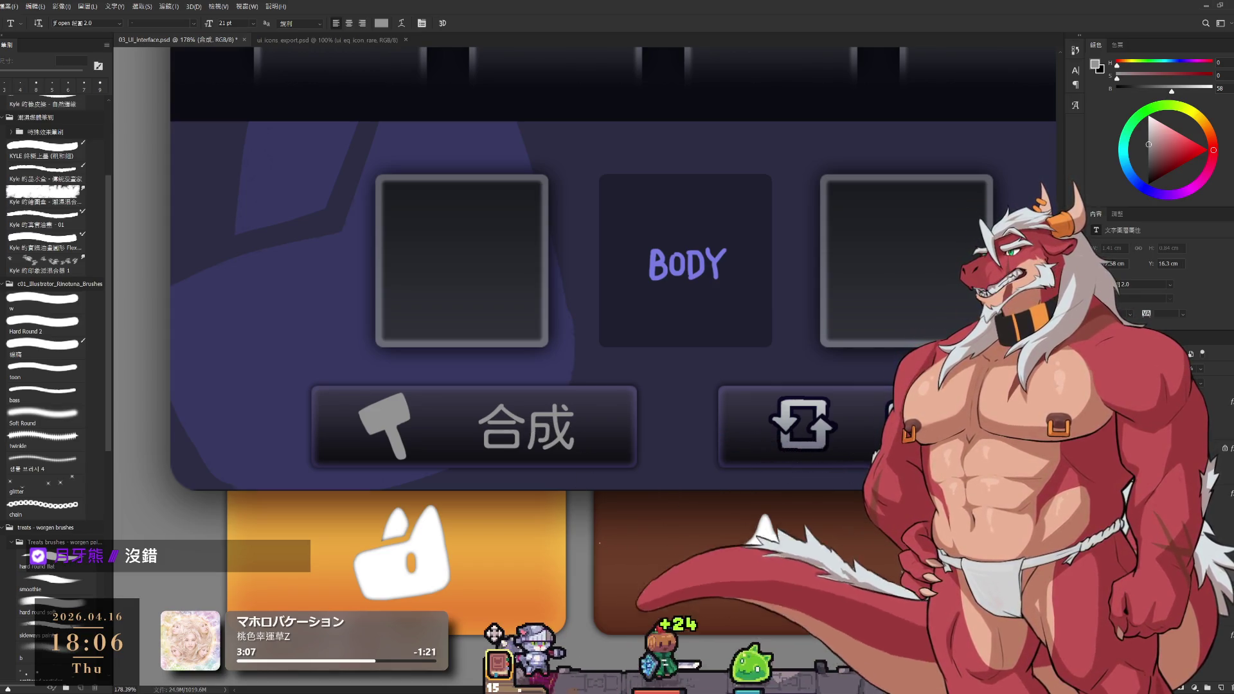
pyautogui.hotkey('ctrl', 'z')
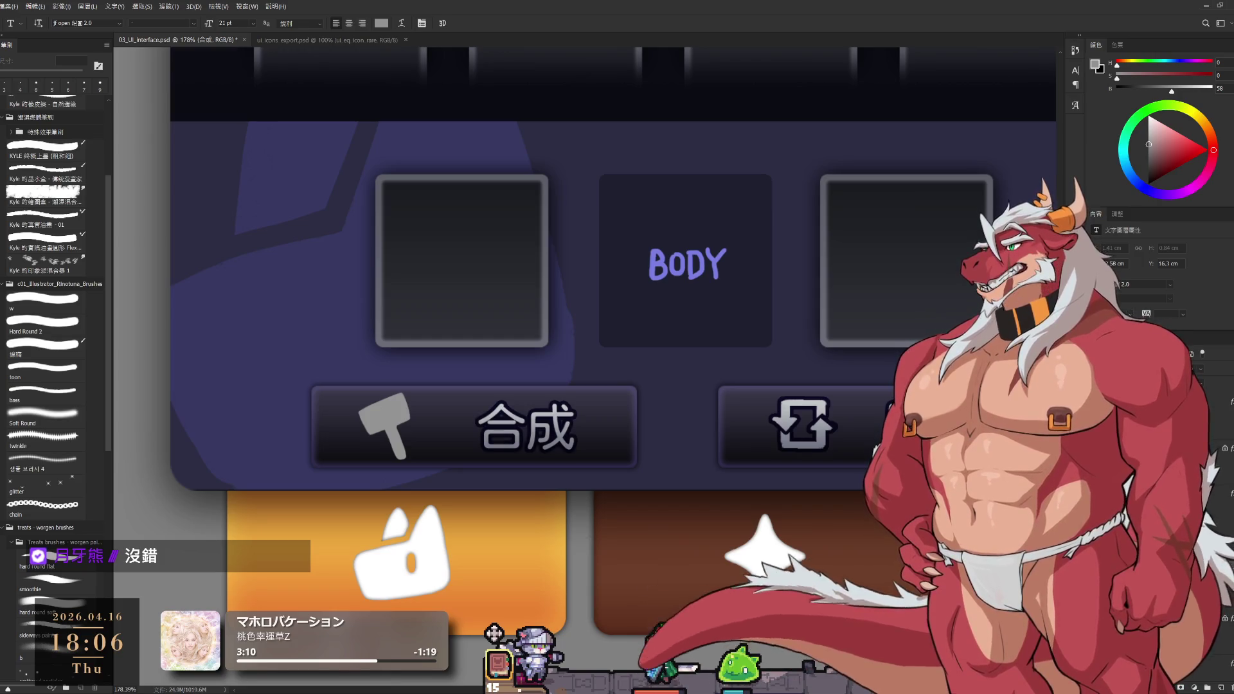
pyautogui.moveTo(490, 485); pyautogui.dragTo(708, 475)
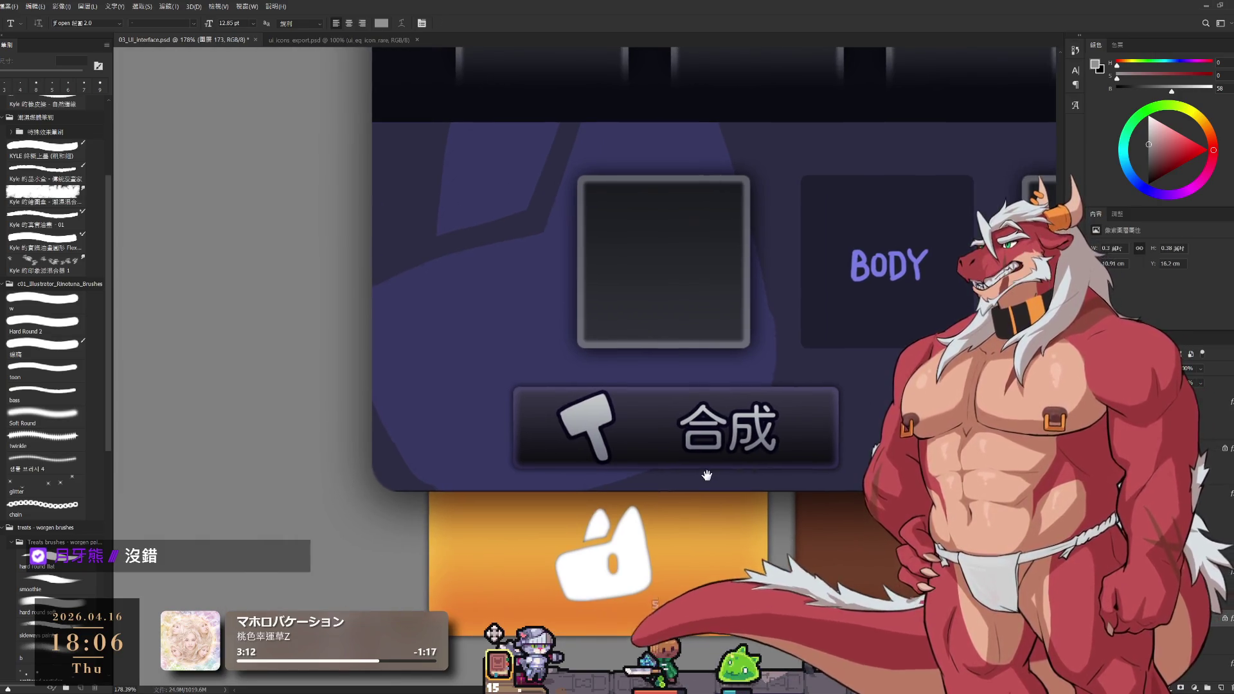
# Scale the hammer icon down to 82.78% and zoom back out to the panel
pyautogui.moveTo(591, 432); pyautogui.dragTo(615, 415)
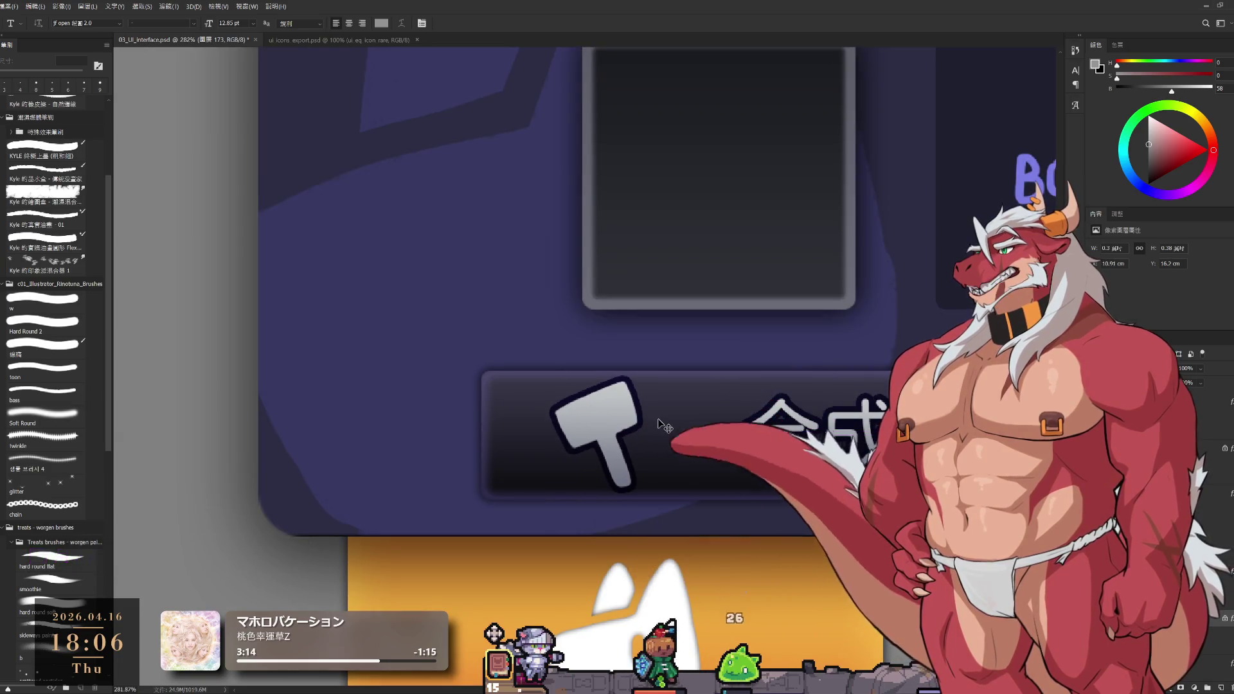
pyautogui.hotkey('ctrl', 't')
pyautogui.moveTo(643, 435)
pyautogui.mouseDown()
pyautogui.moveTo(616, 437)
pyautogui.moveTo(633, 435)
pyautogui.mouseUp()
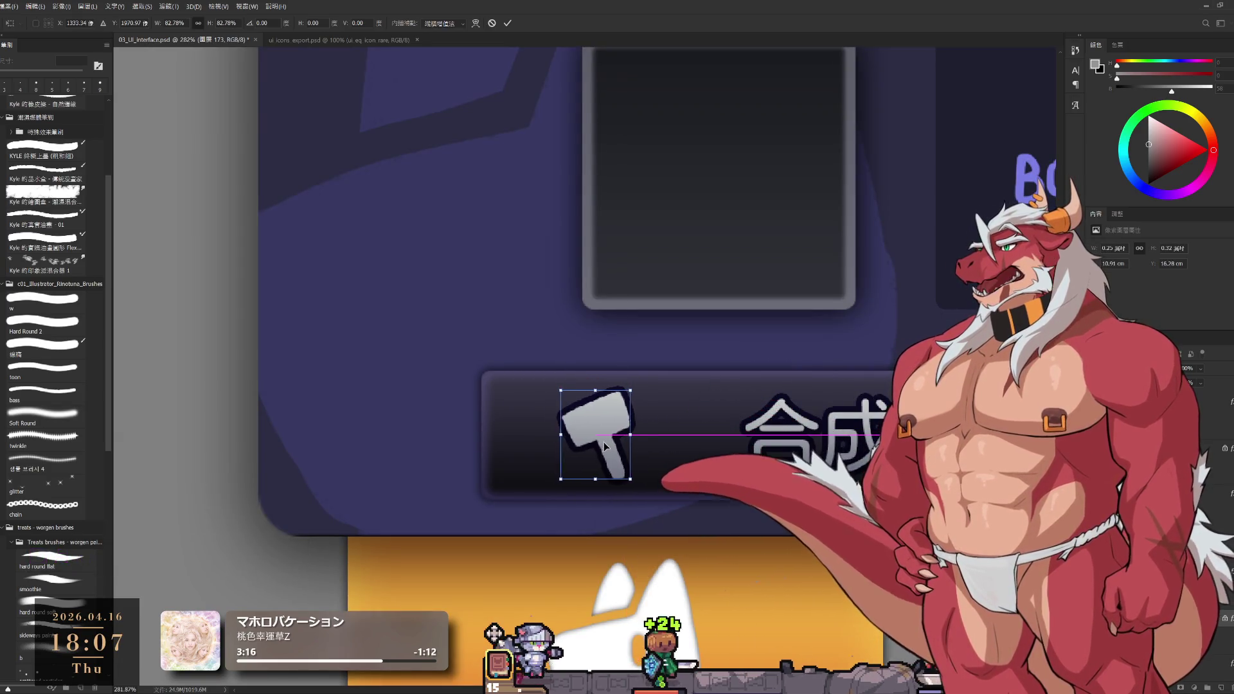
pyautogui.click(510, 22)
pyautogui.press('t')
pyautogui.keyDown('ctrl'); pyautogui.keyDown('alt'); pyautogui.click(827, 353); pyautogui.keyUp('alt'); pyautogui.keyUp('ctrl')
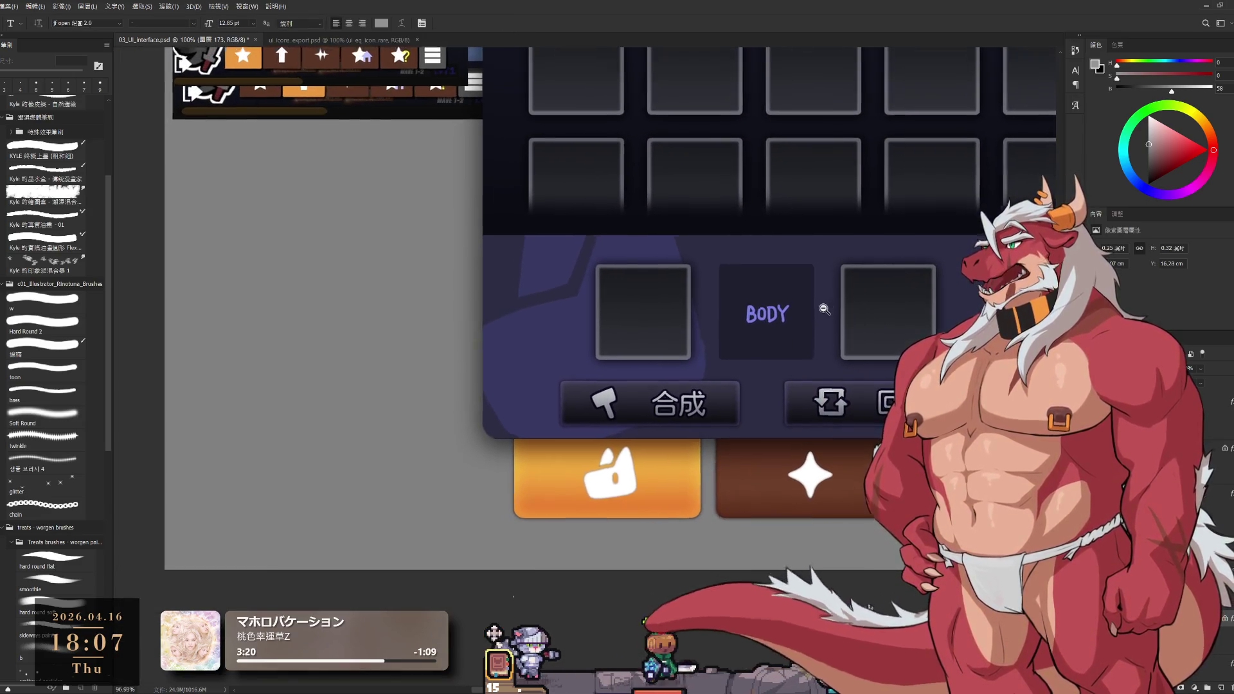
pyautogui.scroll(3, 830, 405)
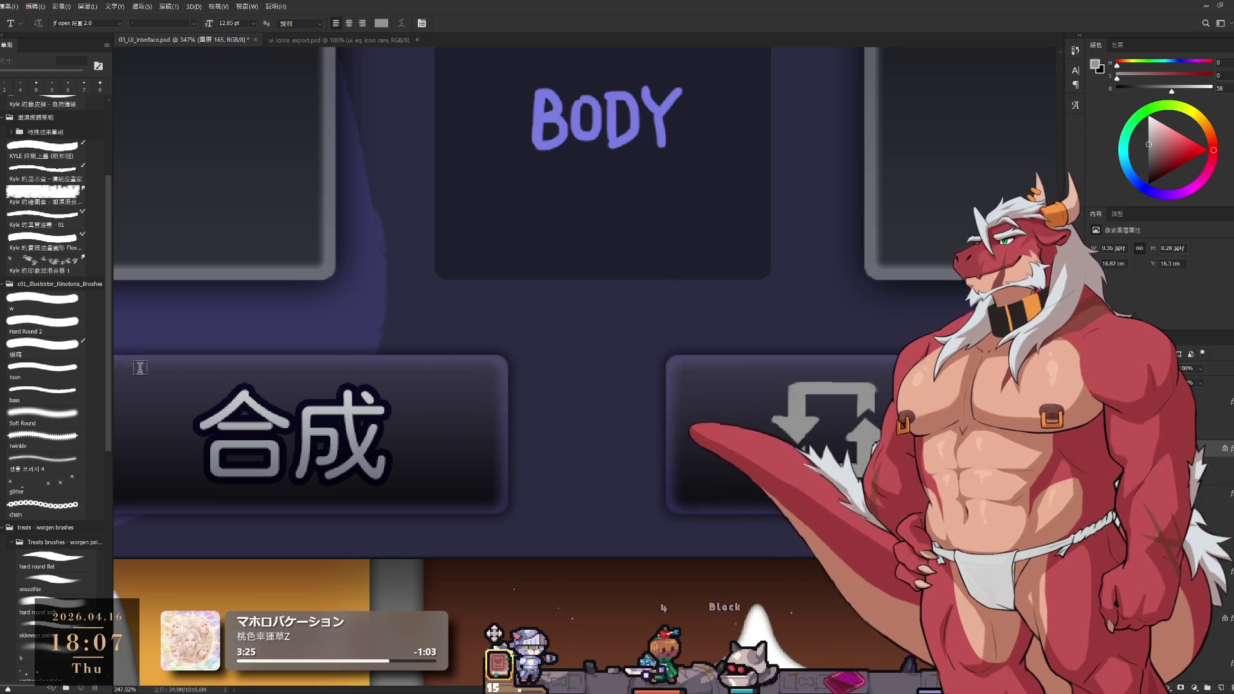
pyautogui.click(50, 316)
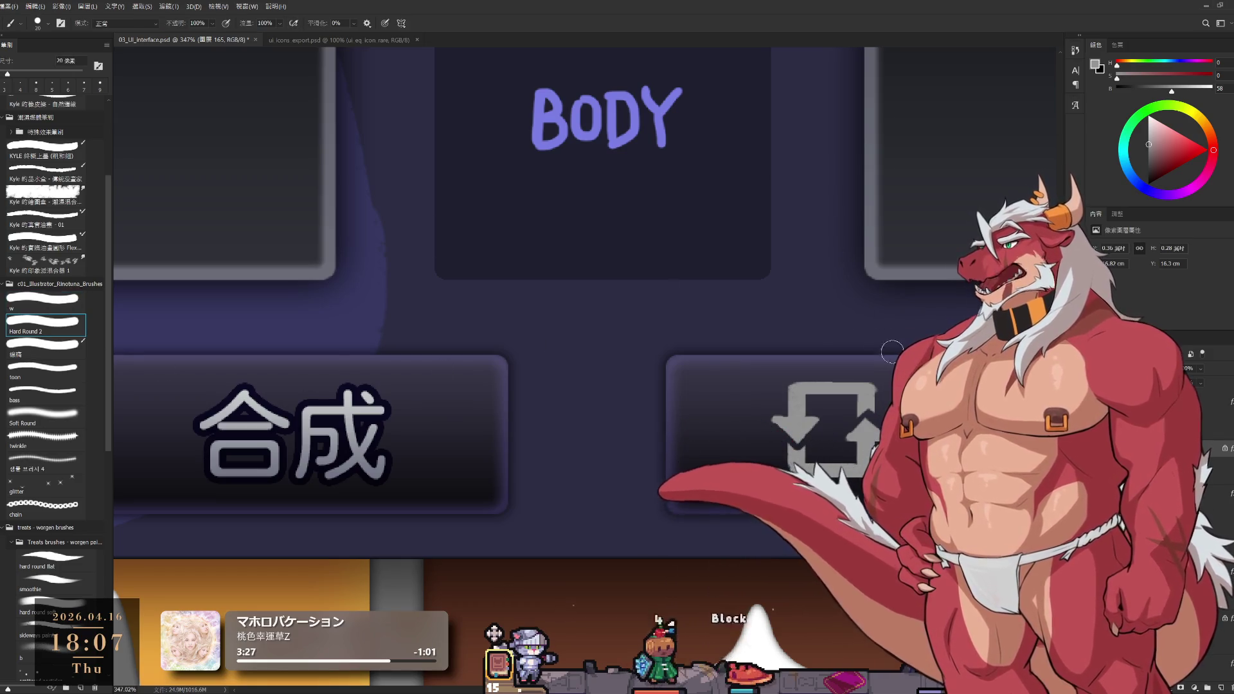
# Shrink the Hard Round brush to 6 px for retouching the refresh icon
pyautogui.scroll(3, 885, 407)
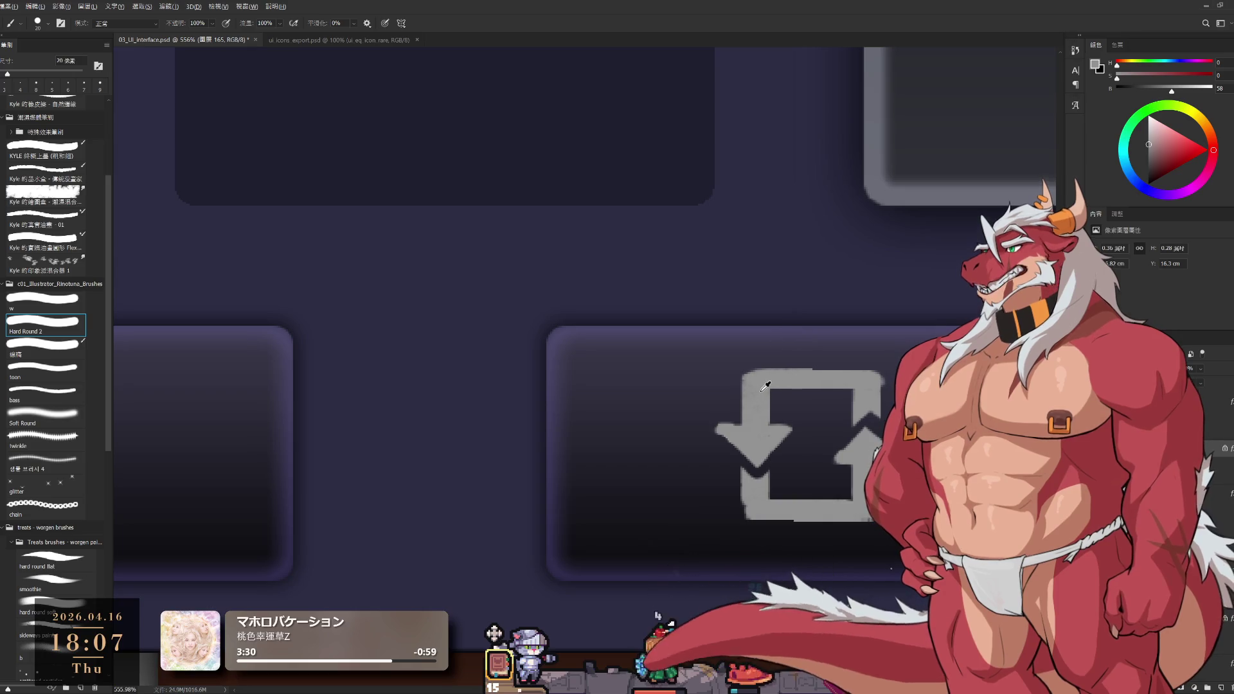
pyautogui.press('[')
pyautogui.press('[')
pyautogui.press('[')
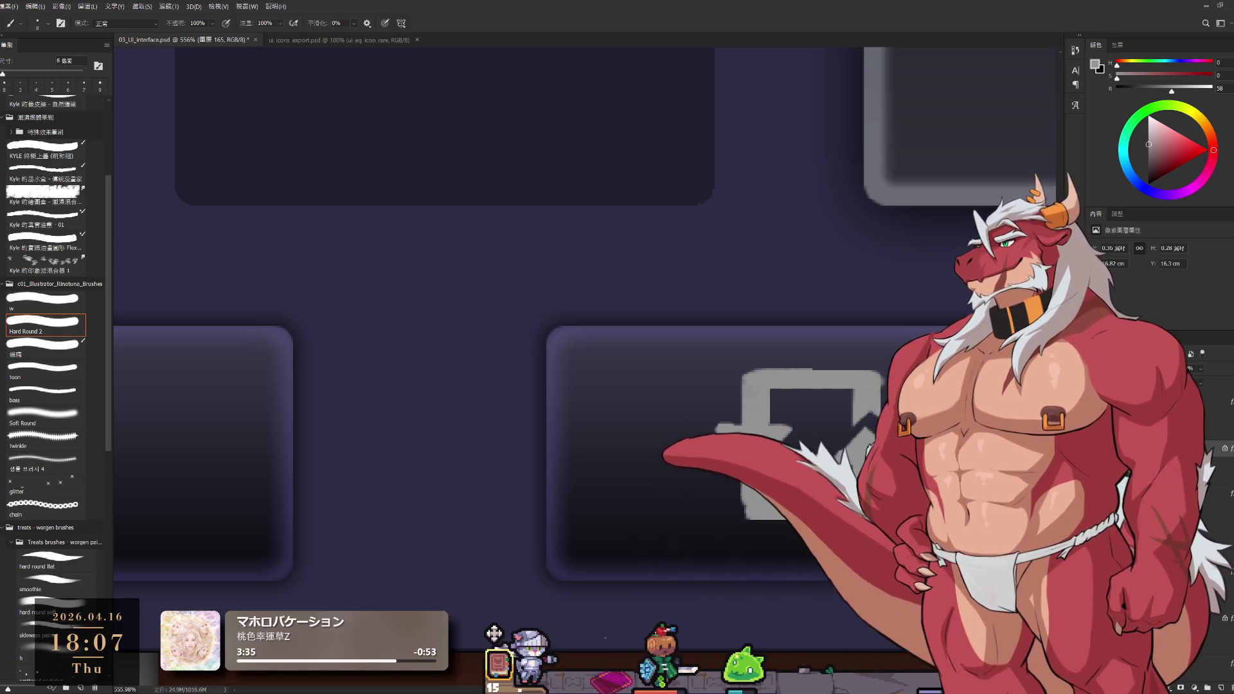
pyautogui.press('[')
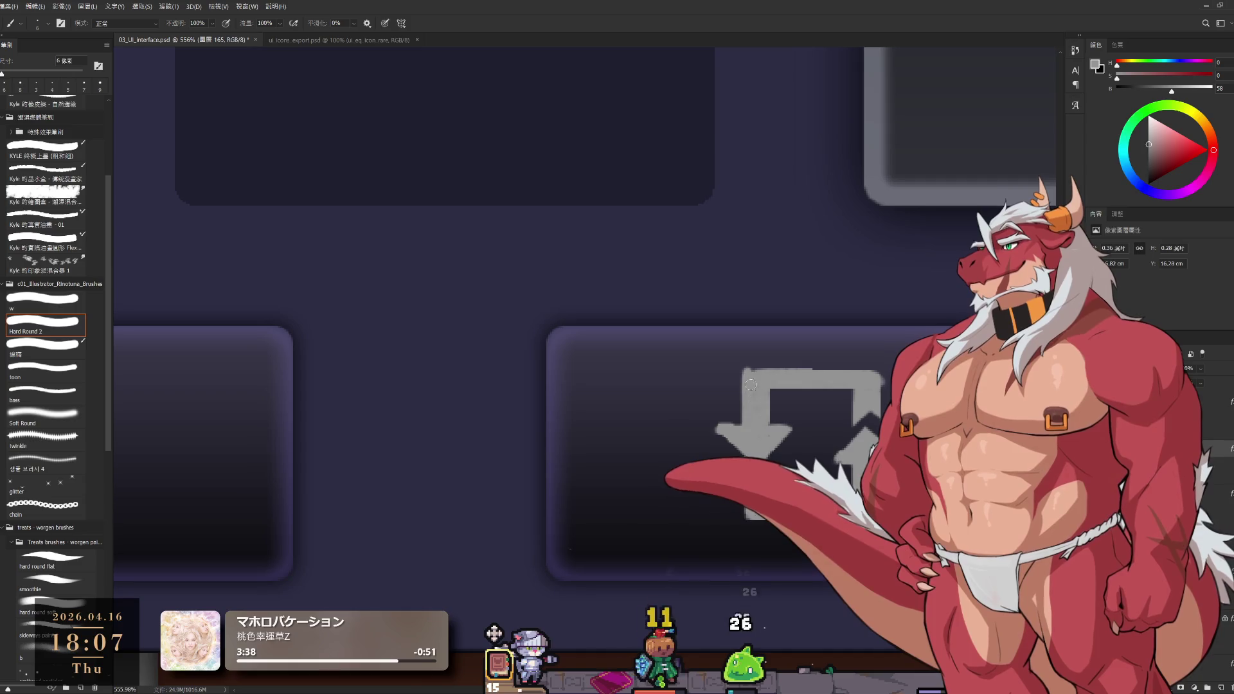
pyautogui.press('[')
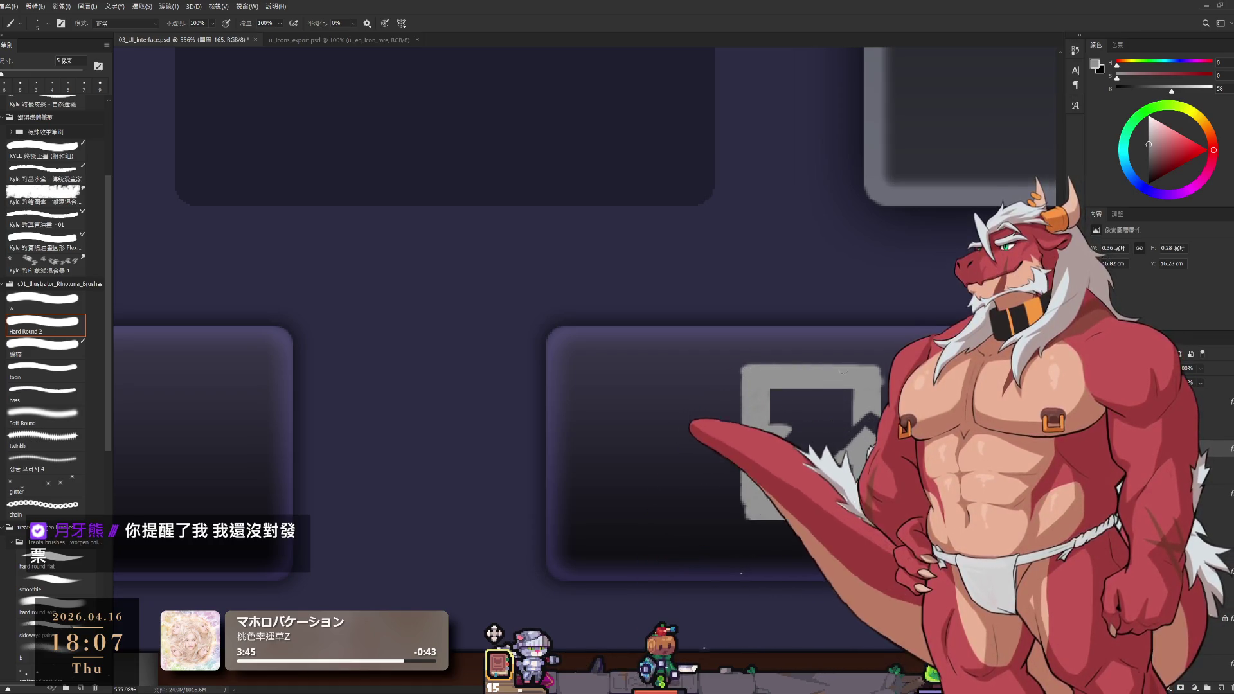
# Clean the refresh icon's edges, alternating a 5 px eraser with a 4 px brush
pyautogui.press('e')
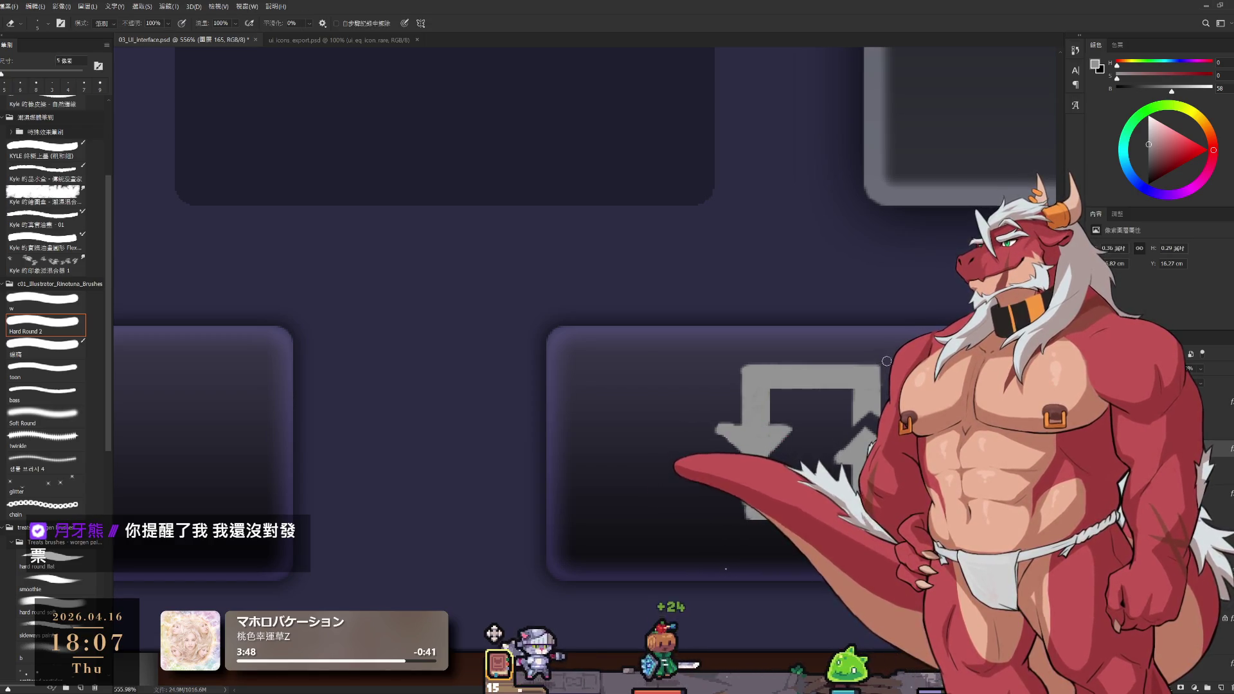
pyautogui.moveTo(917, 438); pyautogui.dragTo(816, 425)
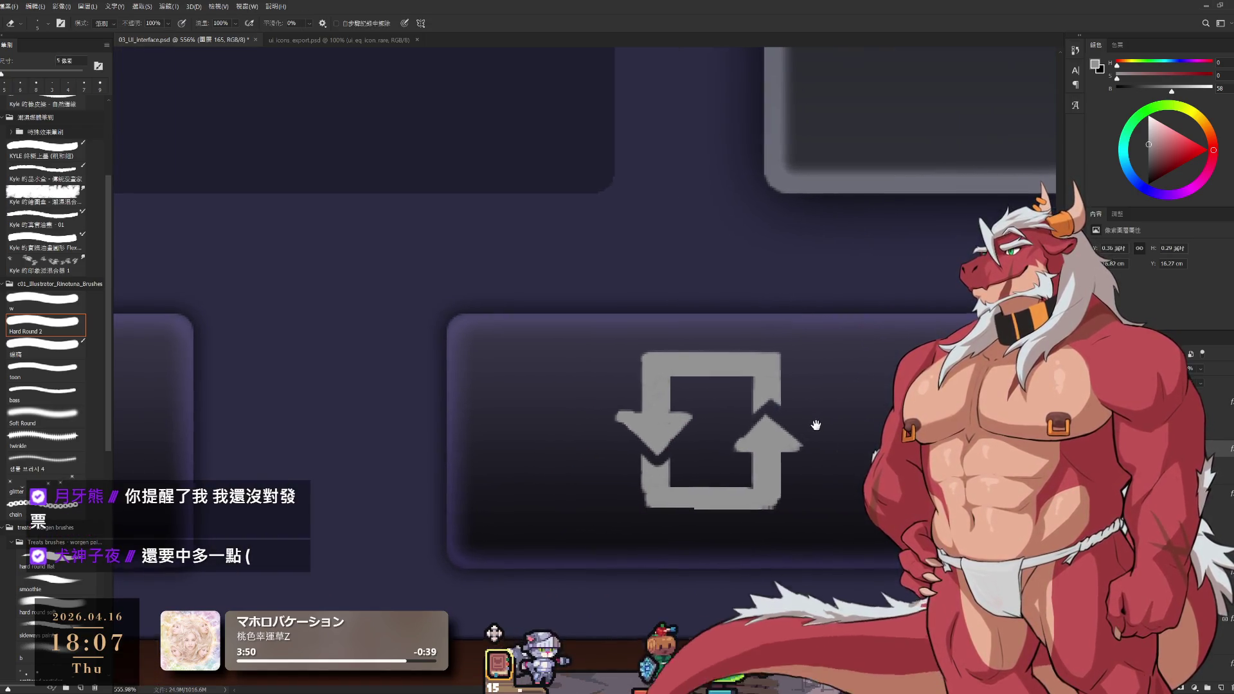
pyautogui.scroll(2, 758, 430)
pyautogui.press('b')
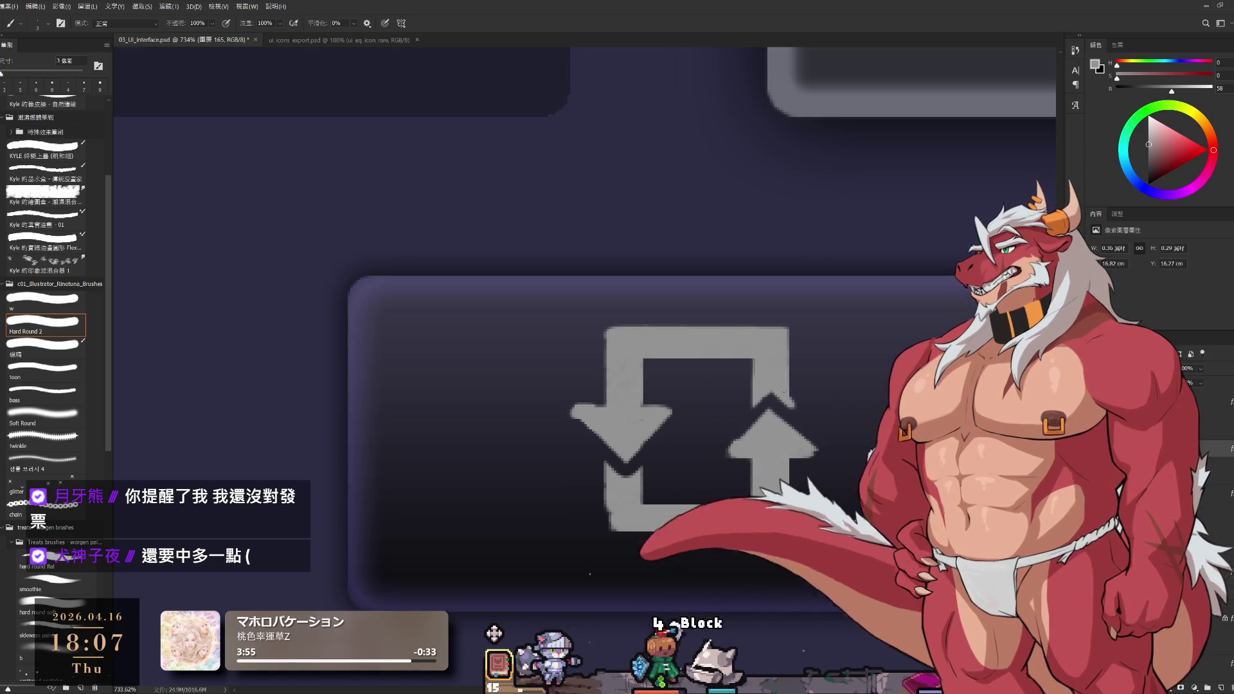
pyautogui.moveTo(669, 453); pyautogui.dragTo(720, 448)
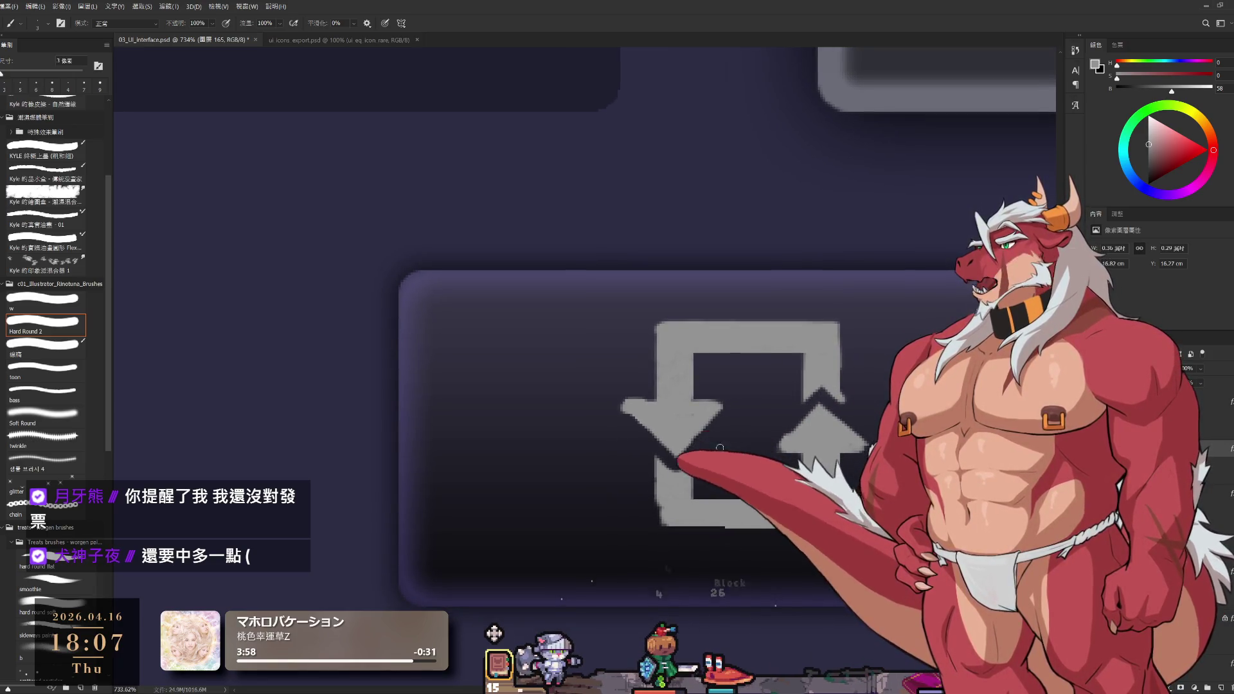
pyautogui.press('e')
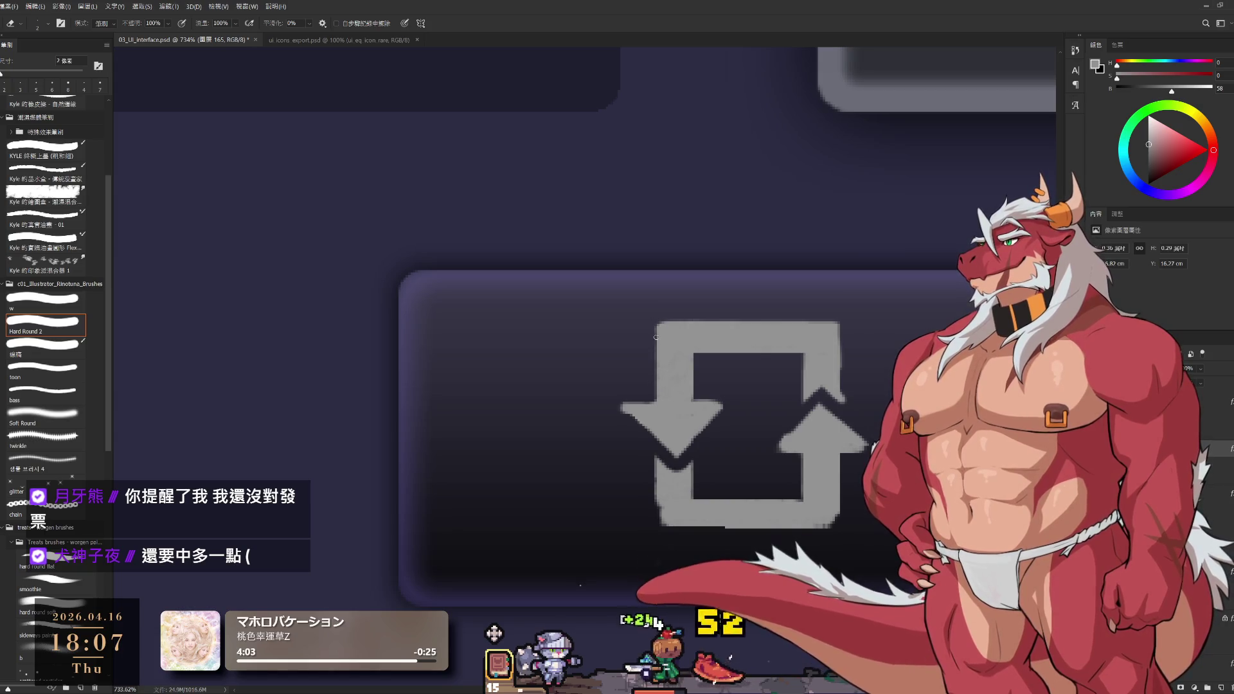
pyautogui.press('b')
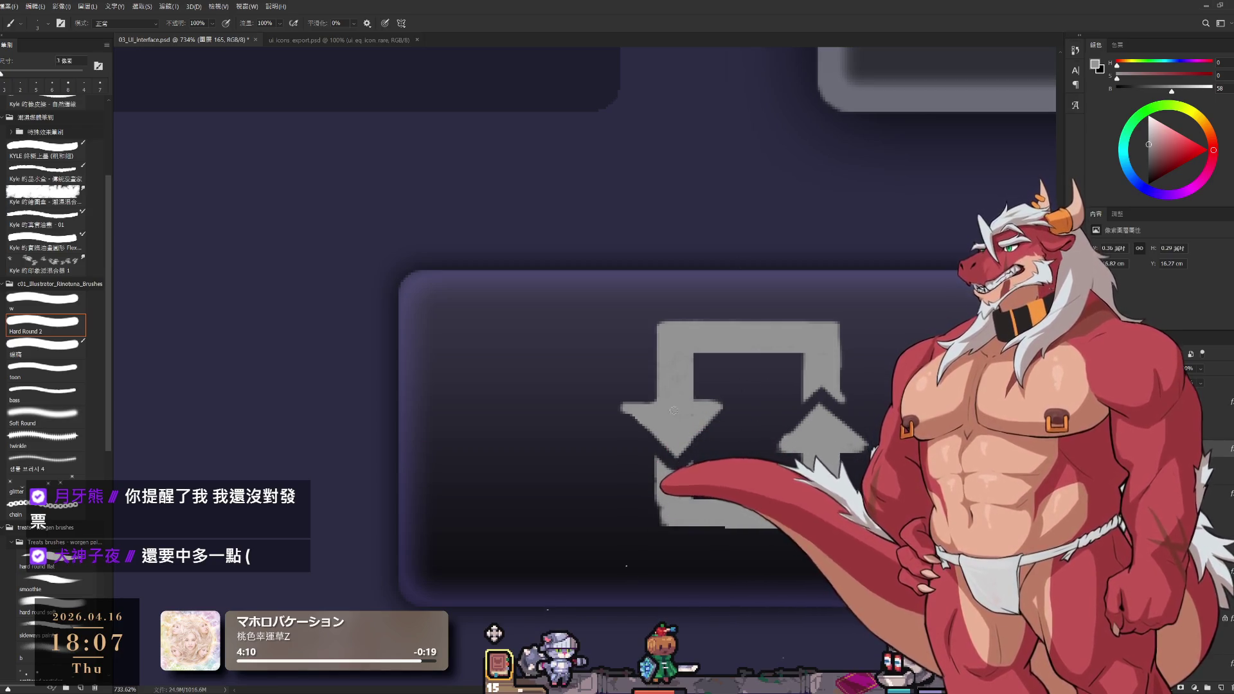
pyautogui.press('e')
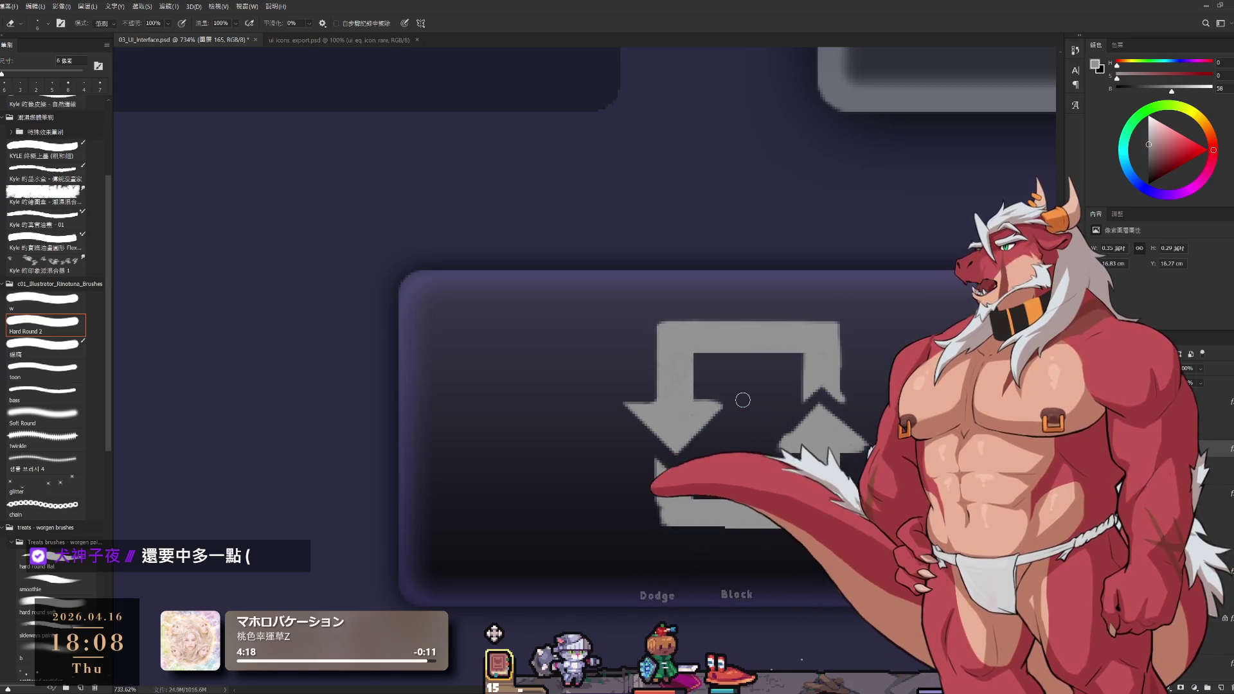
pyautogui.press('b')
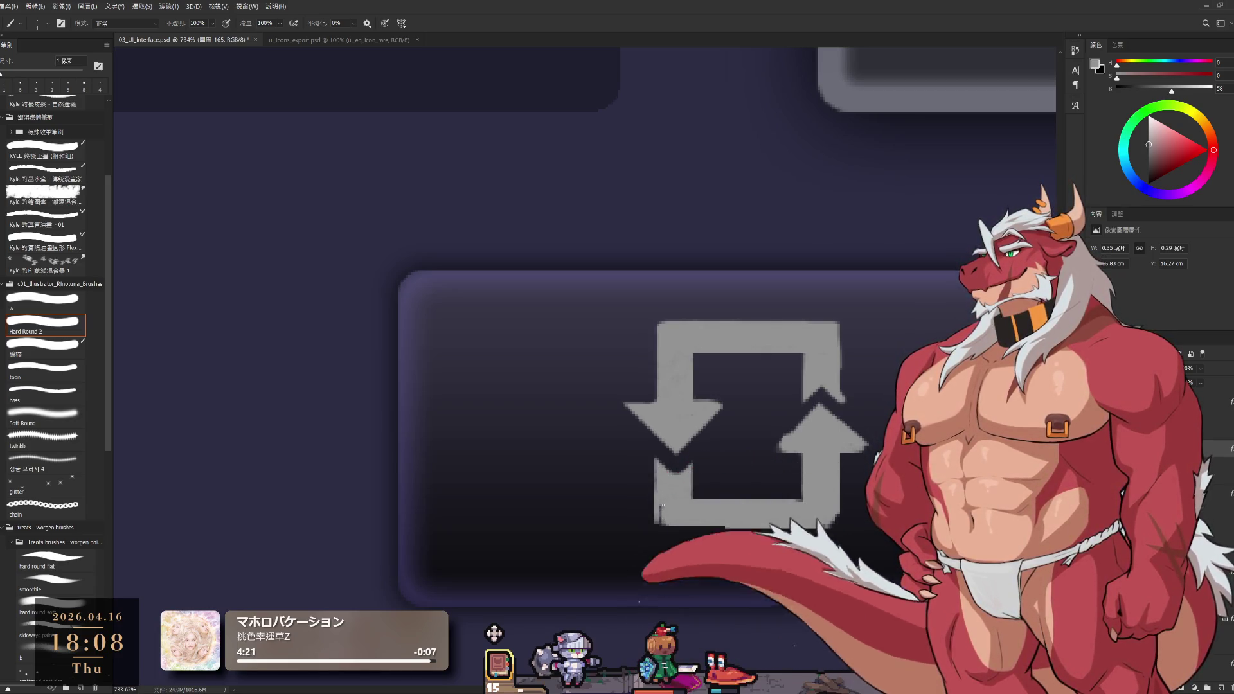
pyautogui.press(']')
pyautogui.press(']')
pyautogui.press(']')
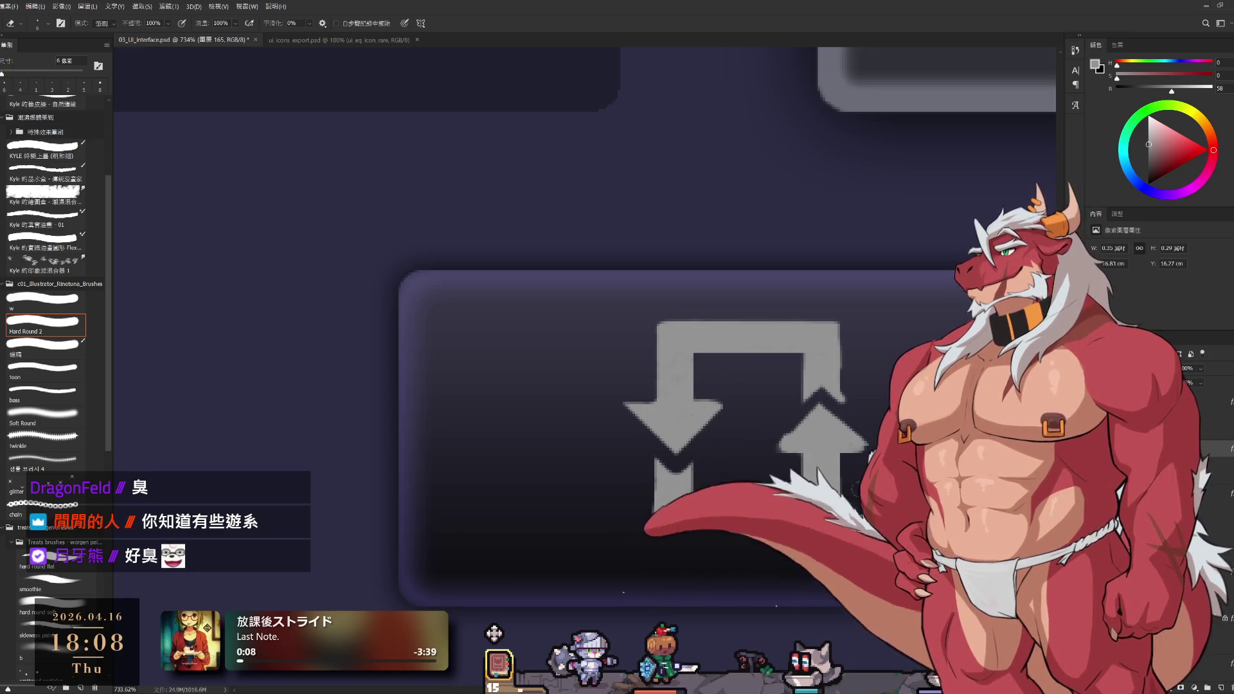
pyautogui.moveTo(855, 443); pyautogui.dragTo(838, 438)
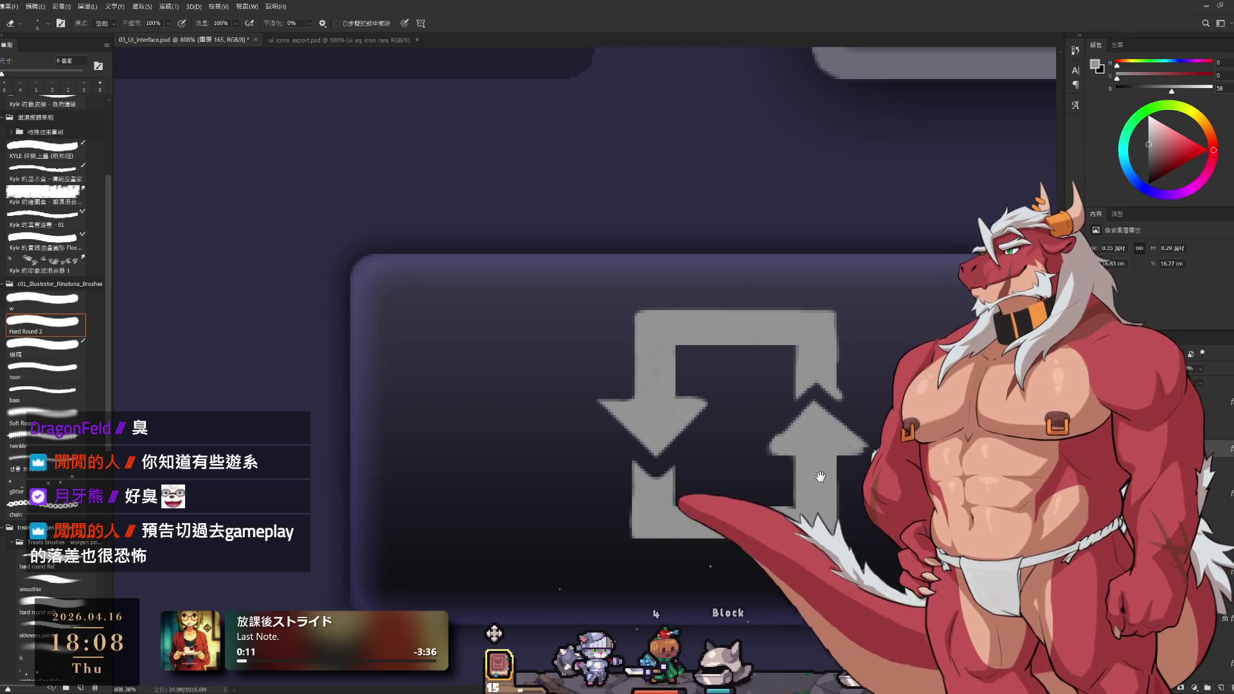
# Touch up the arrow's lower corner with a 2 px brush and eraser
pyautogui.click(818, 467)
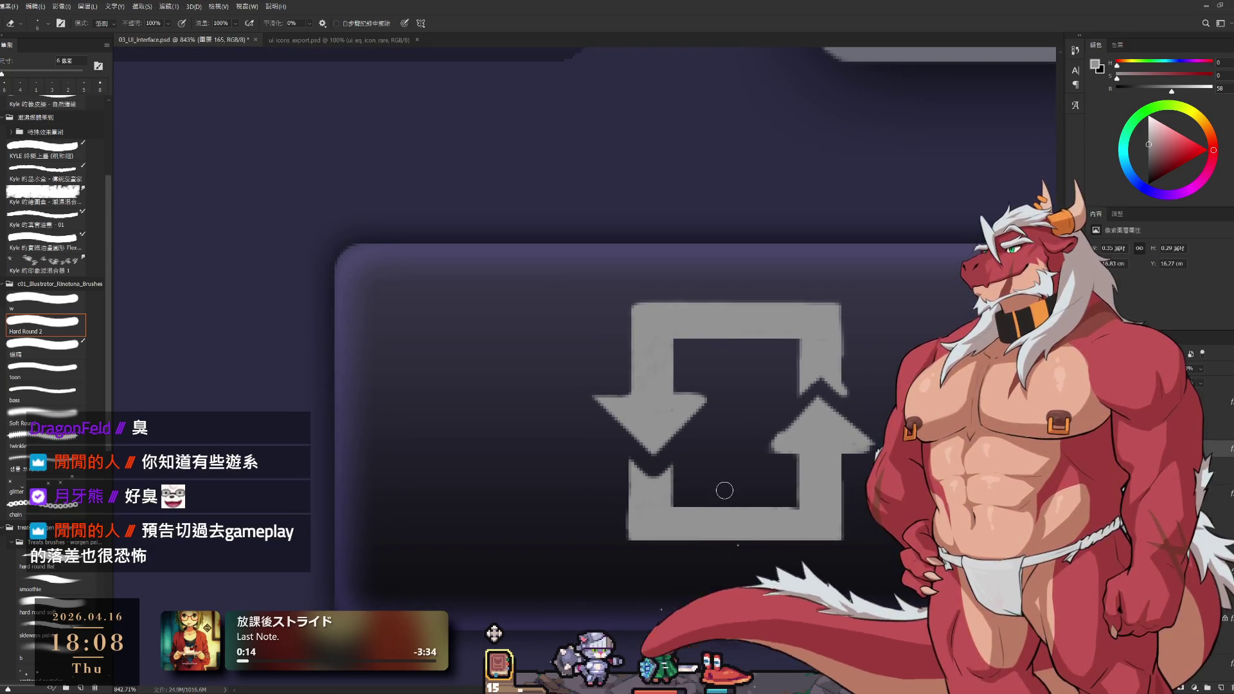
pyautogui.press('b')
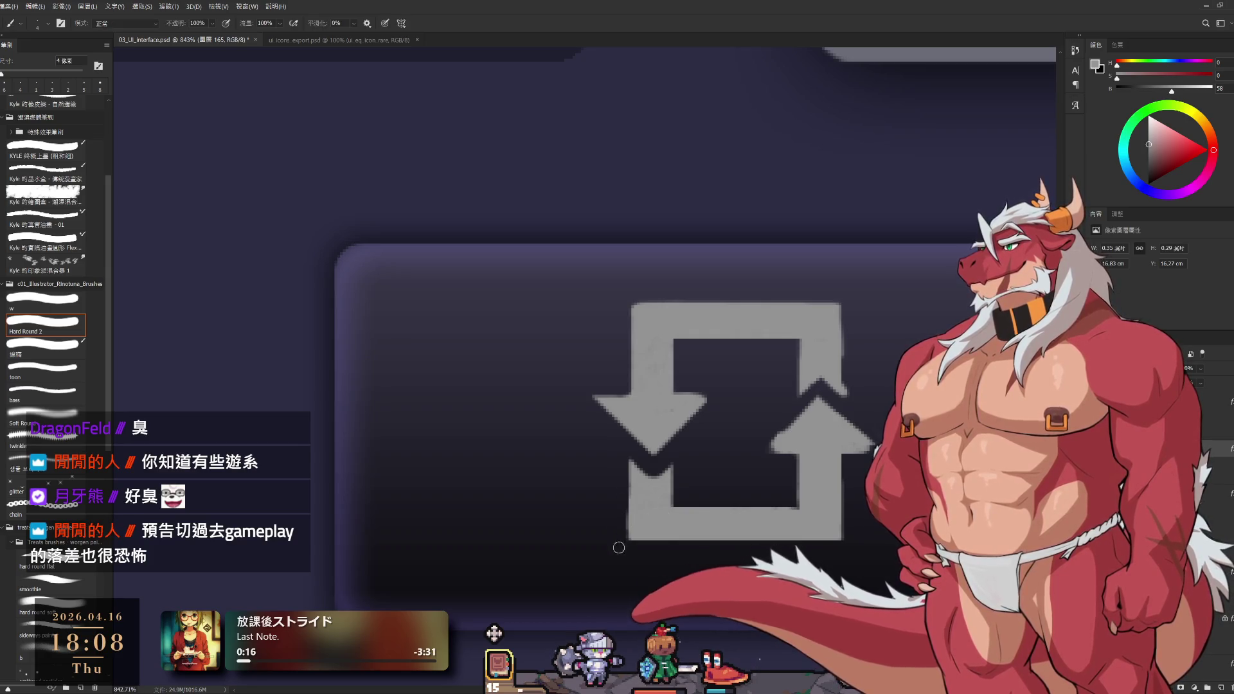
pyautogui.press('e')
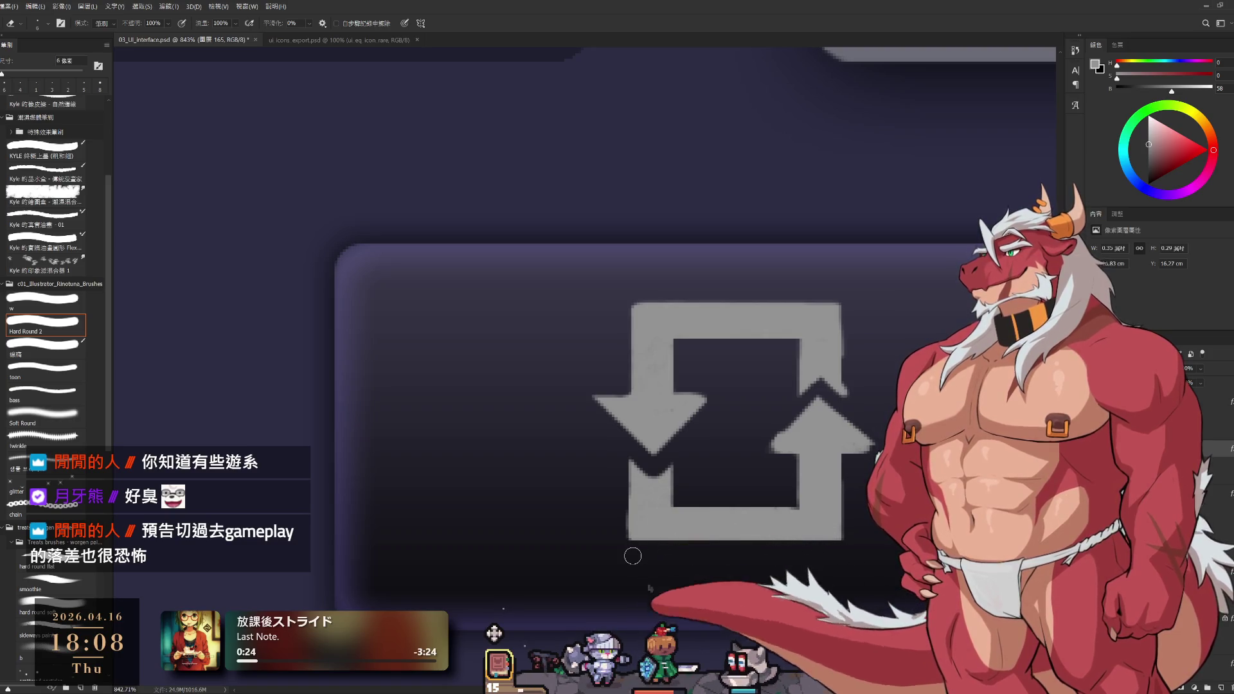
pyautogui.press('b')
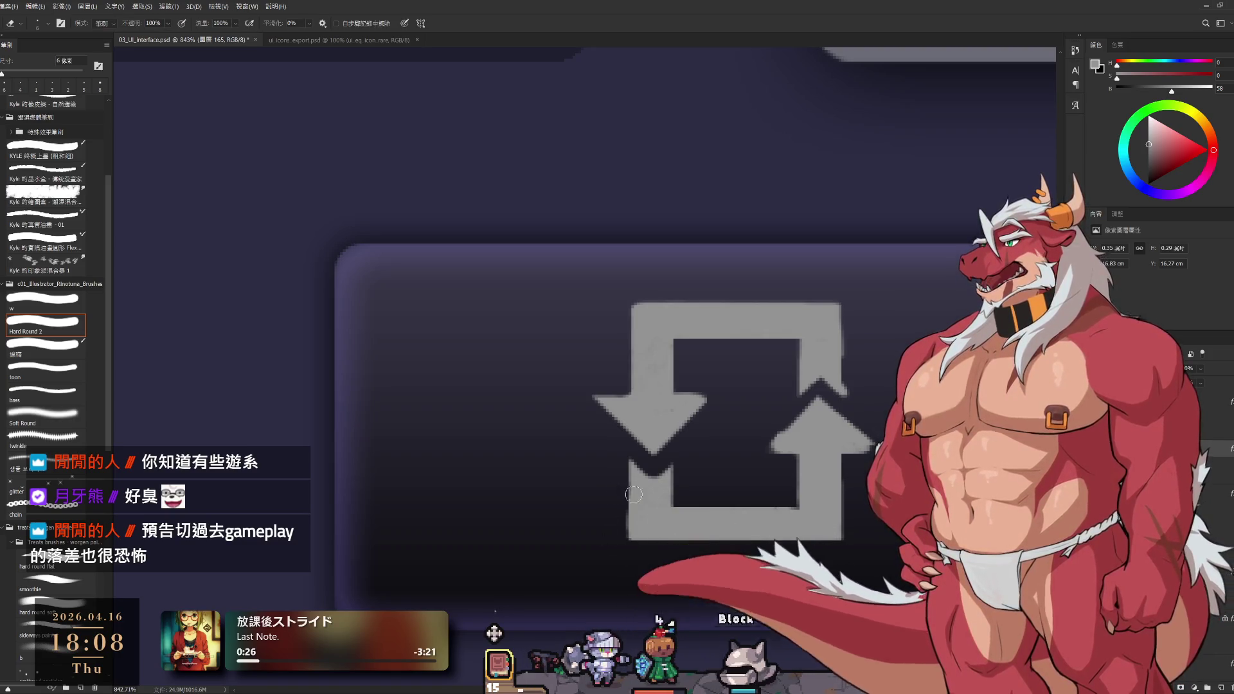
pyautogui.scroll(1, 779, 408)
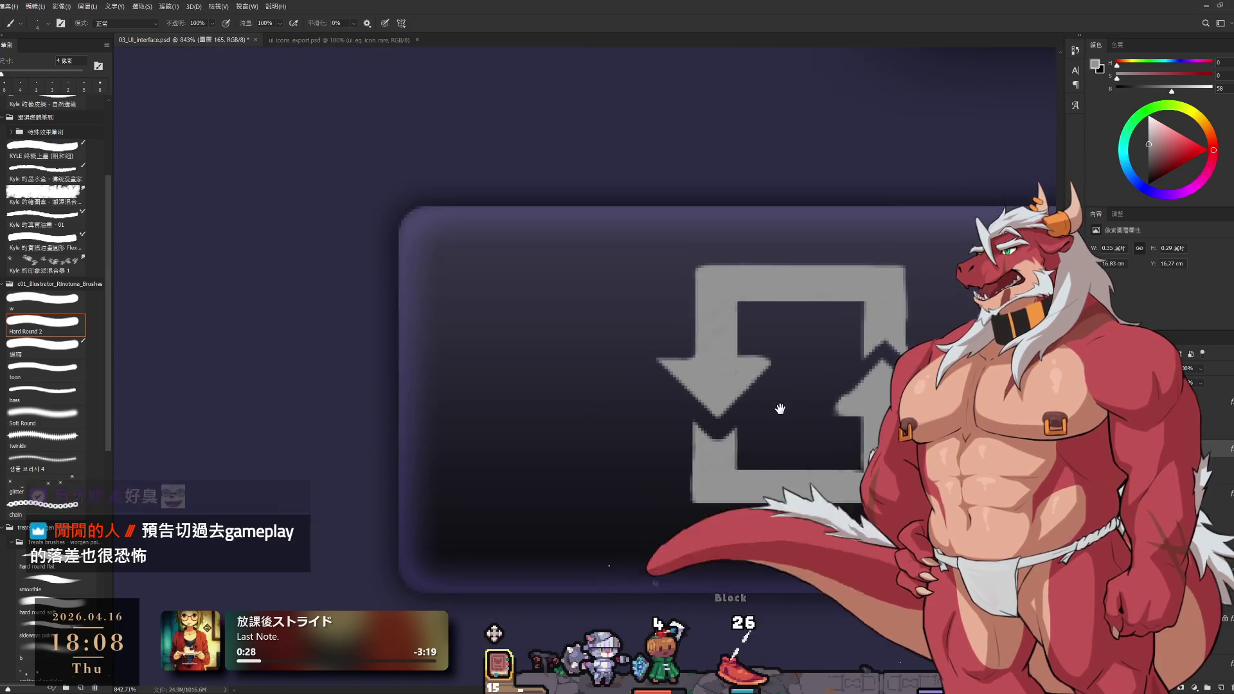
pyautogui.scroll(1, 658, 606)
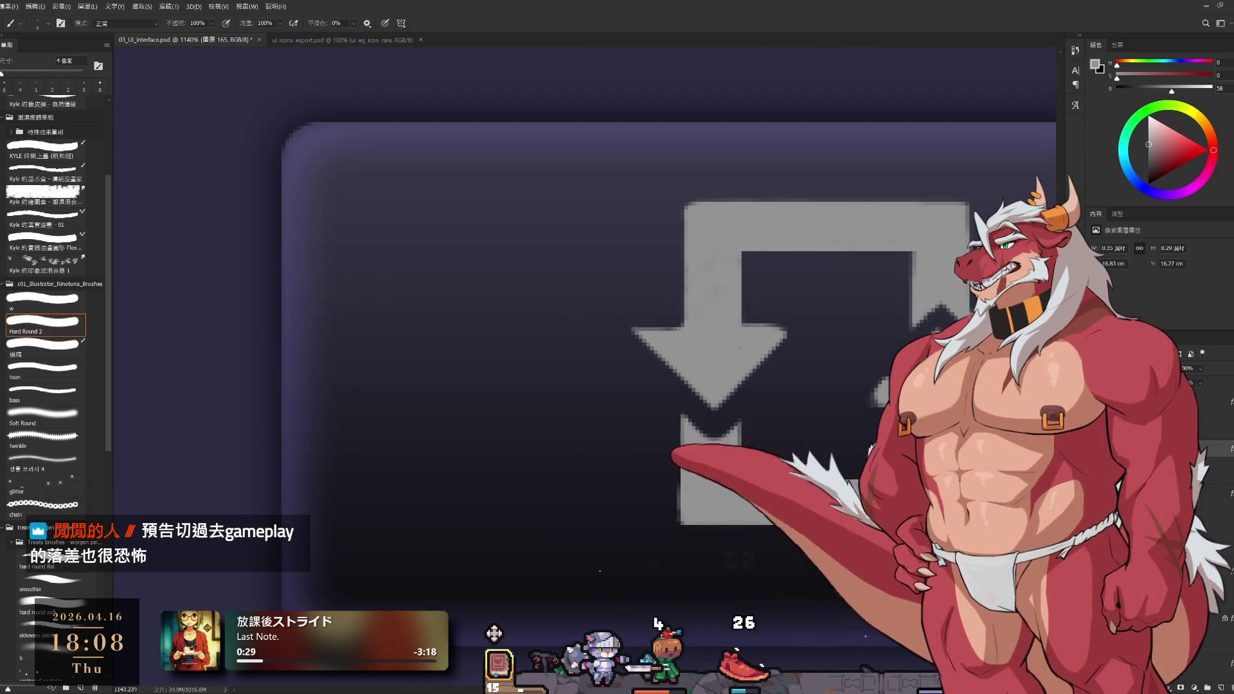
pyautogui.press('[')
pyautogui.press('[')
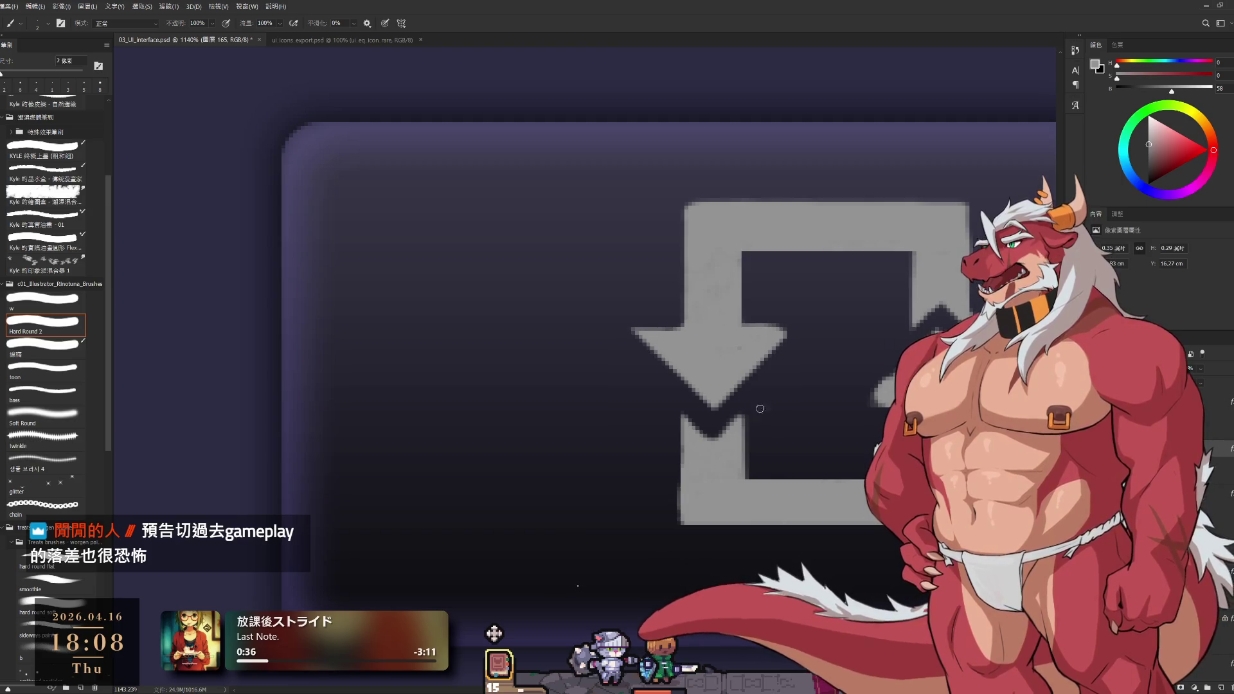
pyautogui.moveTo(665, 531); pyautogui.dragTo(650, 527)
# Refine the left arrow's edges, alternating brush and eraser at 3 px then 1 px
pyautogui.press('e')
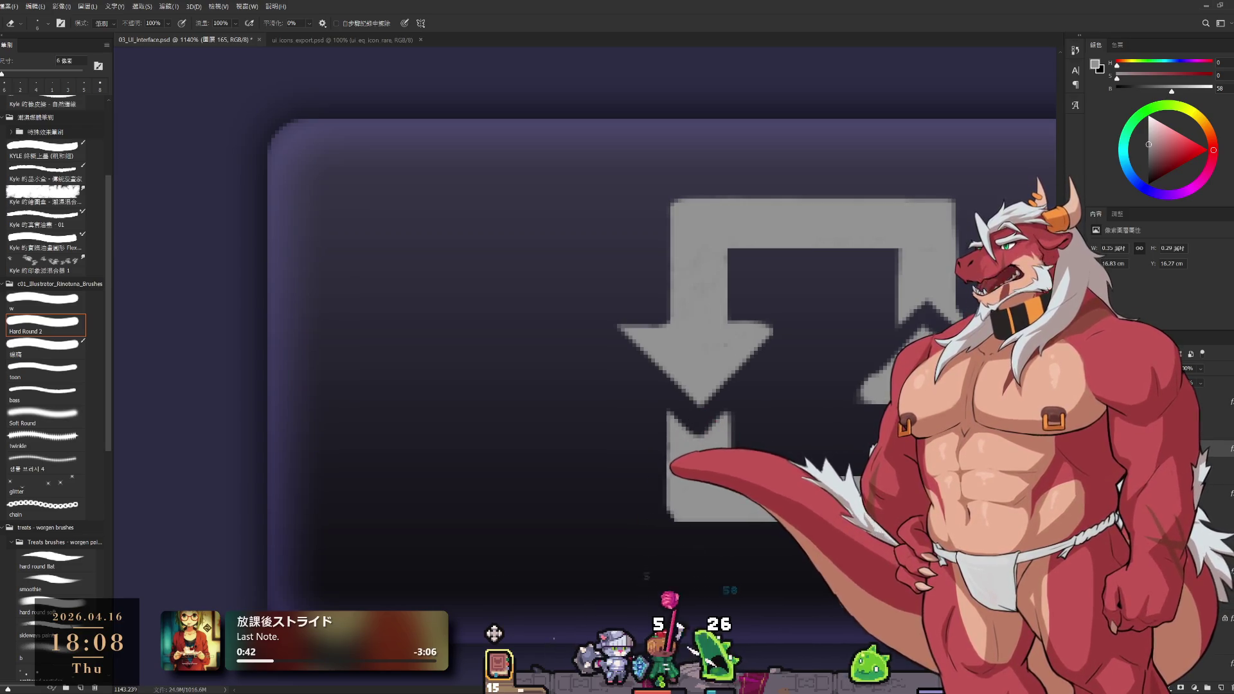
pyautogui.moveTo(680, 536); pyautogui.dragTo(607, 582)
pyautogui.press('b')
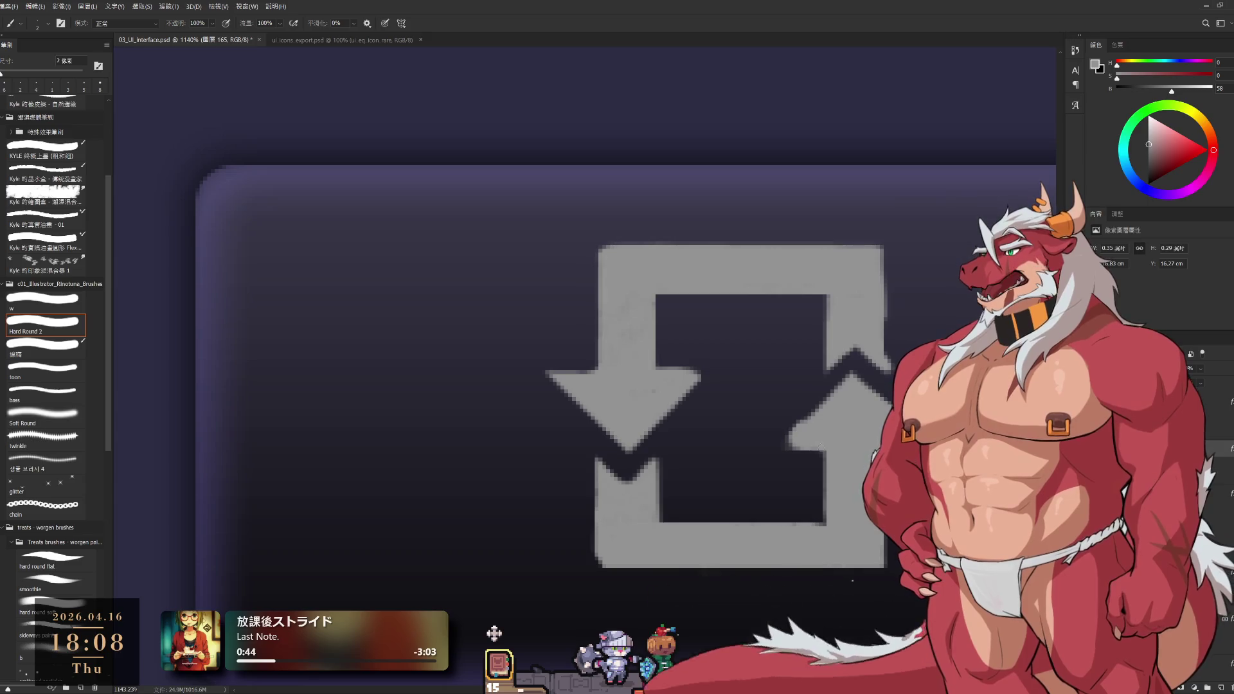
pyautogui.press('e')
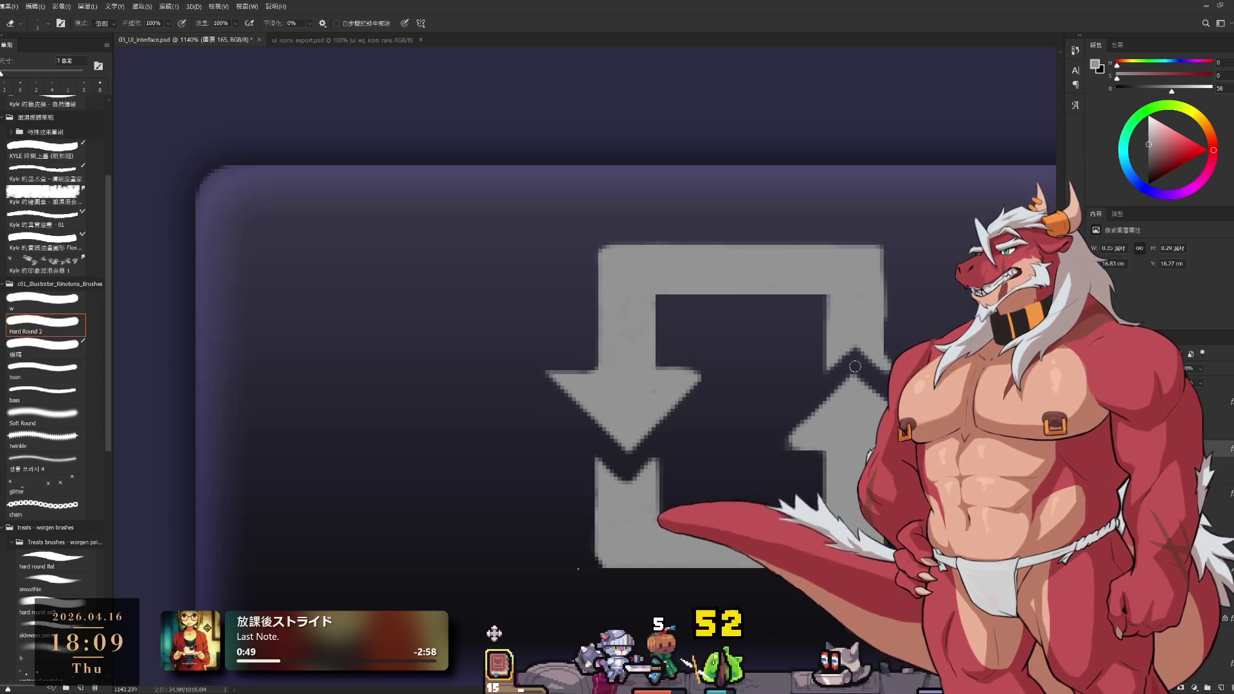
pyautogui.press('b')
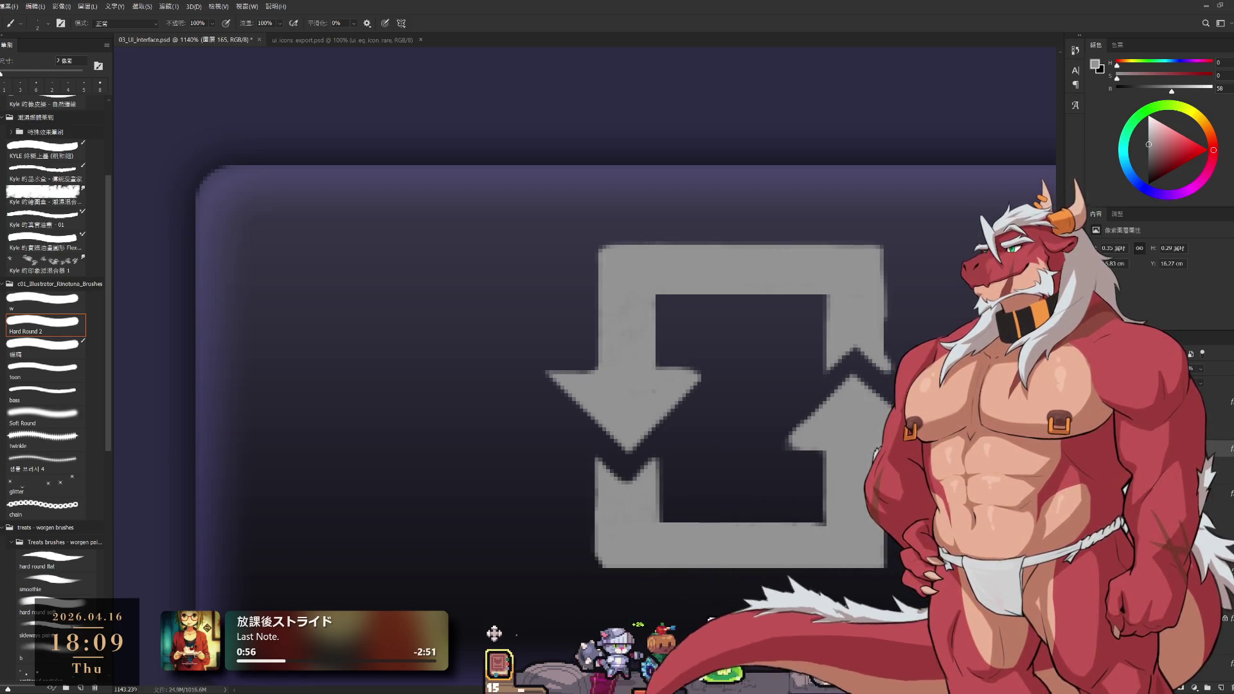
pyautogui.press(']')
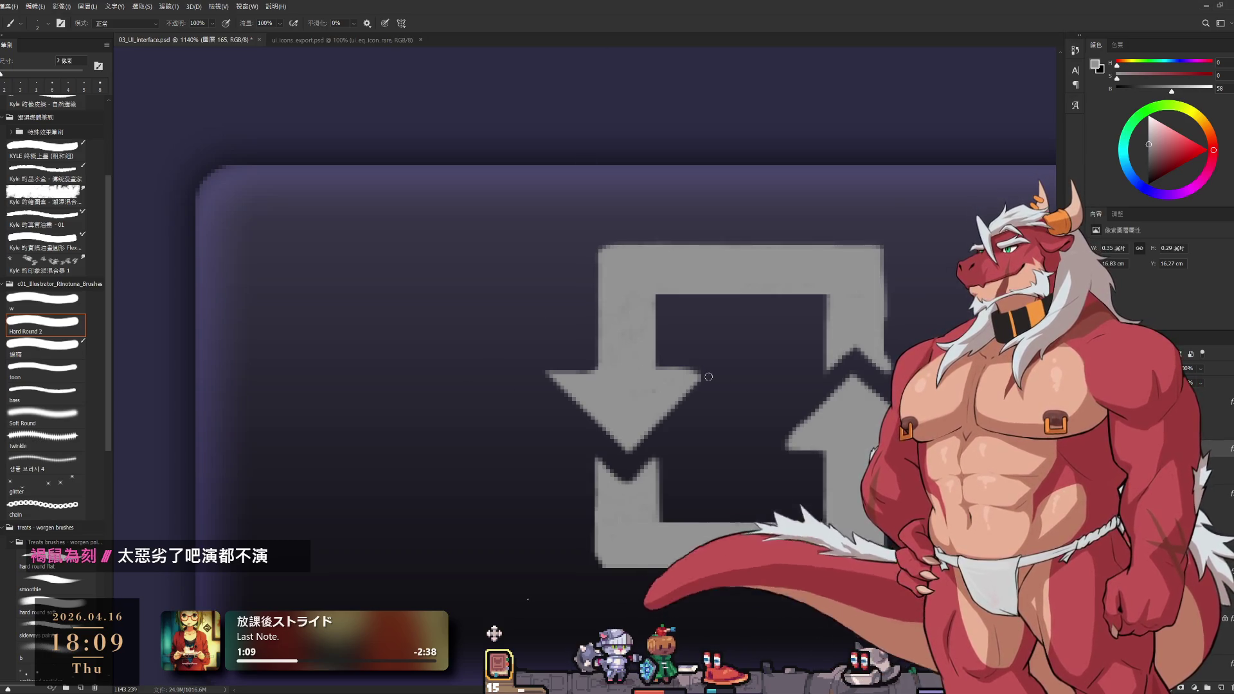
pyautogui.press('e')
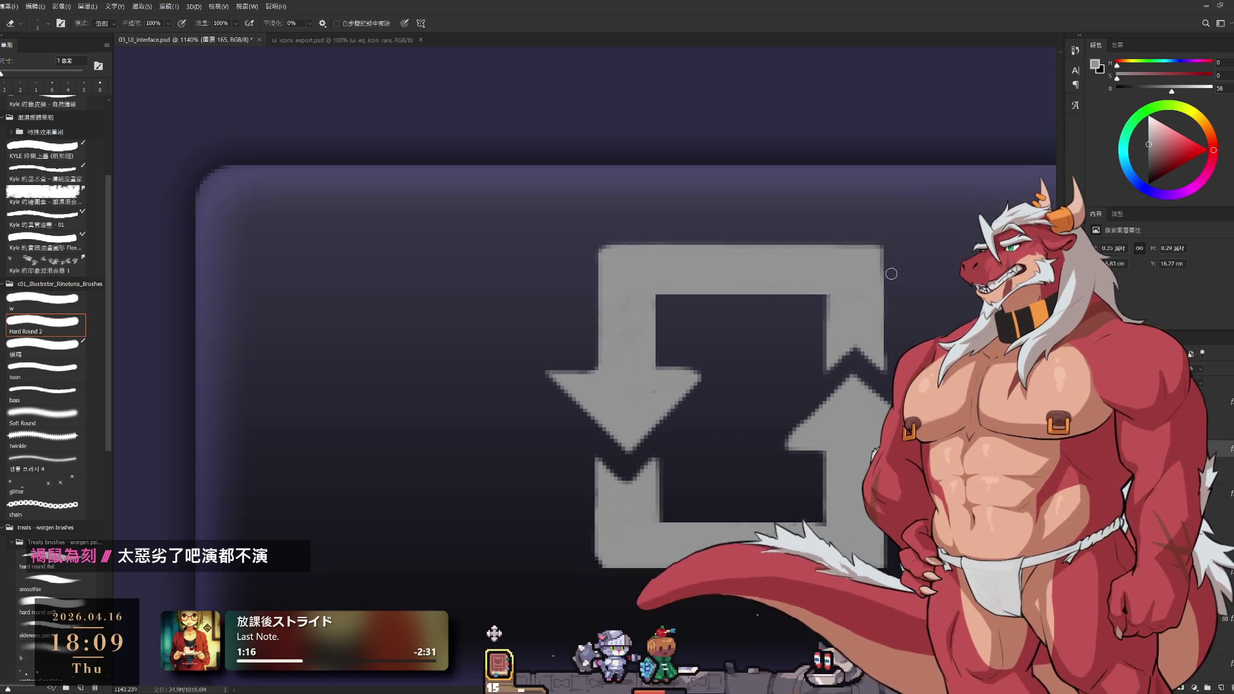
pyautogui.press('b')
pyautogui.press('[')
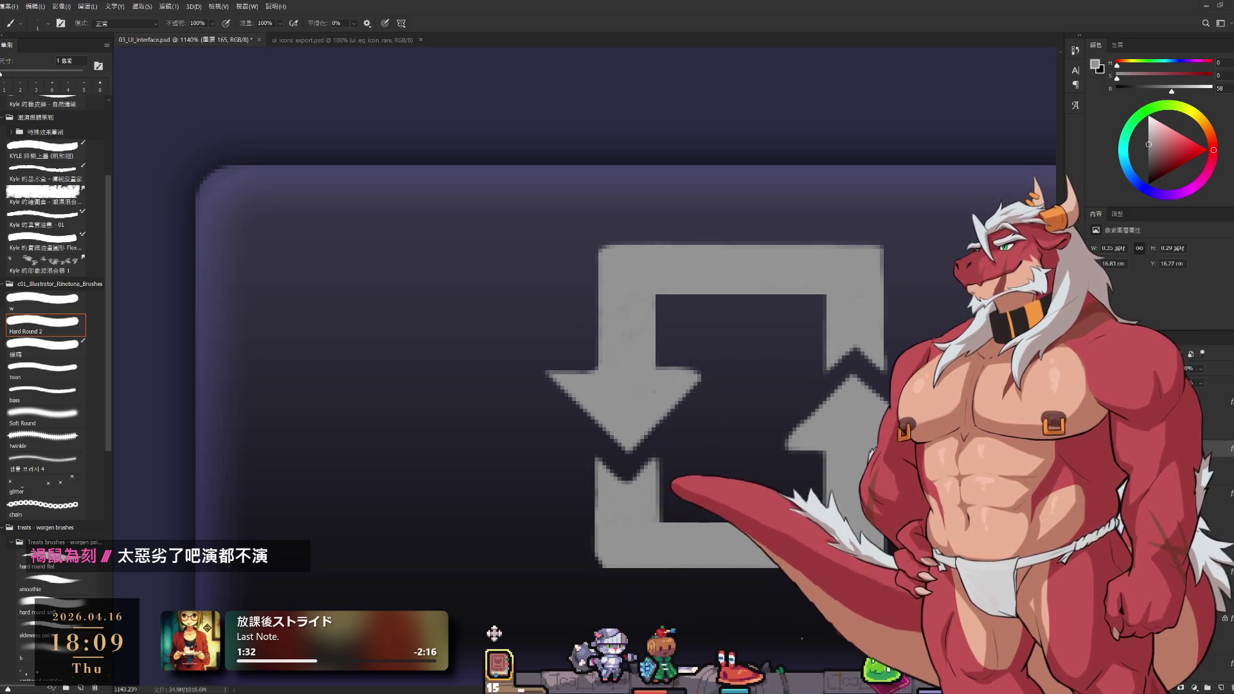
pyautogui.moveTo(720, 481); pyautogui.dragTo(716, 470)
pyautogui.scroll(-3, 710, 449)
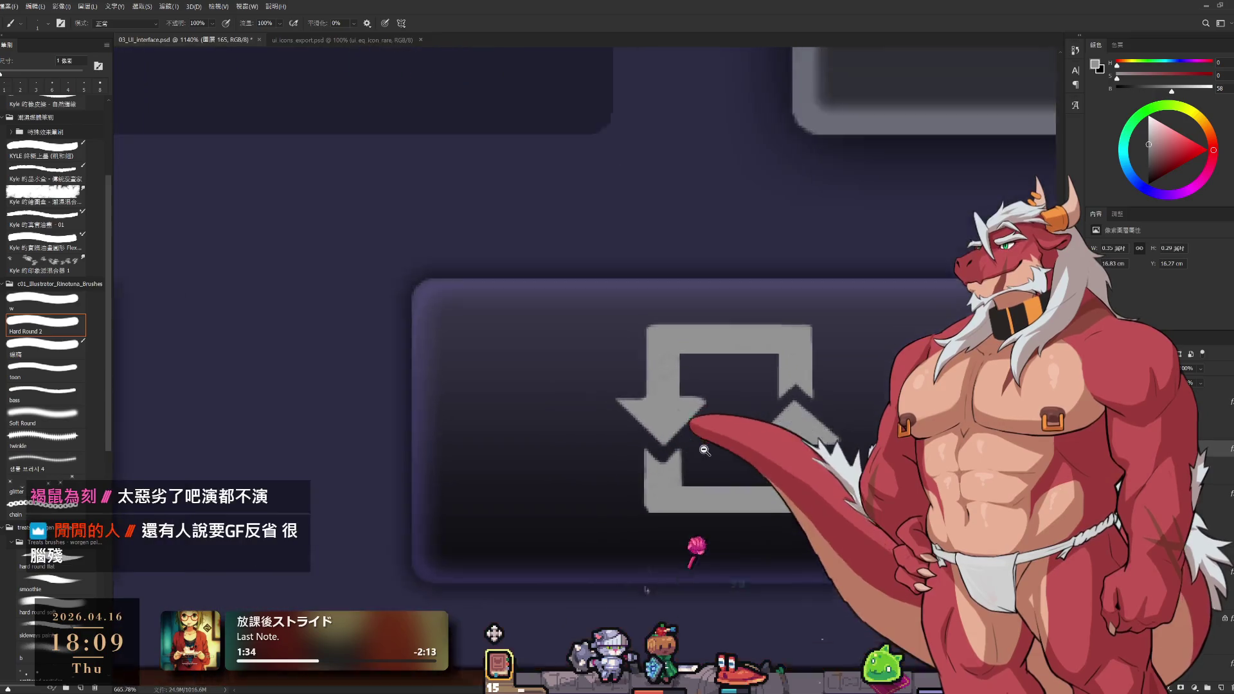
# Erase stray pixels along the arrow outline and repaint it at 1–2 px
pyautogui.scroll(2, 694, 473)
pyautogui.scroll(2, 655, 459)
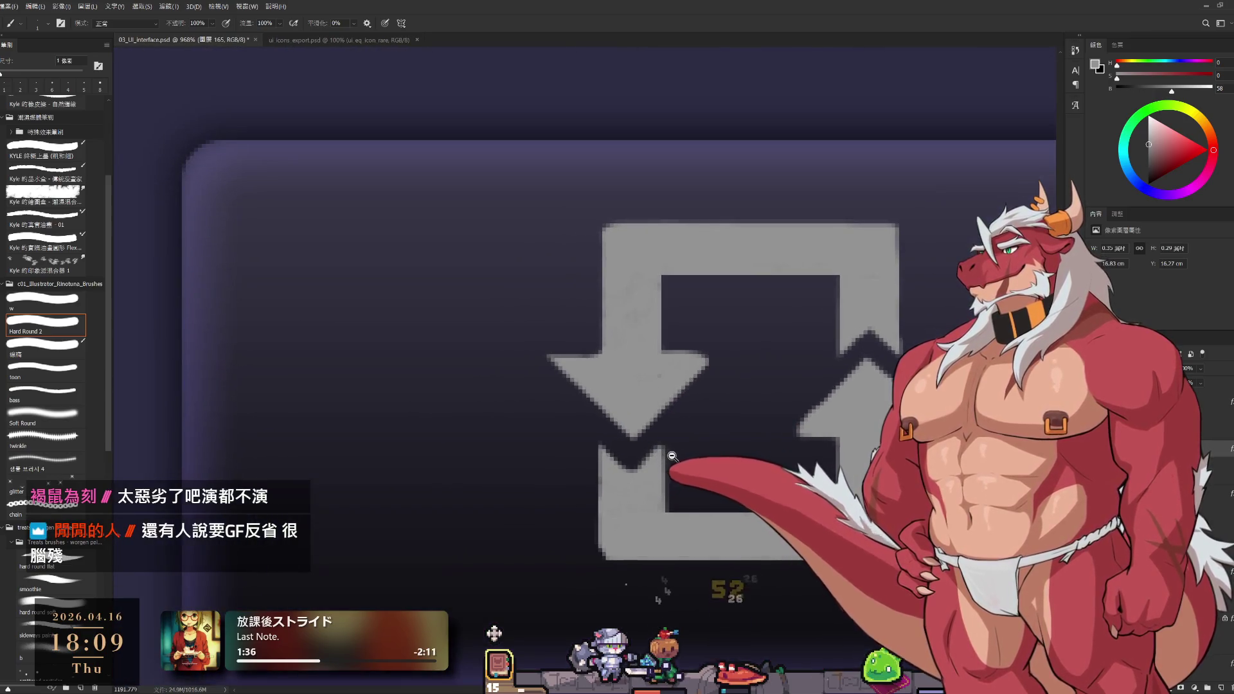
pyautogui.press('e')
pyautogui.press('b')
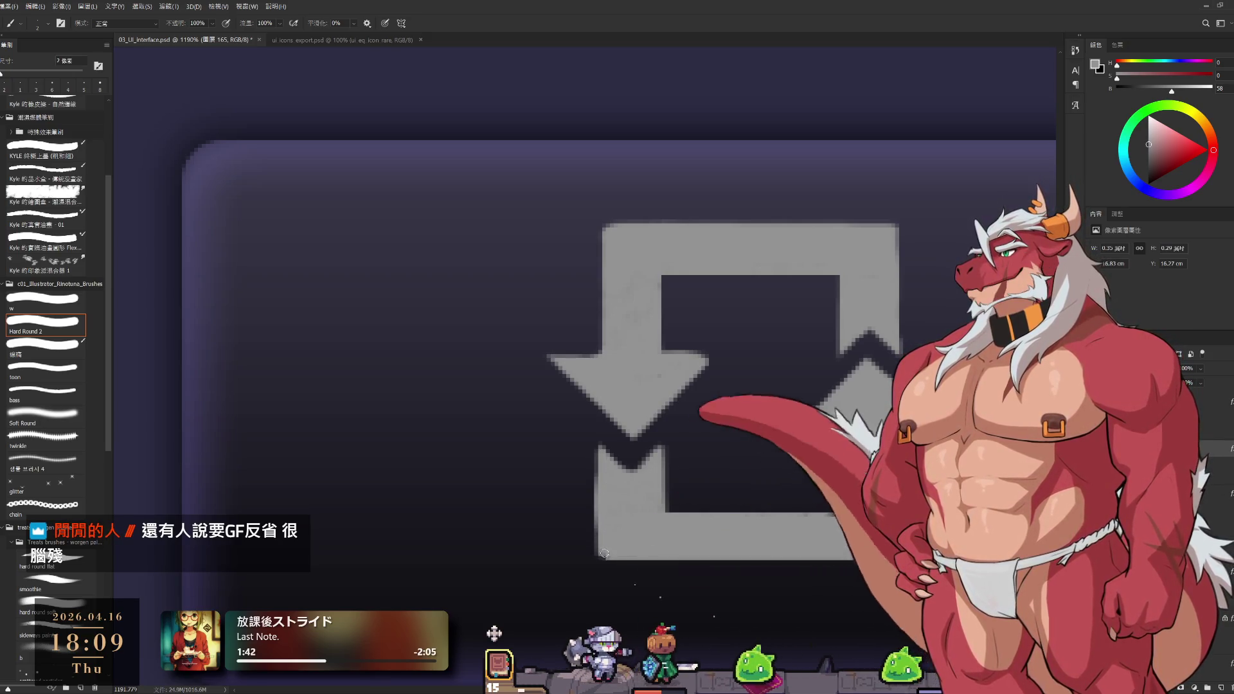
pyautogui.press('e')
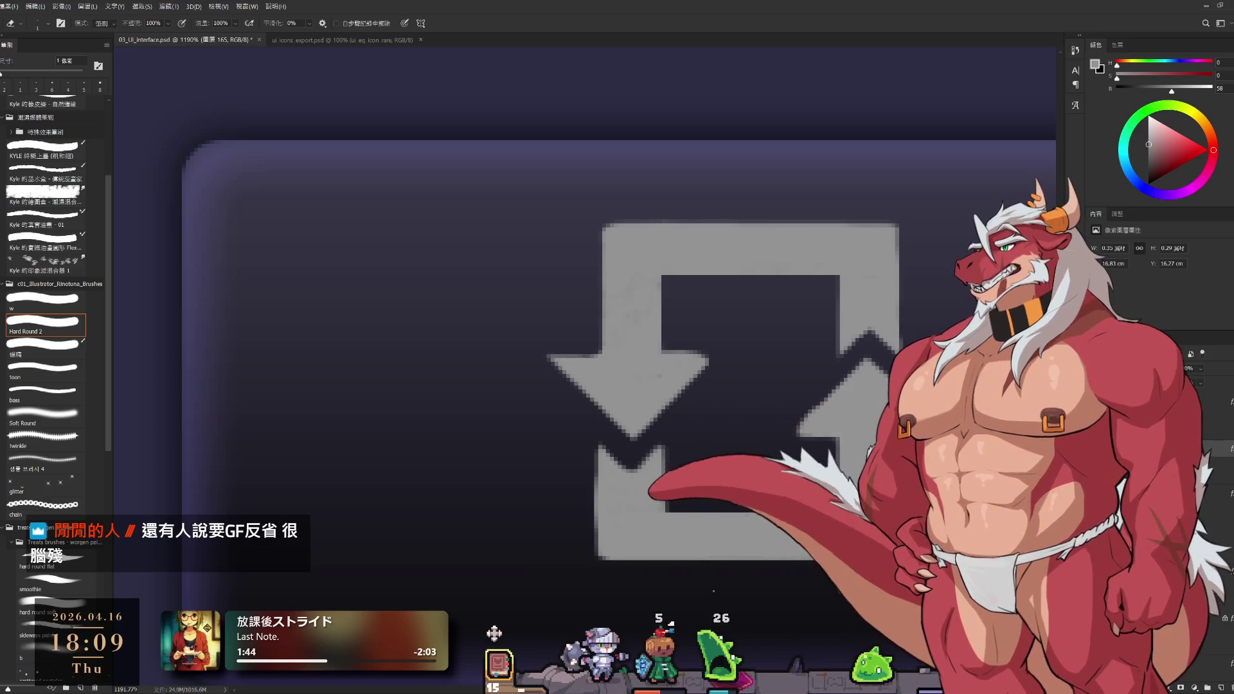
pyautogui.press(']')
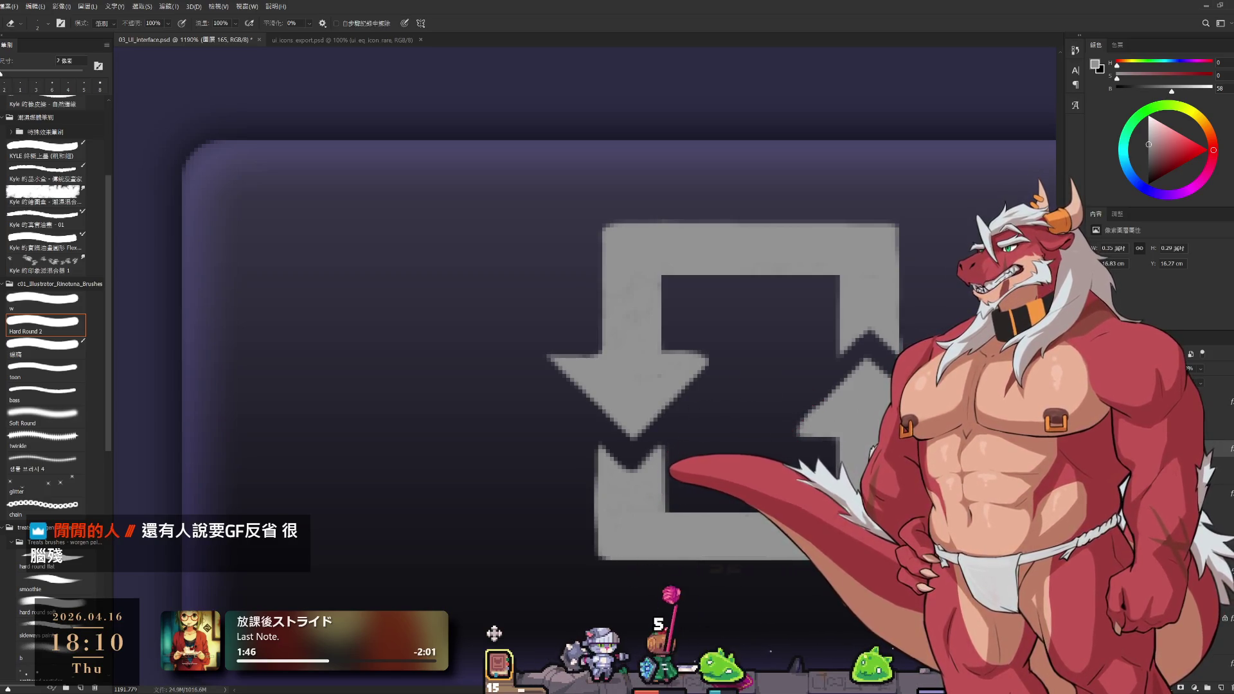
pyautogui.press('b')
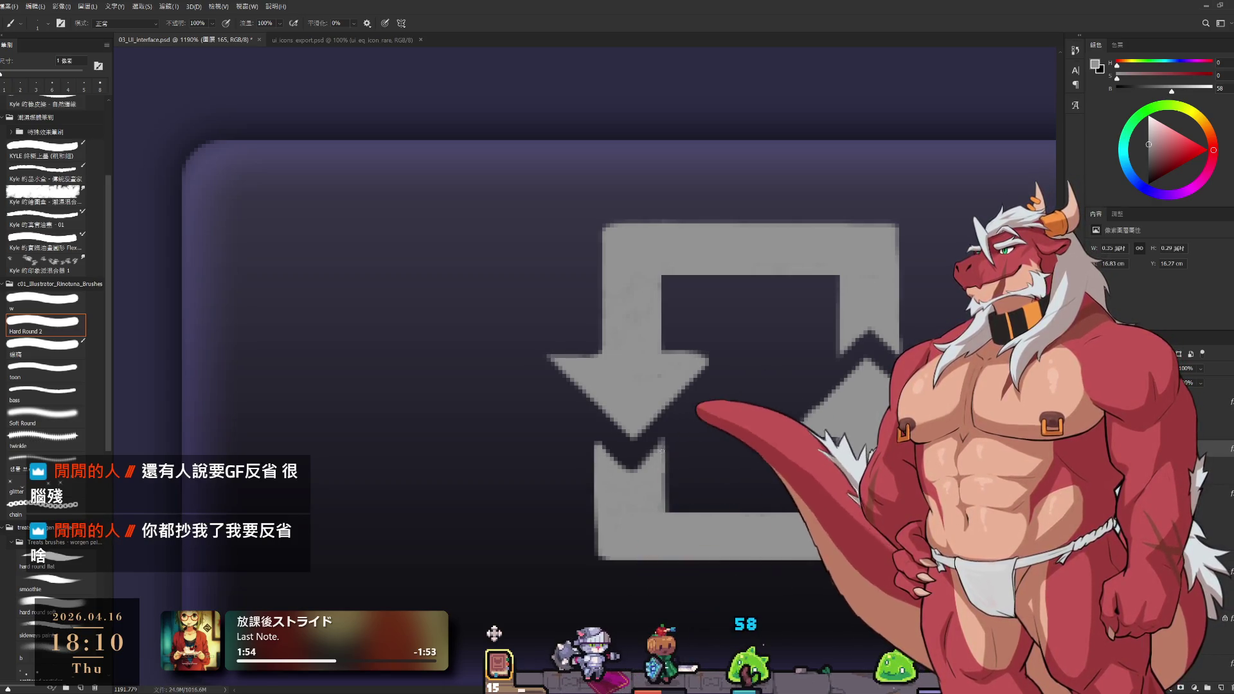
pyautogui.scroll(-6, 812, 464)
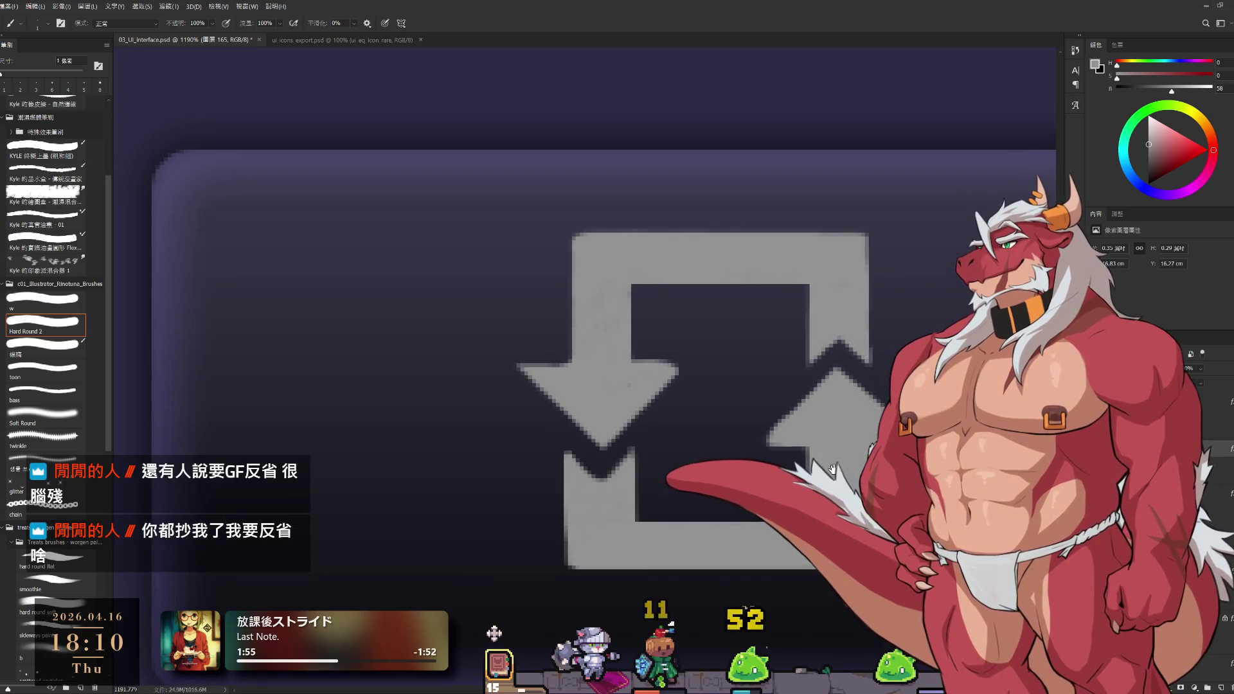
pyautogui.scroll(5, 812, 463)
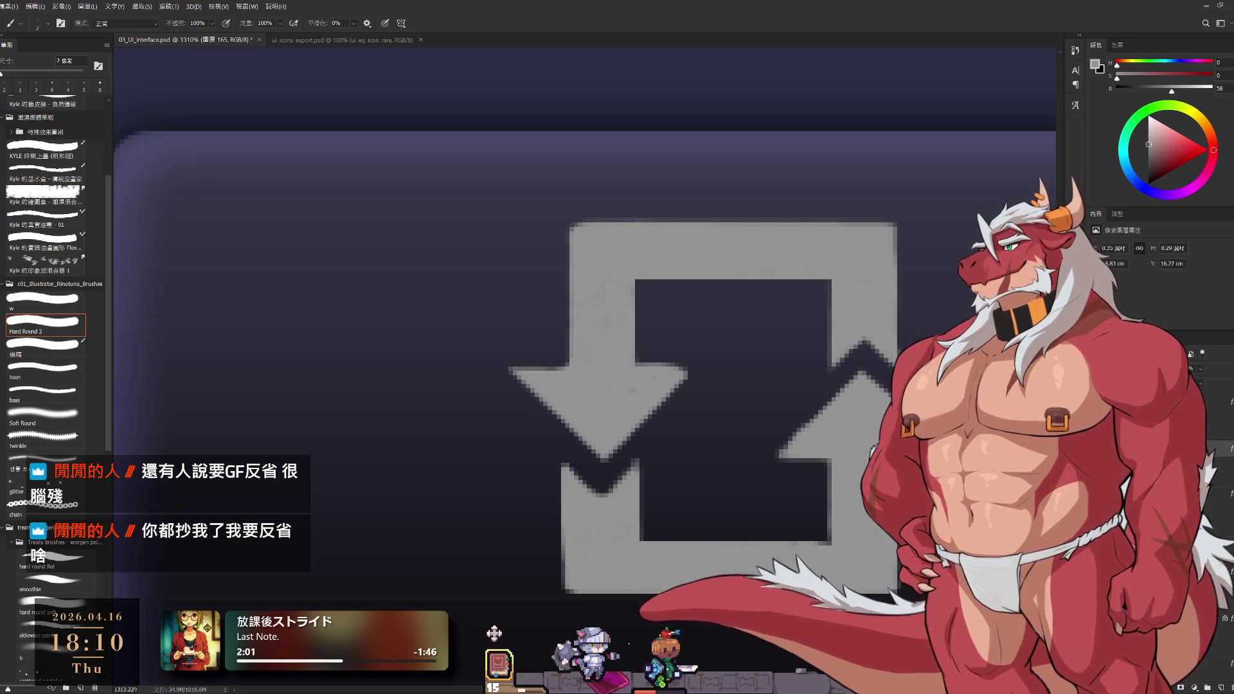
pyautogui.scroll(-1, 971, 458)
pyautogui.press('[')
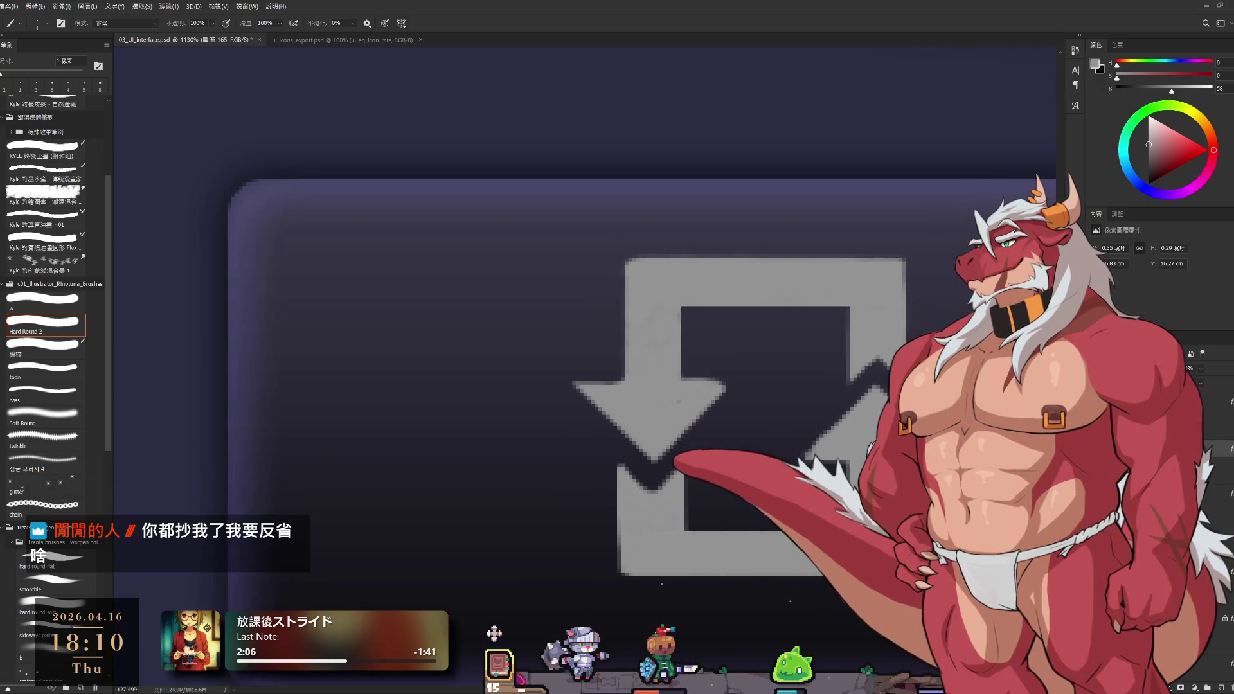
# Erase around the icon with a 3 px eraser, zooming in and out to check
pyautogui.scroll(2, 715, 401)
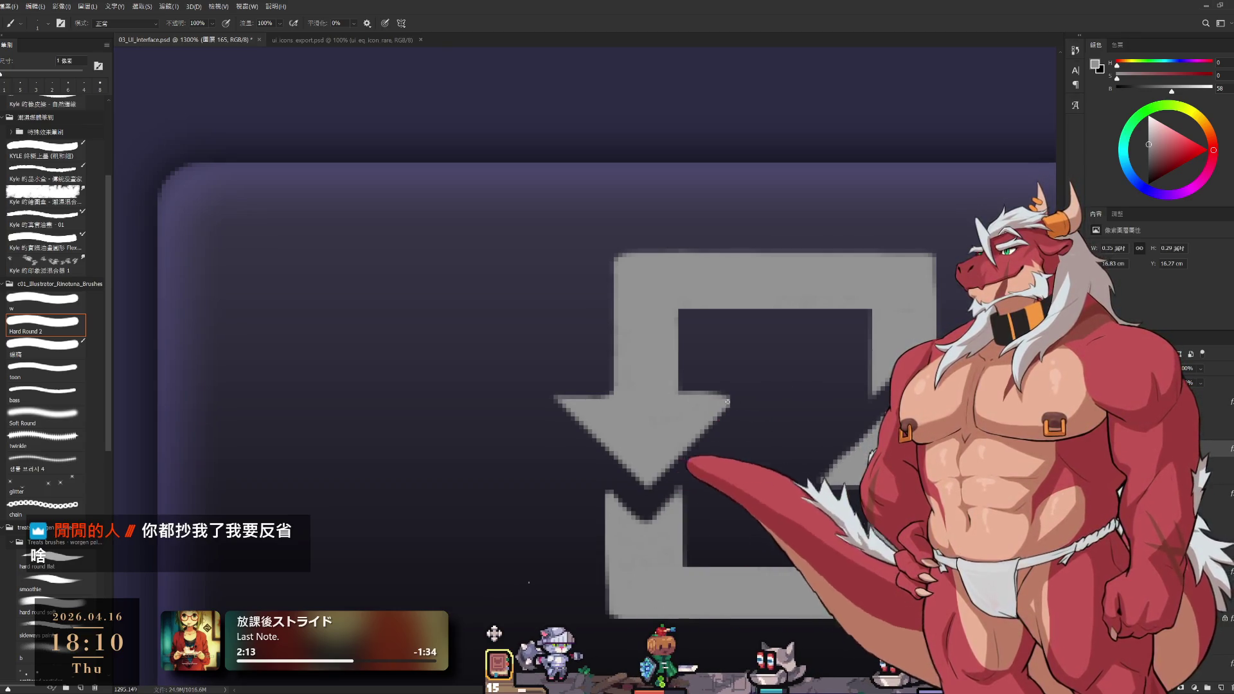
pyautogui.scroll(-3, 644, 404)
pyautogui.scroll(2, 644, 404)
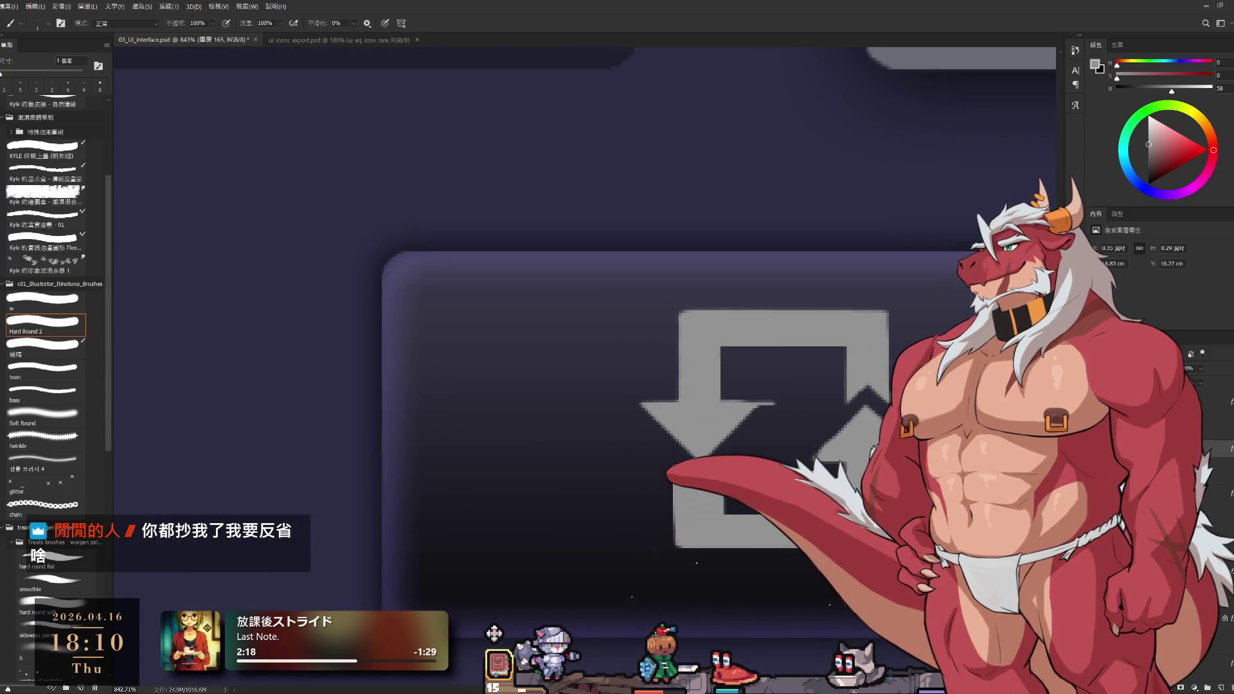
pyautogui.press('e')
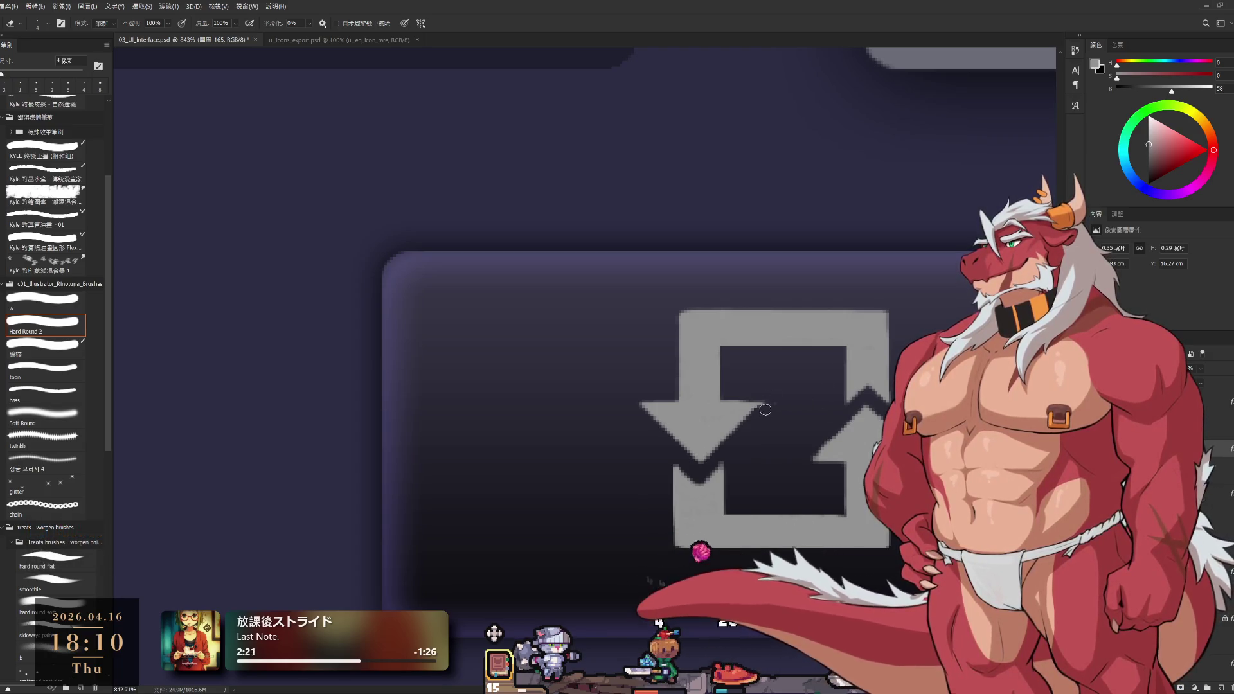
pyautogui.scroll(-6, 787, 407)
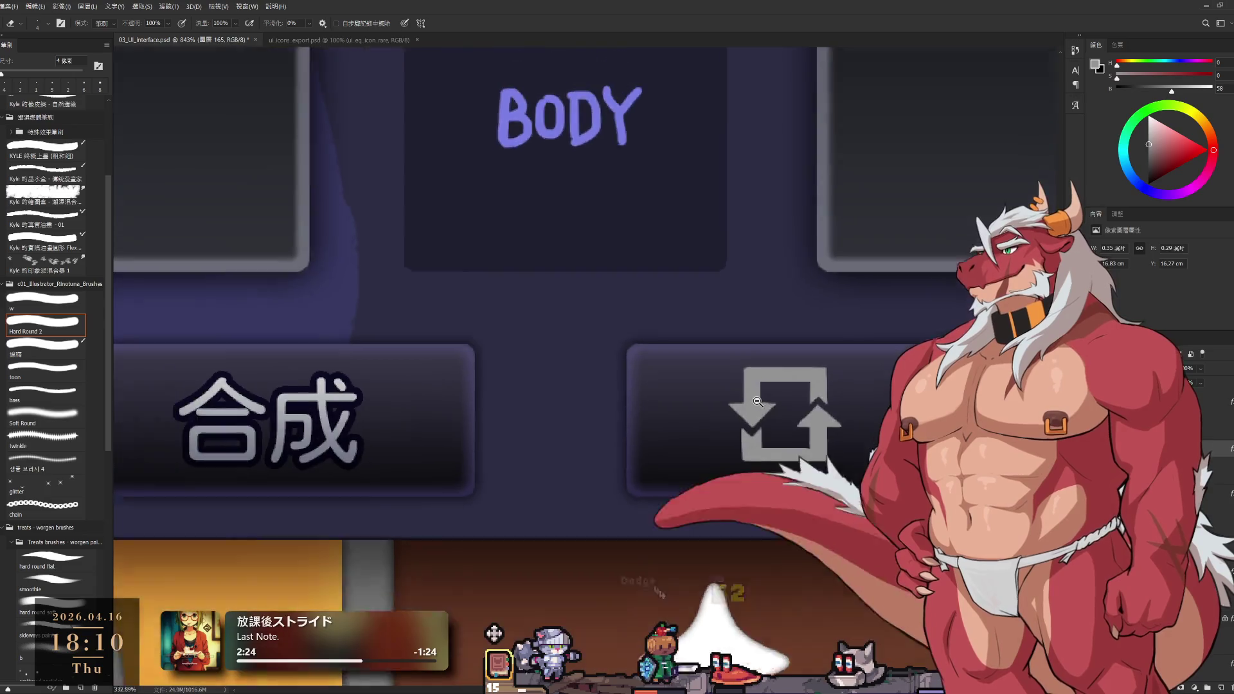
pyautogui.scroll(2, 786, 407)
pyautogui.scroll(2, 748, 373)
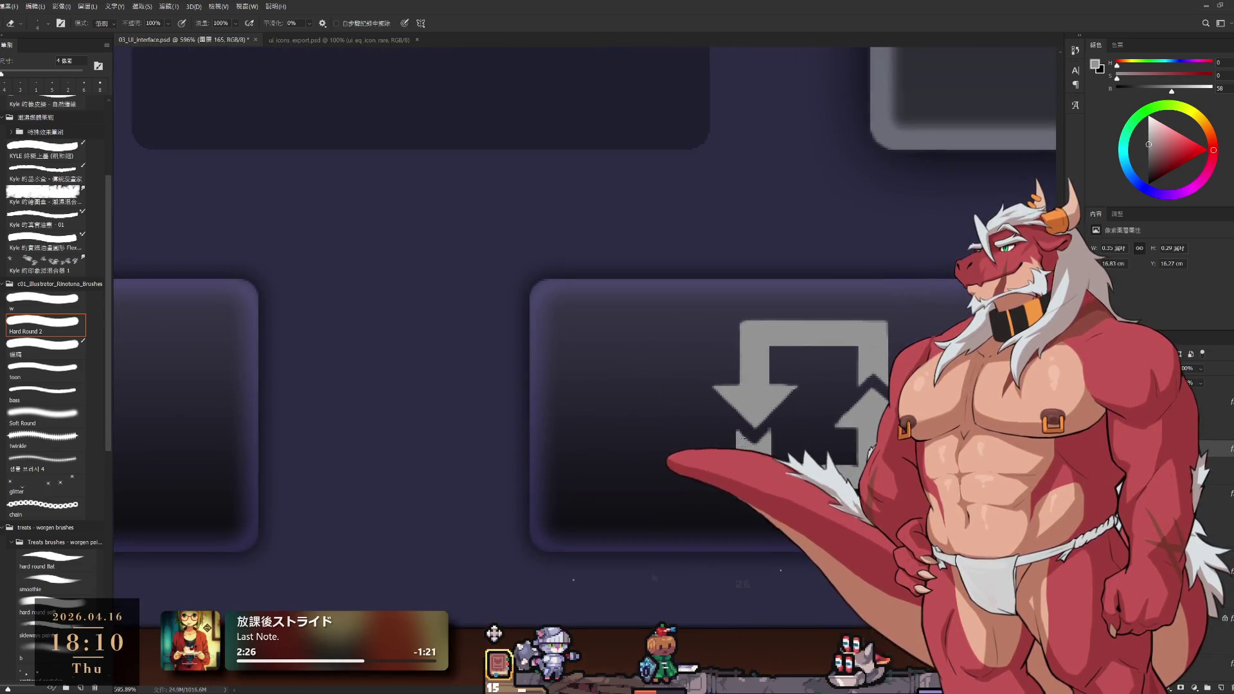
pyautogui.press('[')
pyautogui.scroll(1, 733, 429)
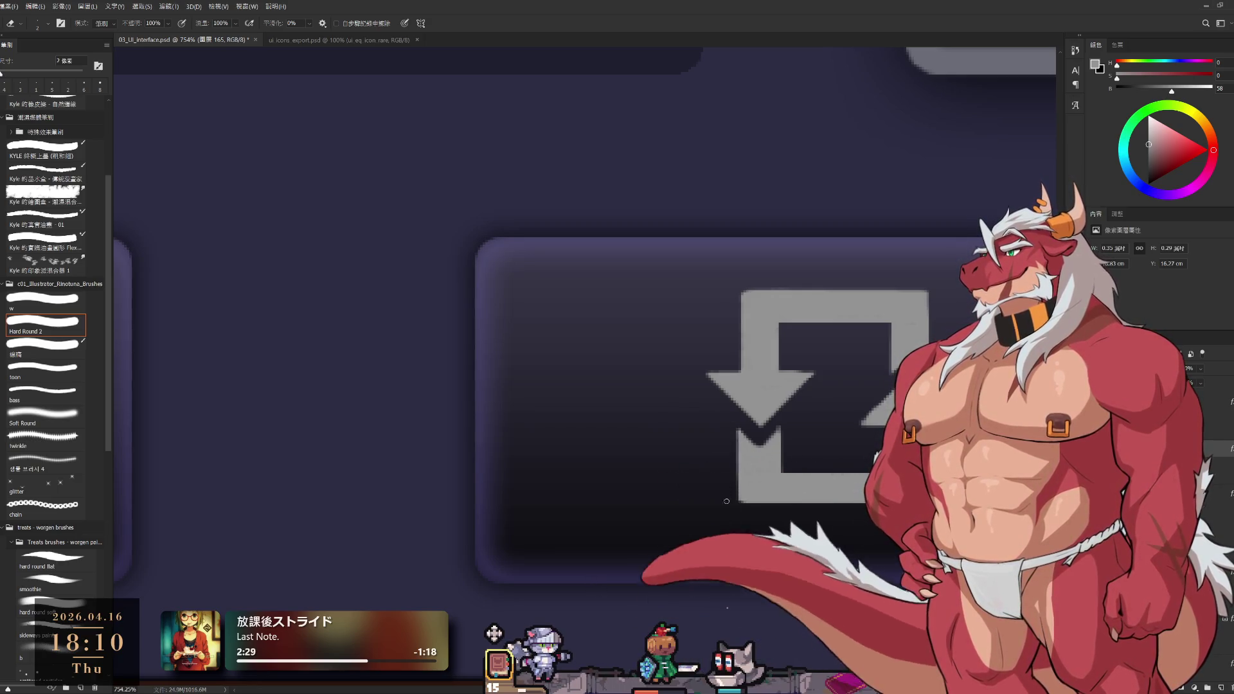
pyautogui.scroll(-8, 822, 440)
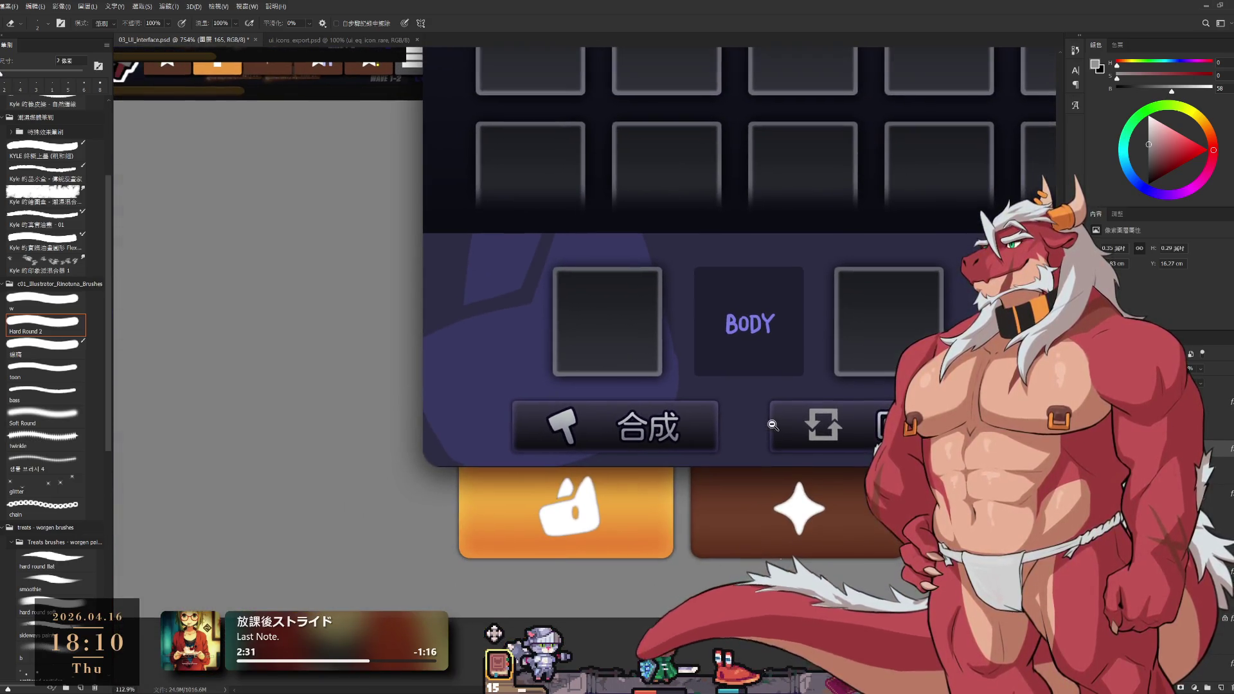
# Set the brush back to 4 px and zoom out to the whole EQUIP panel
pyautogui.scroll(-3, 713, 468)
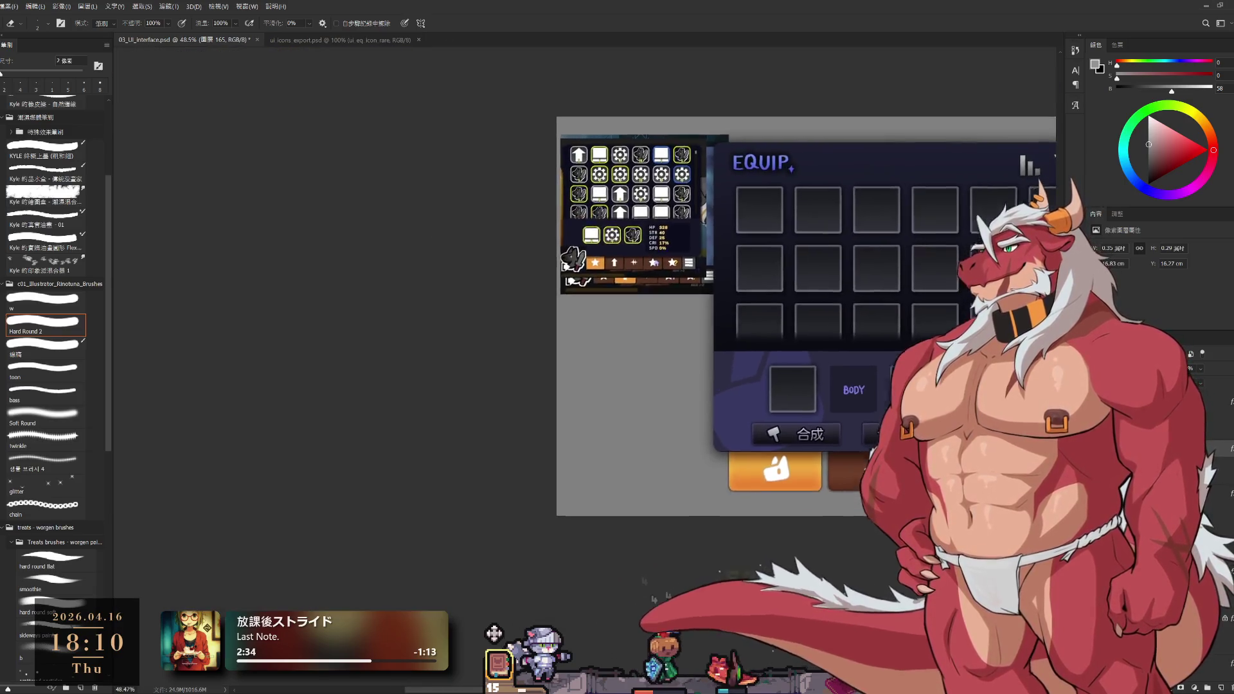
pyautogui.scroll(12, 713, 468)
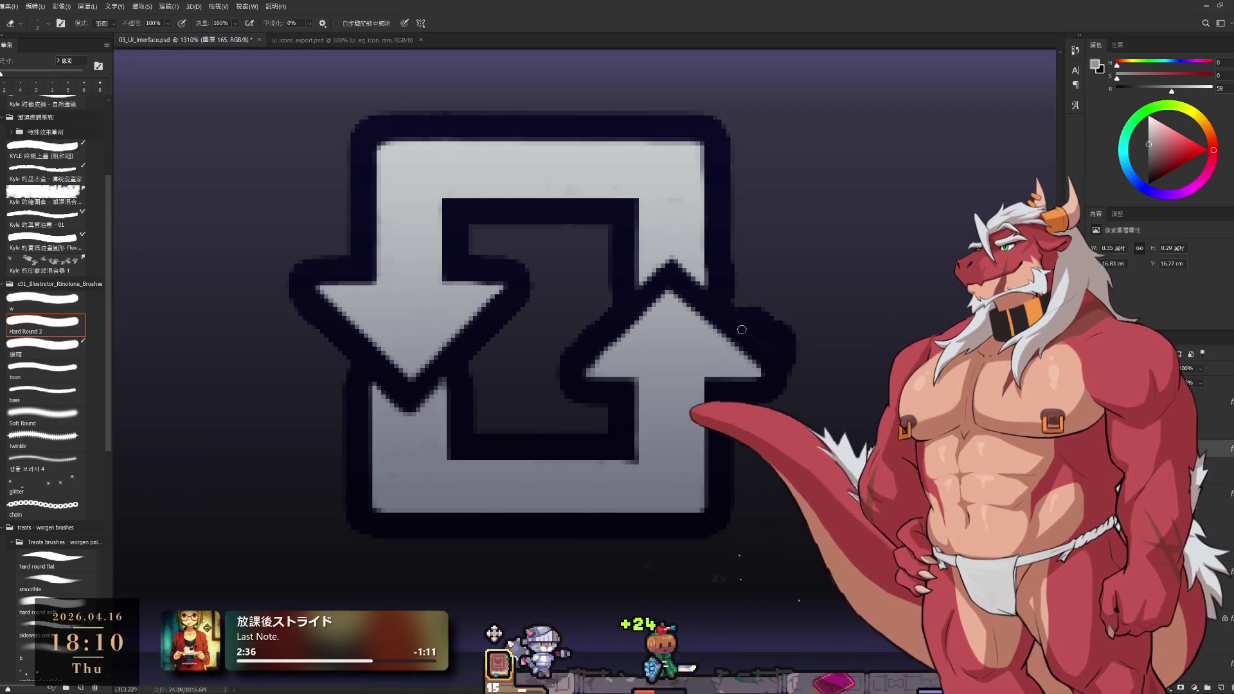
pyautogui.press(']')
pyautogui.press(']')
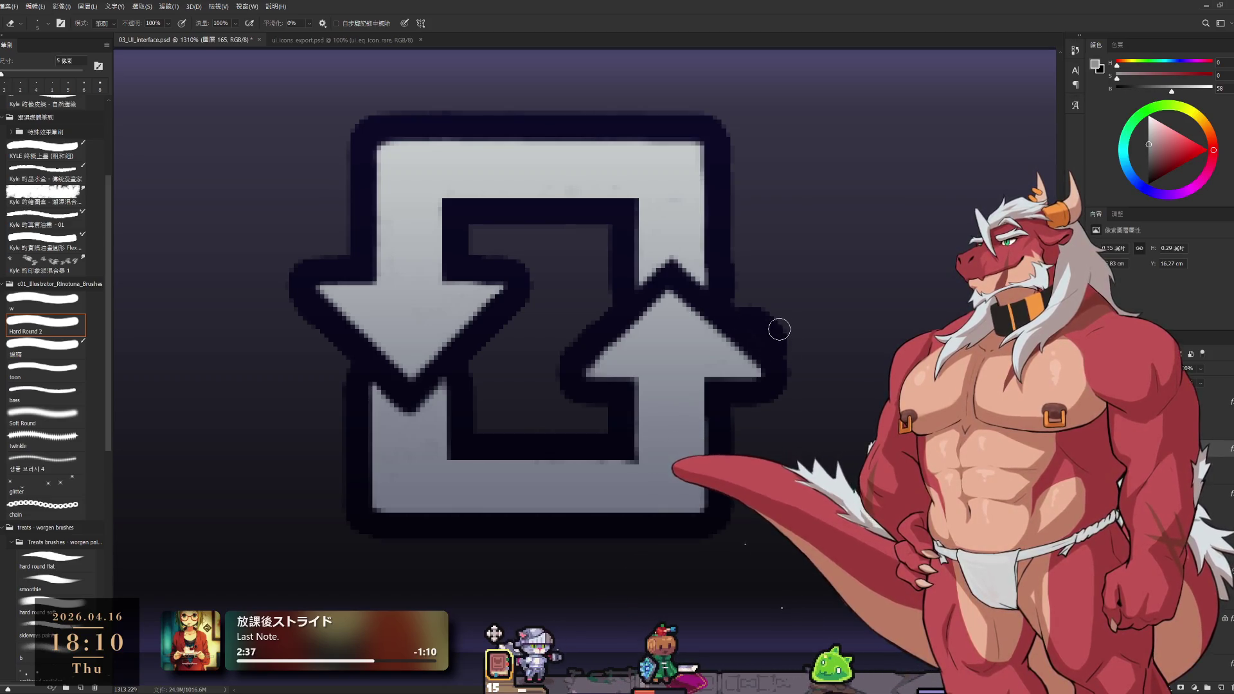
pyautogui.press(']')
pyautogui.press(']')
pyautogui.press(']')
pyautogui.press('[')
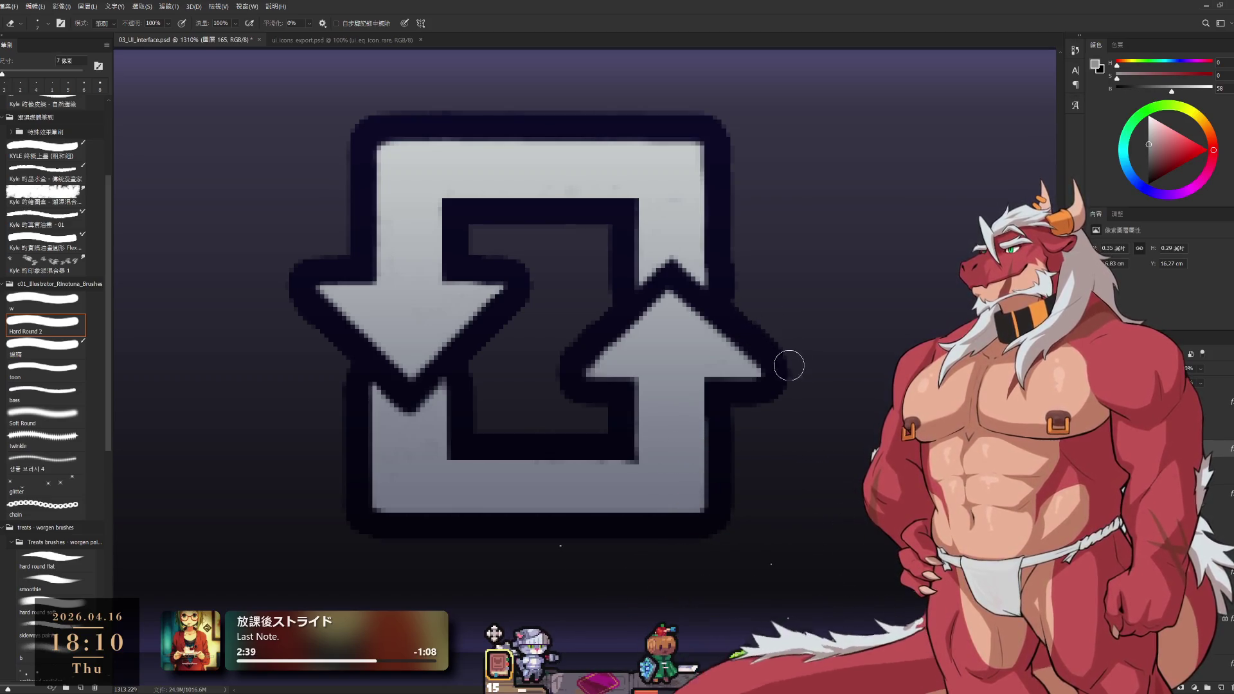
pyautogui.moveTo(735, 275); pyautogui.dragTo(802, 351)
pyautogui.press('[')
pyautogui.press('[')
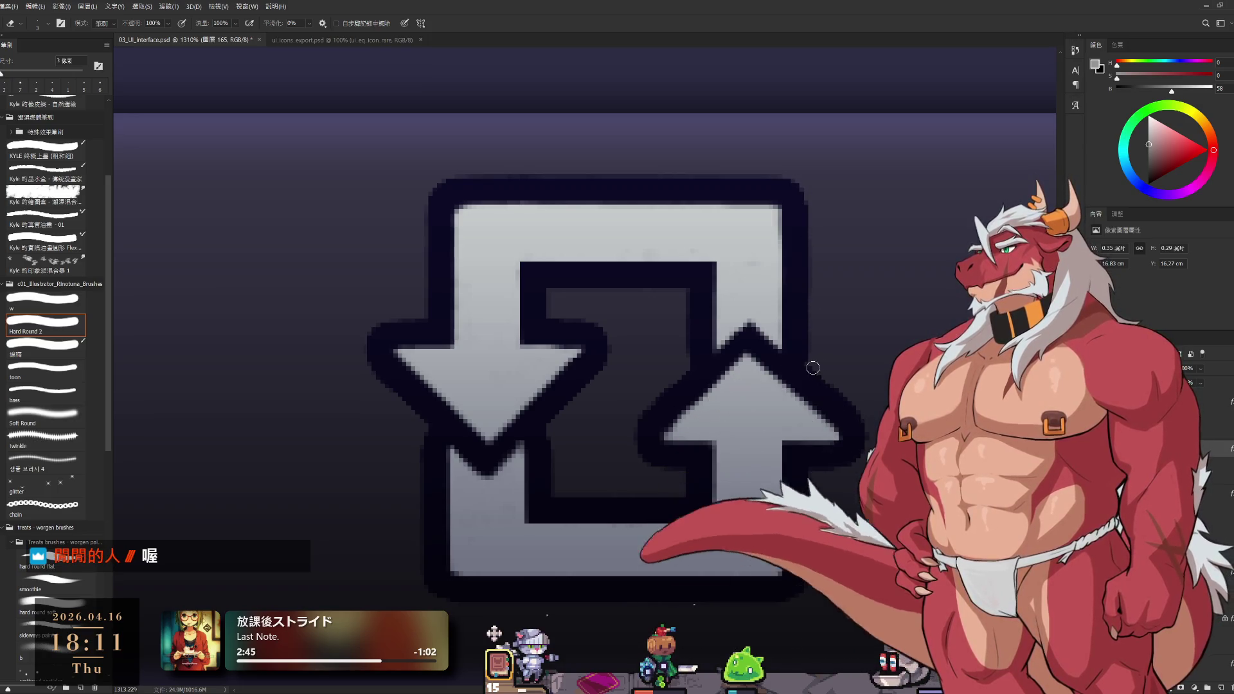
pyautogui.scroll(-5, 811, 366)
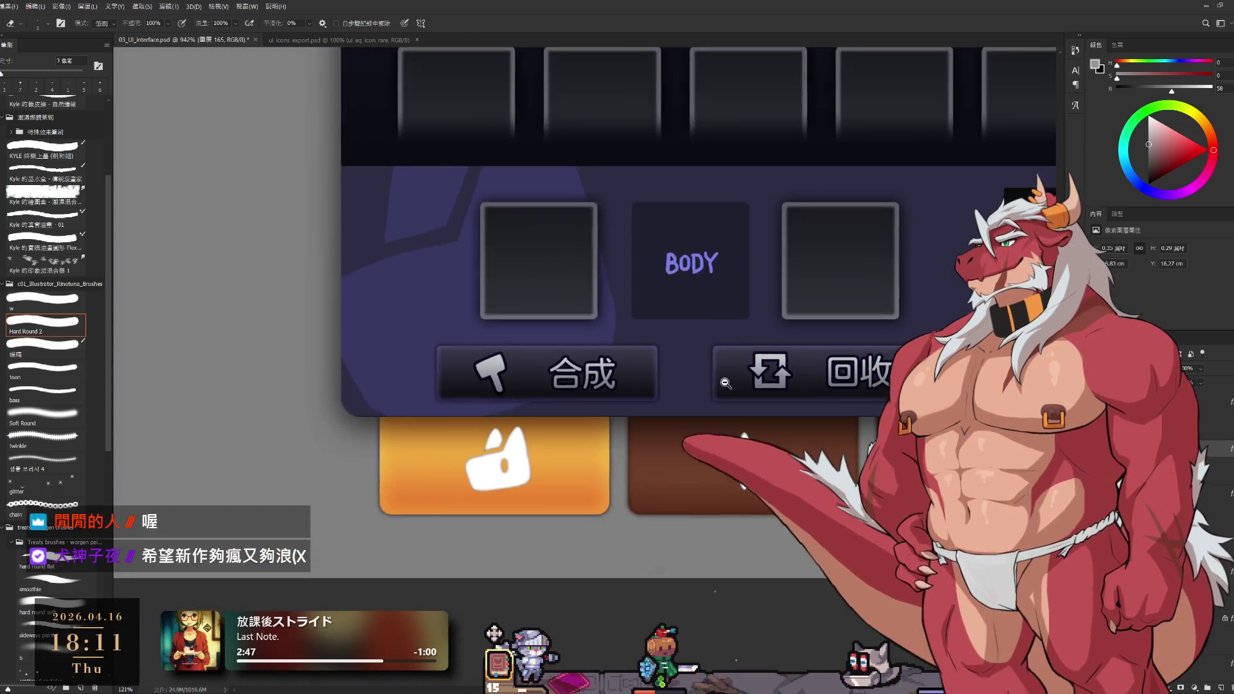
pyautogui.scroll(-8, 726, 383)
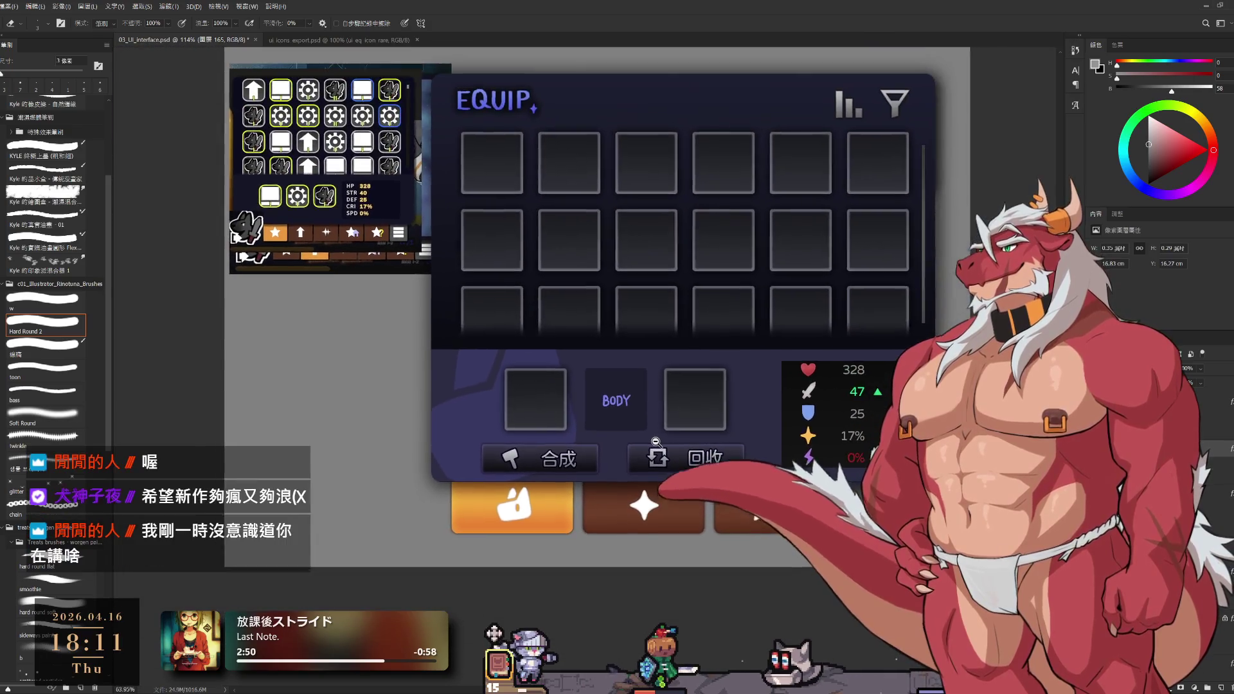
pyautogui.moveTo(768, 384); pyautogui.dragTo(762, 431)
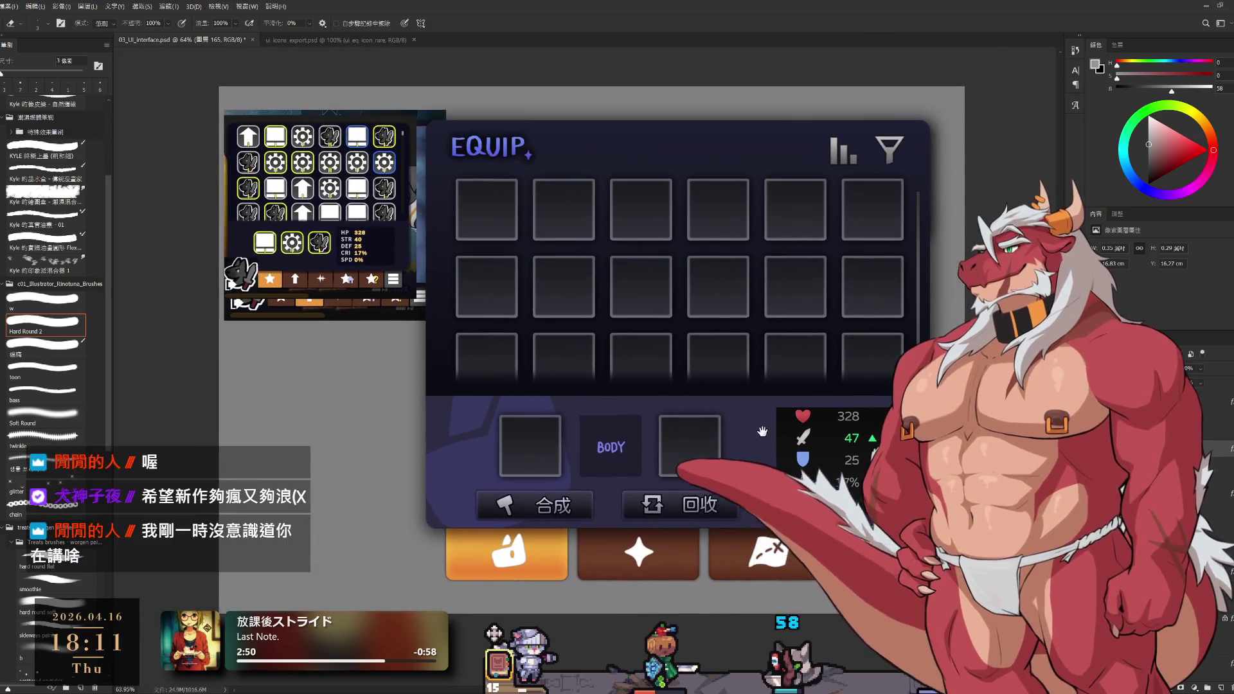
# Save 03_UI_interface.psd and switch over to the Granblue Fantasy window
pyautogui.scroll(1, 761, 424)
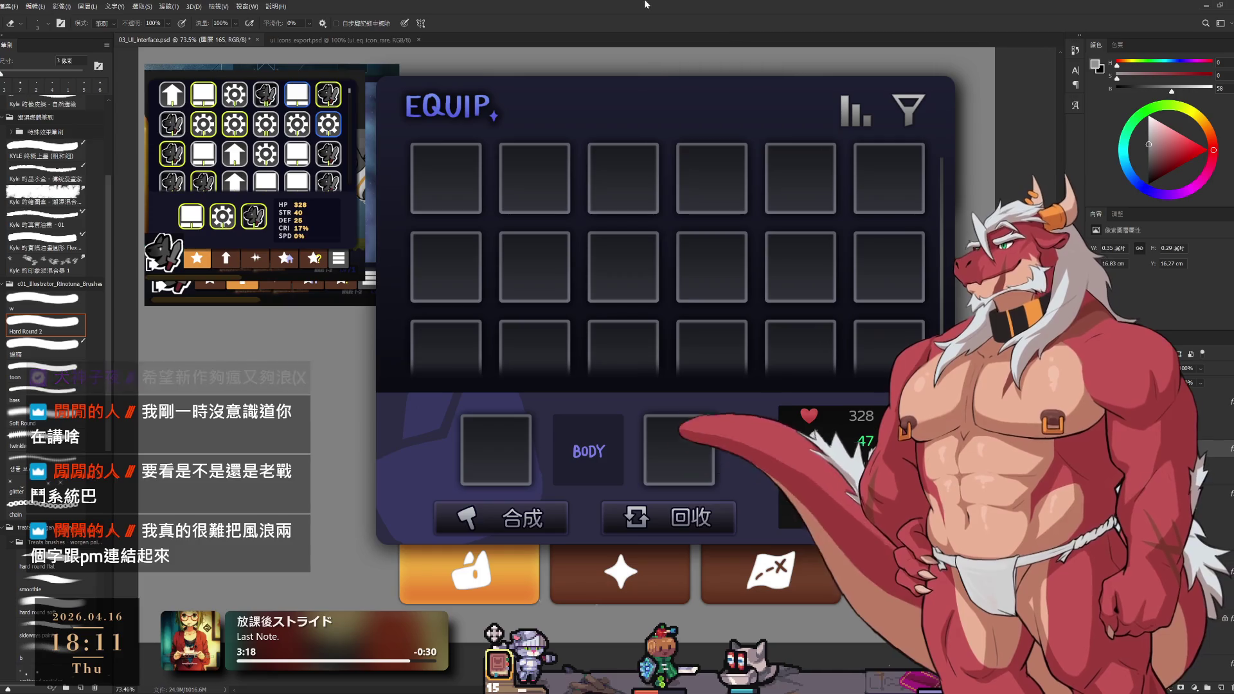
pyautogui.scroll(-3, 743, 222)
pyautogui.scroll(-2, 726, 221)
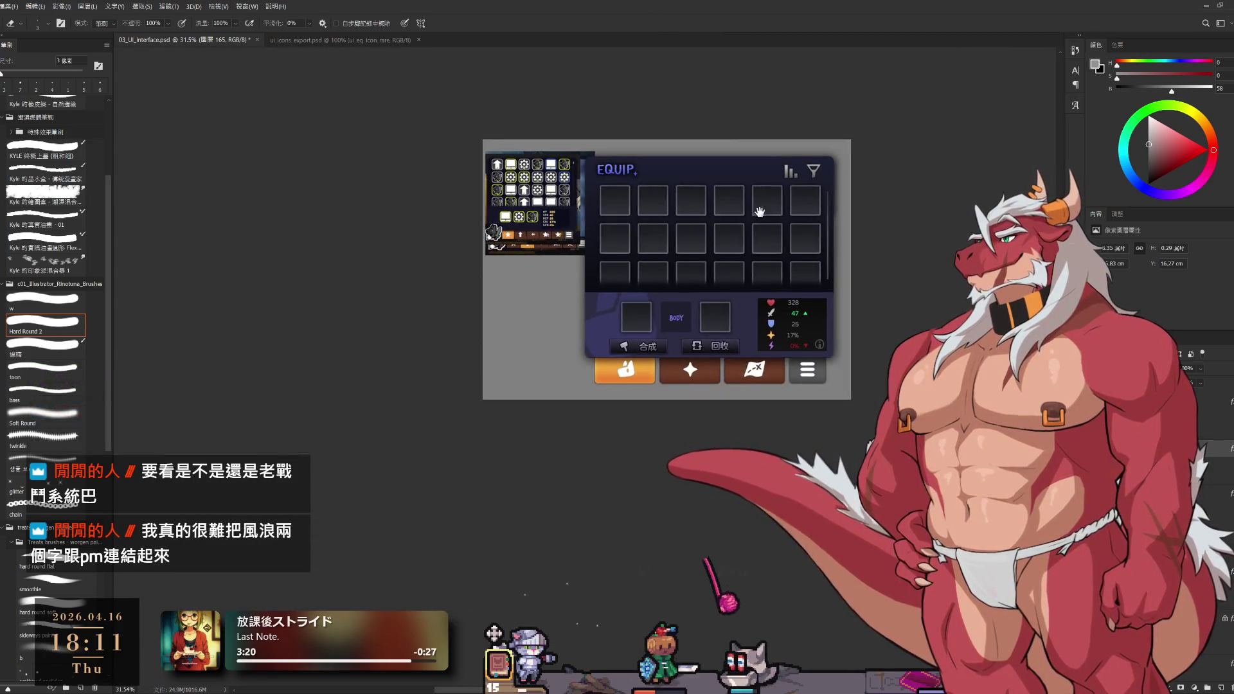
pyautogui.scroll(3, 776, 233)
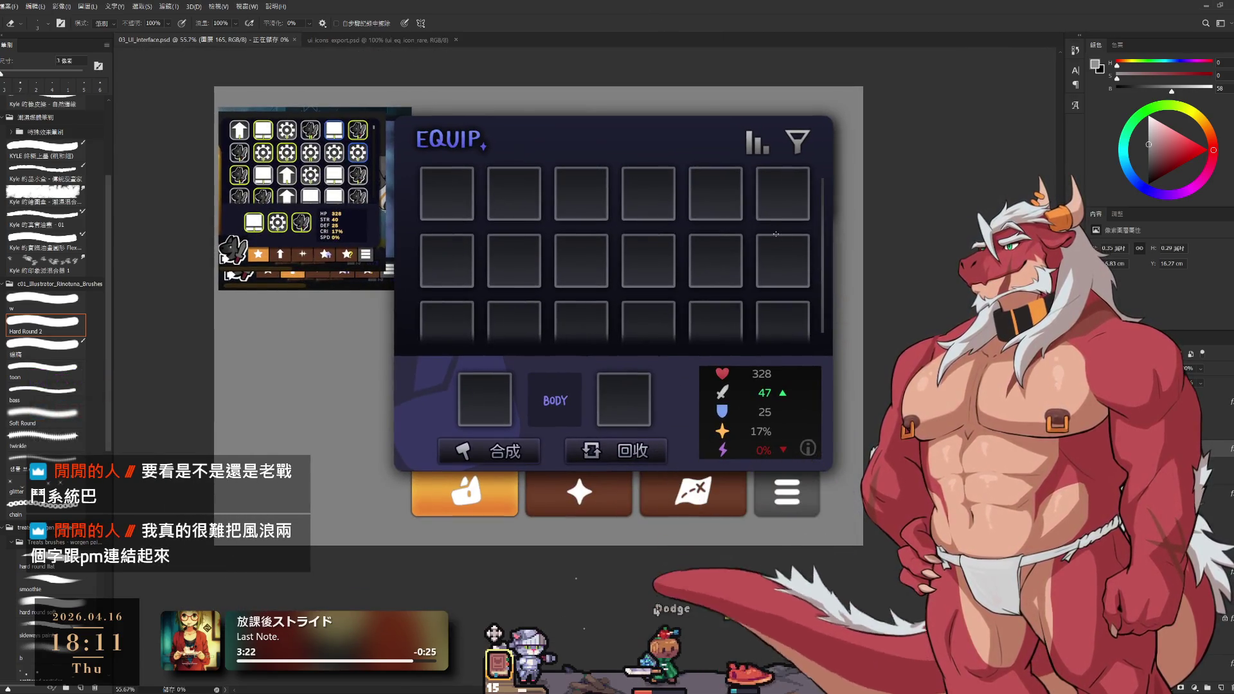
pyautogui.hotkey('ctrl', 's')
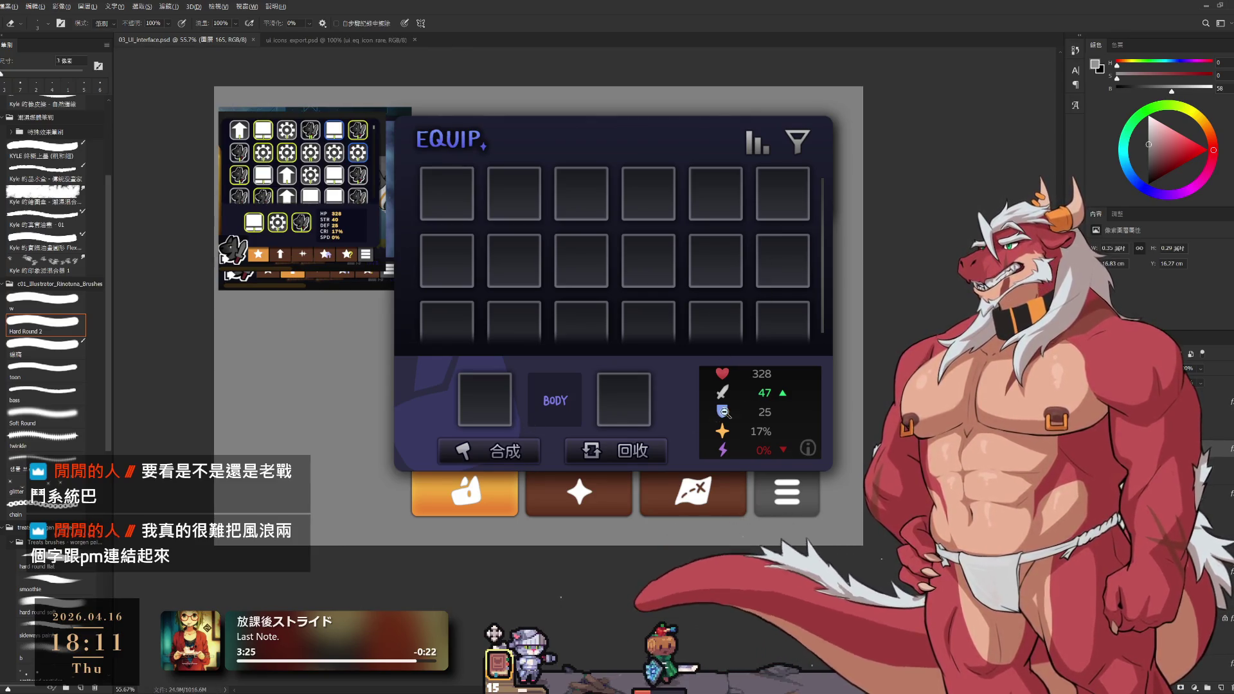
pyautogui.scroll(2, 515, 425)
pyautogui.moveTo(824, 265); pyautogui.dragTo(835, 353)
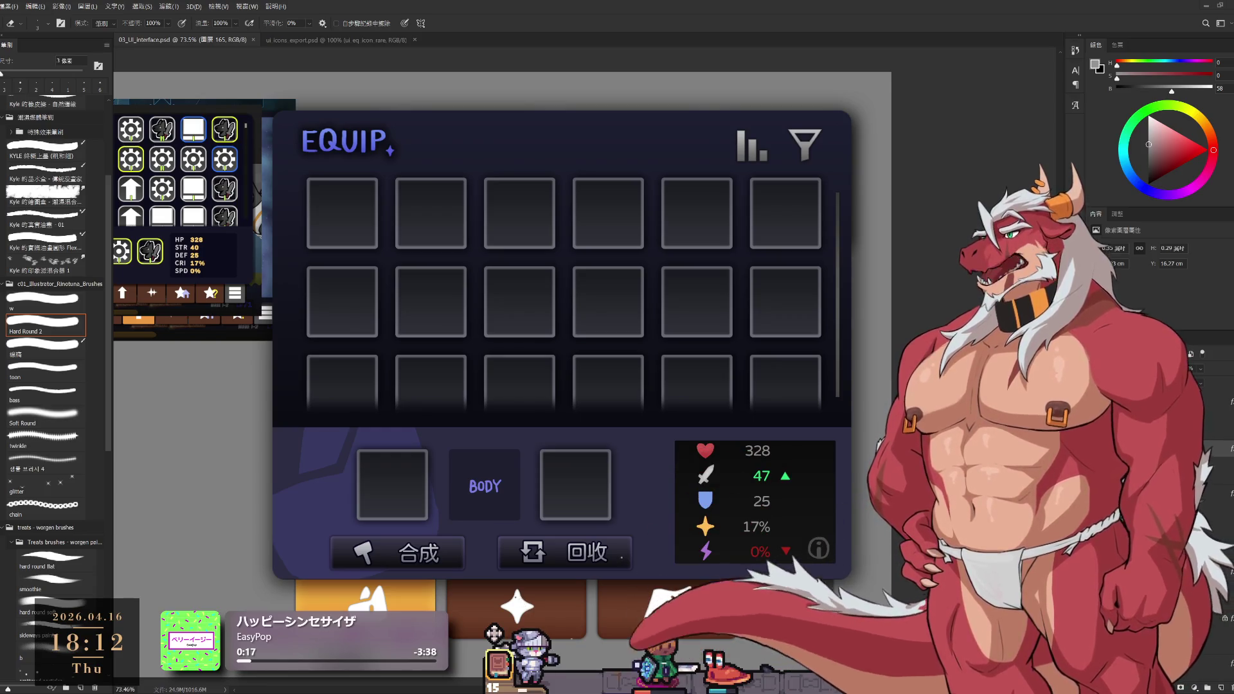
pyautogui.hotkey('alt', 'Tab')
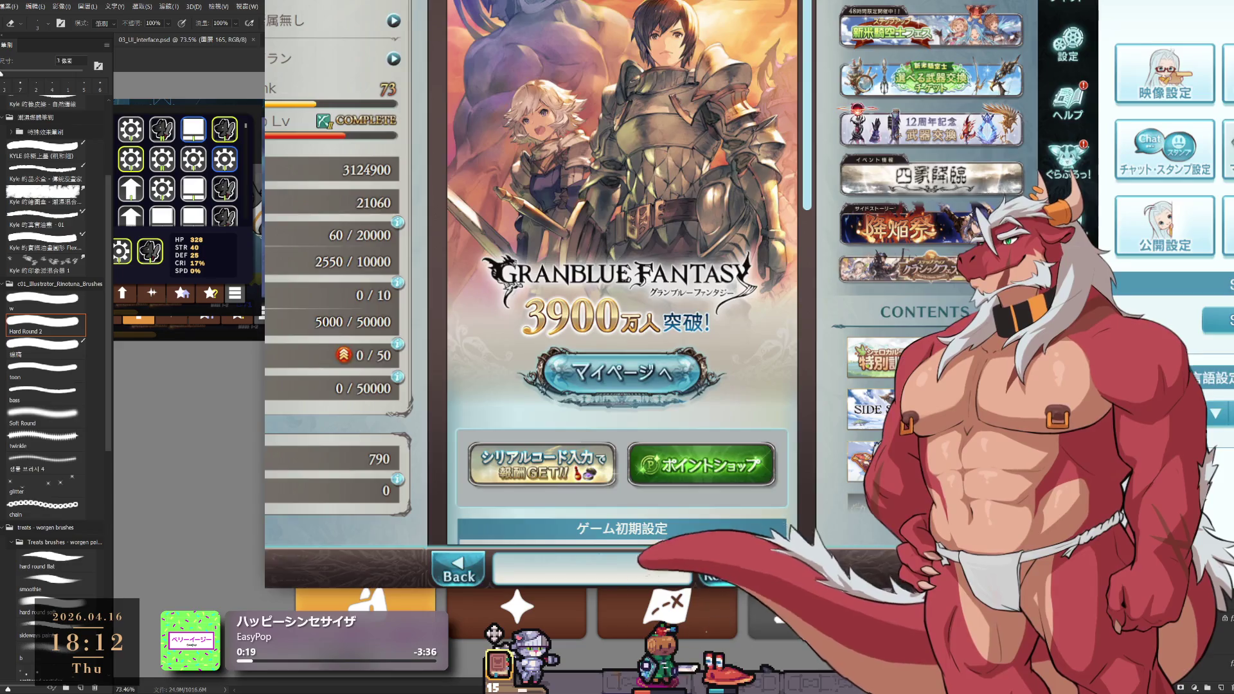
# Enter My Page, dismissing the login bonus, announcement cards and 新着情報 news
pyautogui.hotkey('alt', 'Tab')
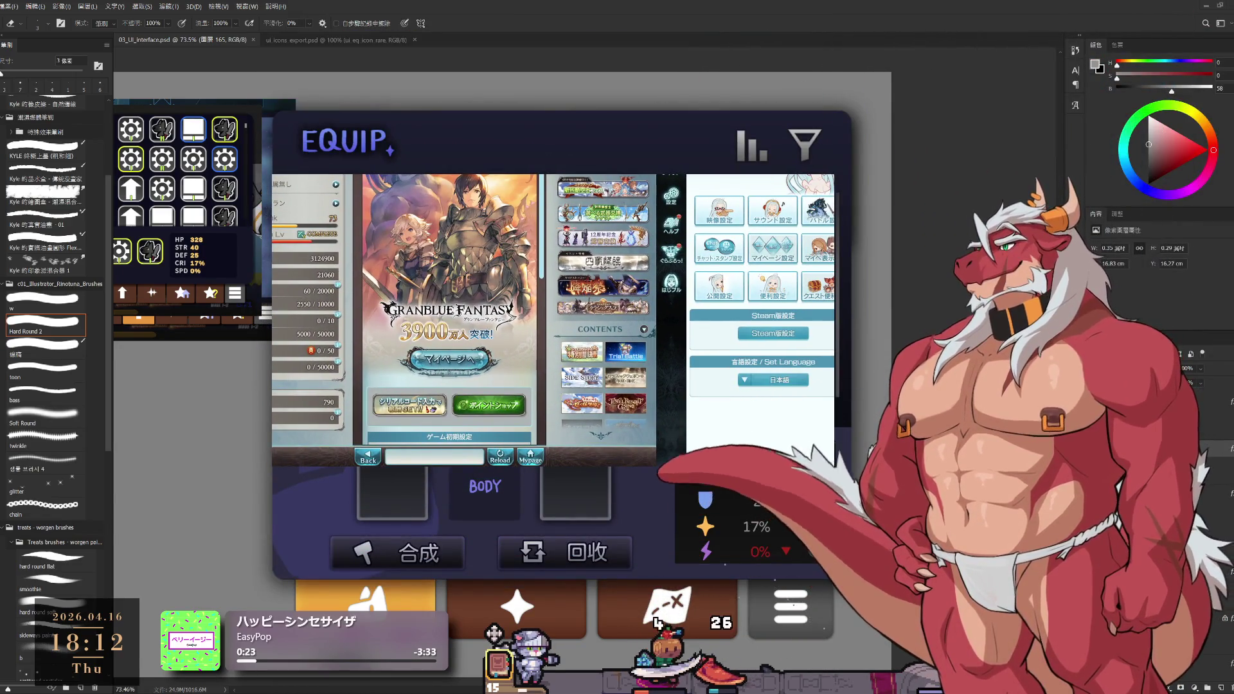
pyautogui.click(469, 355)
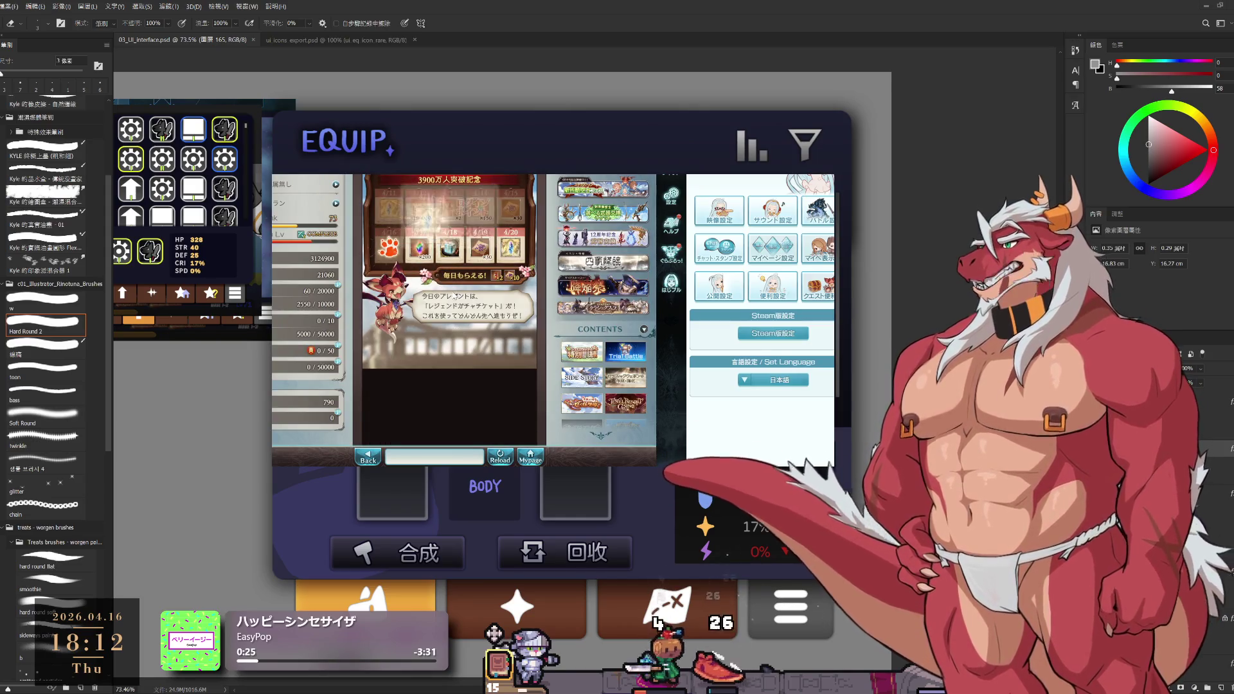
pyautogui.click(454, 295)
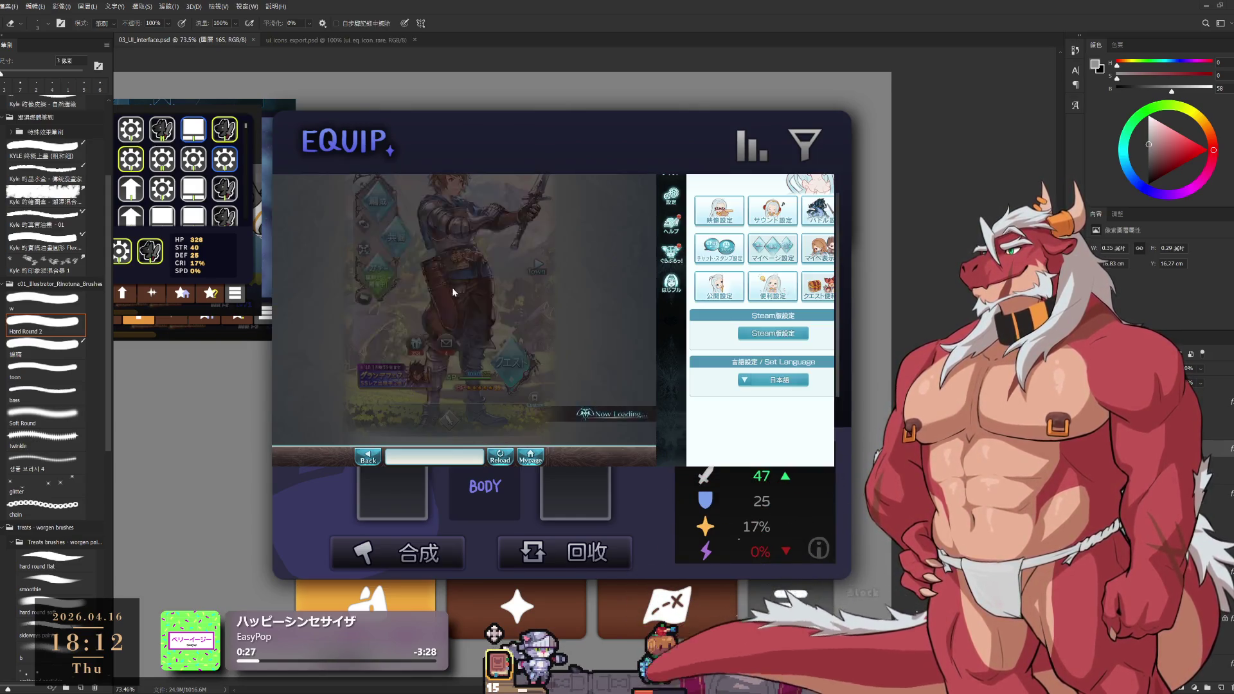
pyautogui.click(460, 369)
pyautogui.click(460, 369)
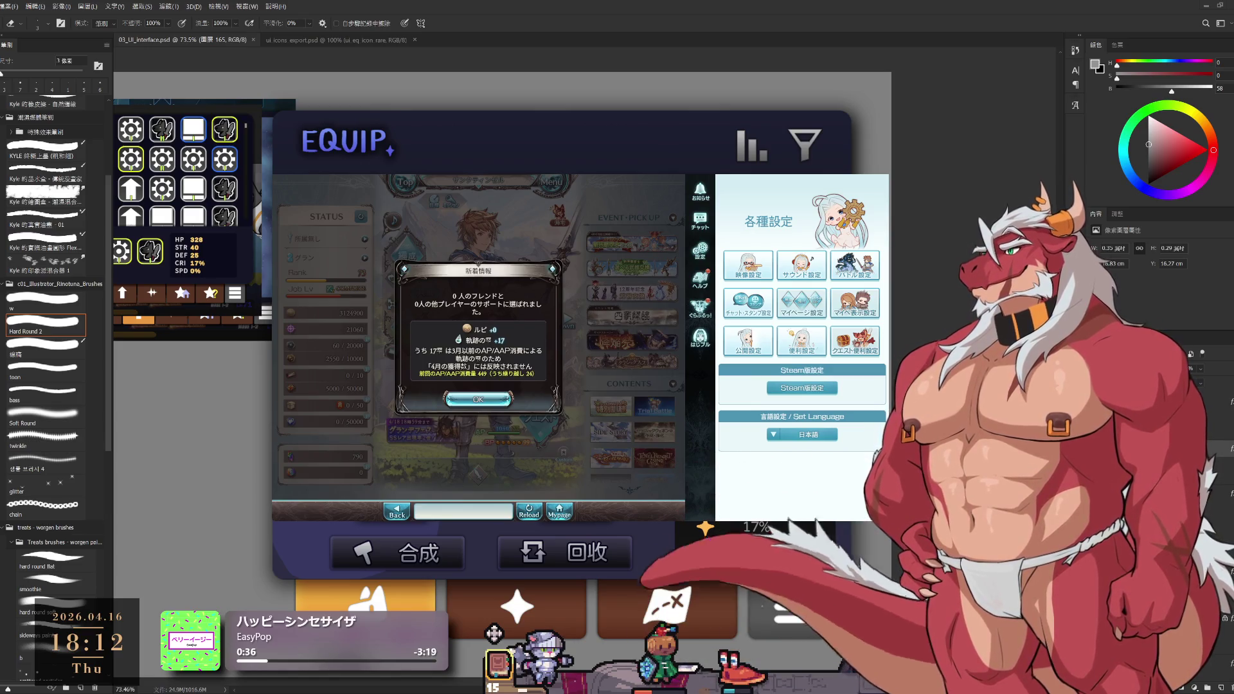
pyautogui.click(494, 401)
pyautogui.click(449, 437)
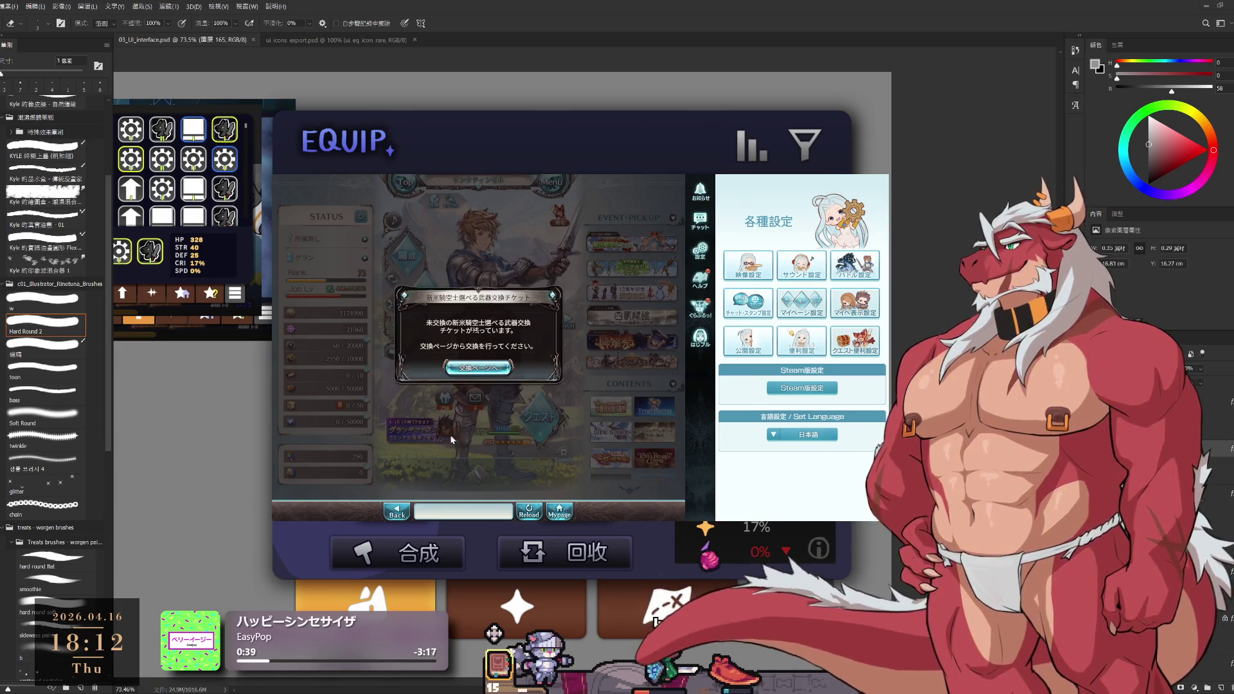
# Exchange a weapon ticket for the アゴナイズ weapon and return to My Page
pyautogui.click(478, 371)
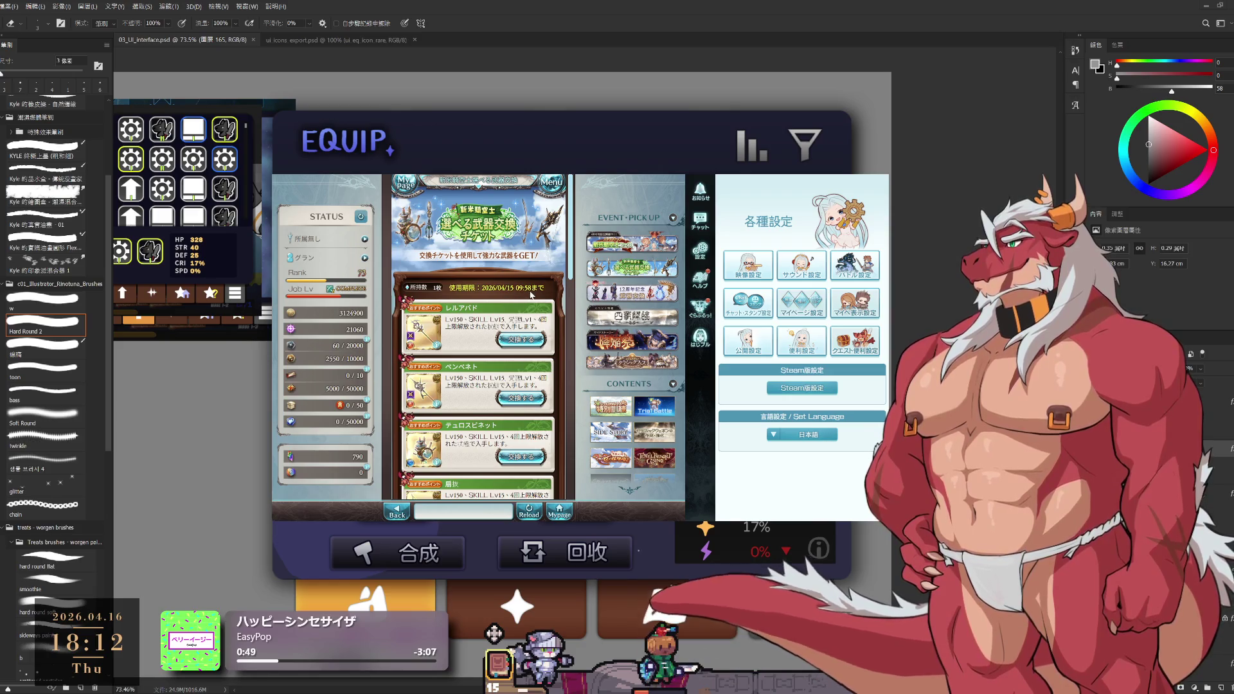
pyautogui.scroll(-1, 531, 295)
pyautogui.scroll(-10, 503, 300)
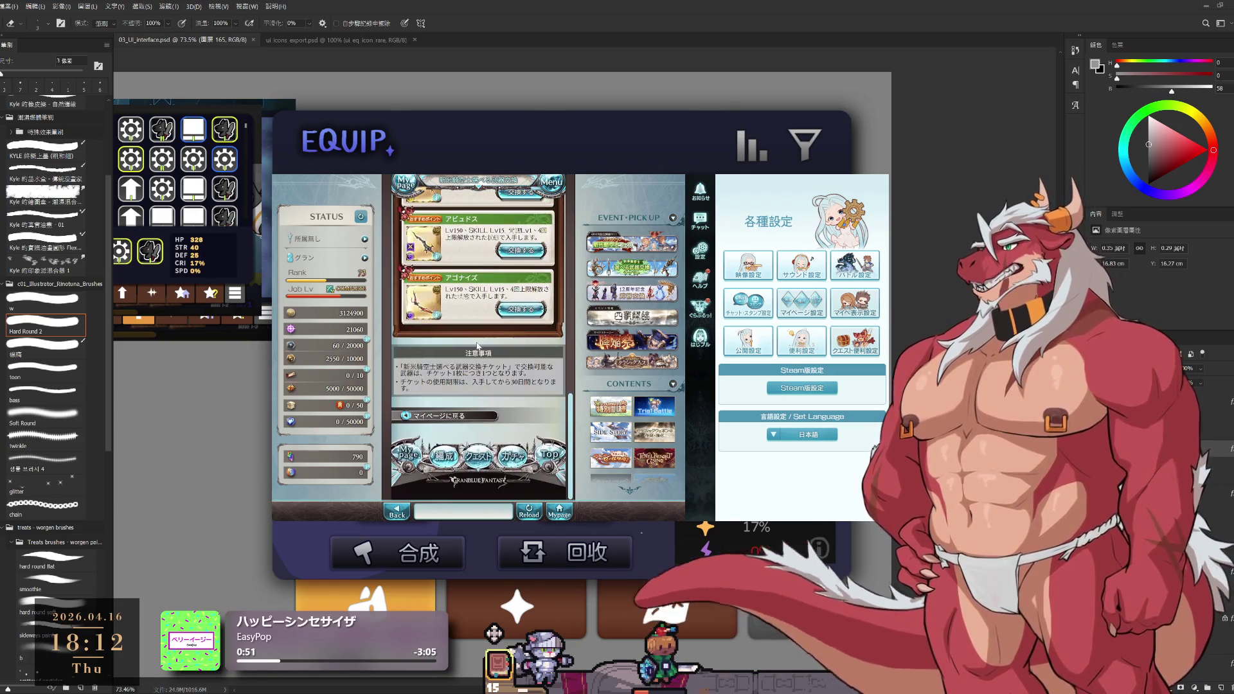
pyautogui.scroll(4, 481, 379)
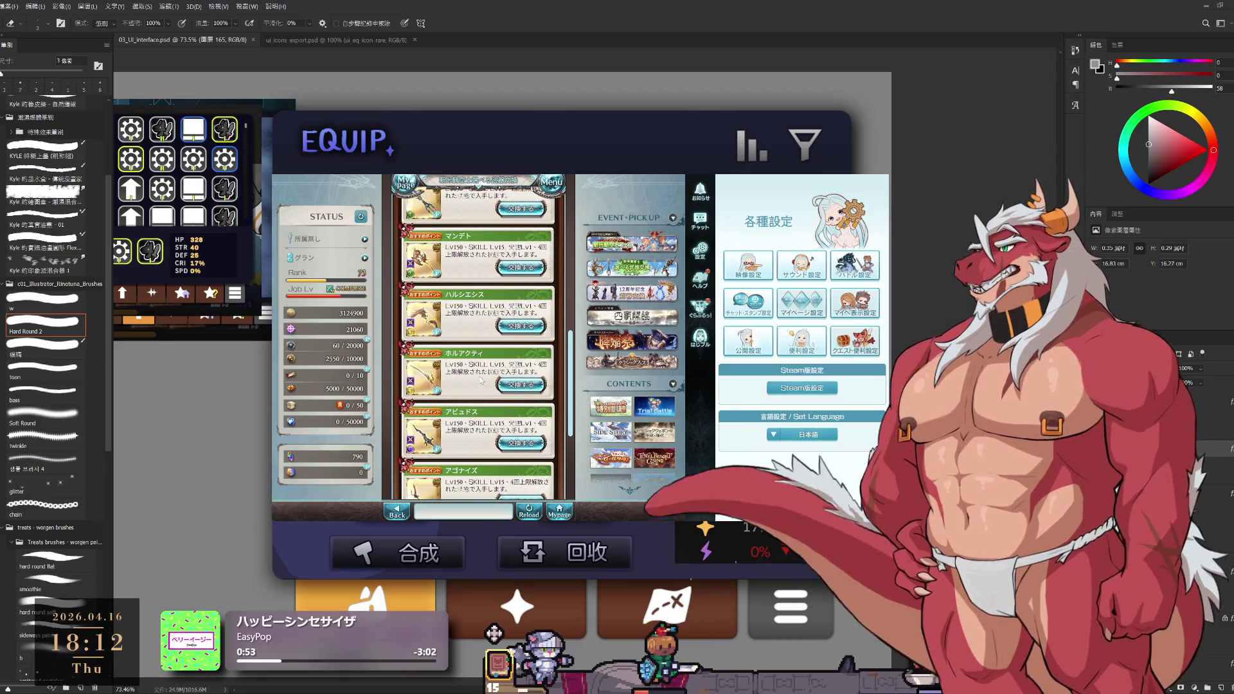
pyautogui.scroll(5, 481, 379)
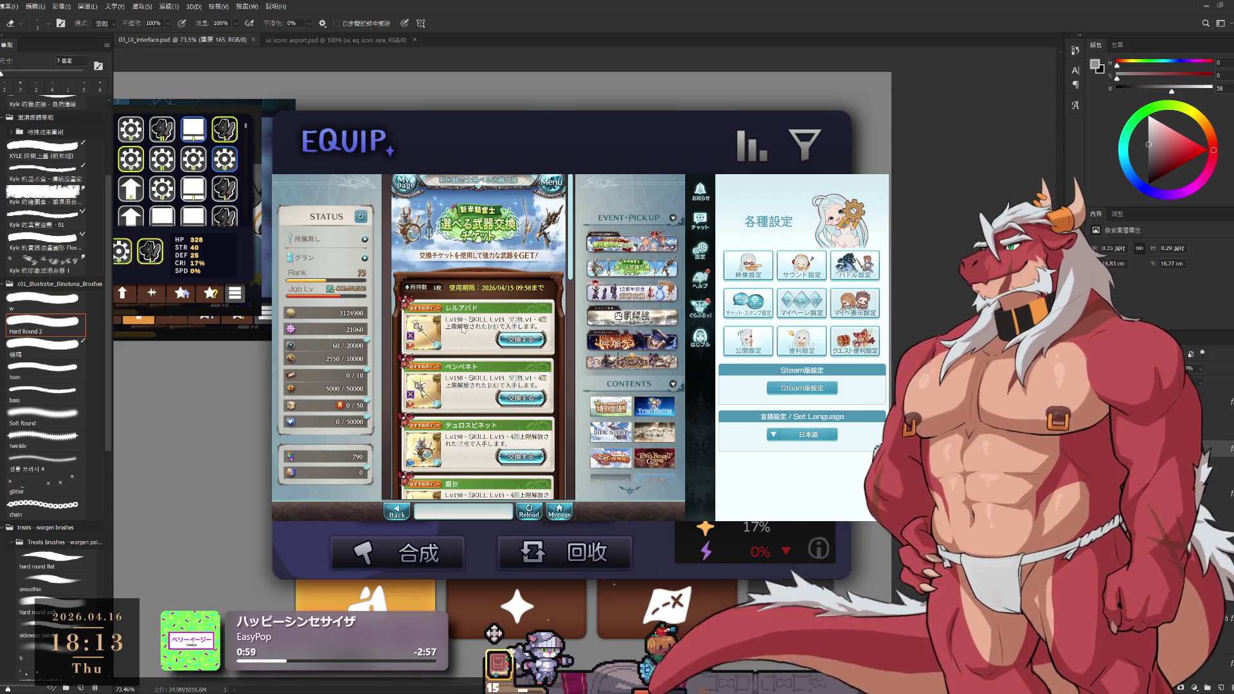
pyautogui.scroll(-10, 462, 330)
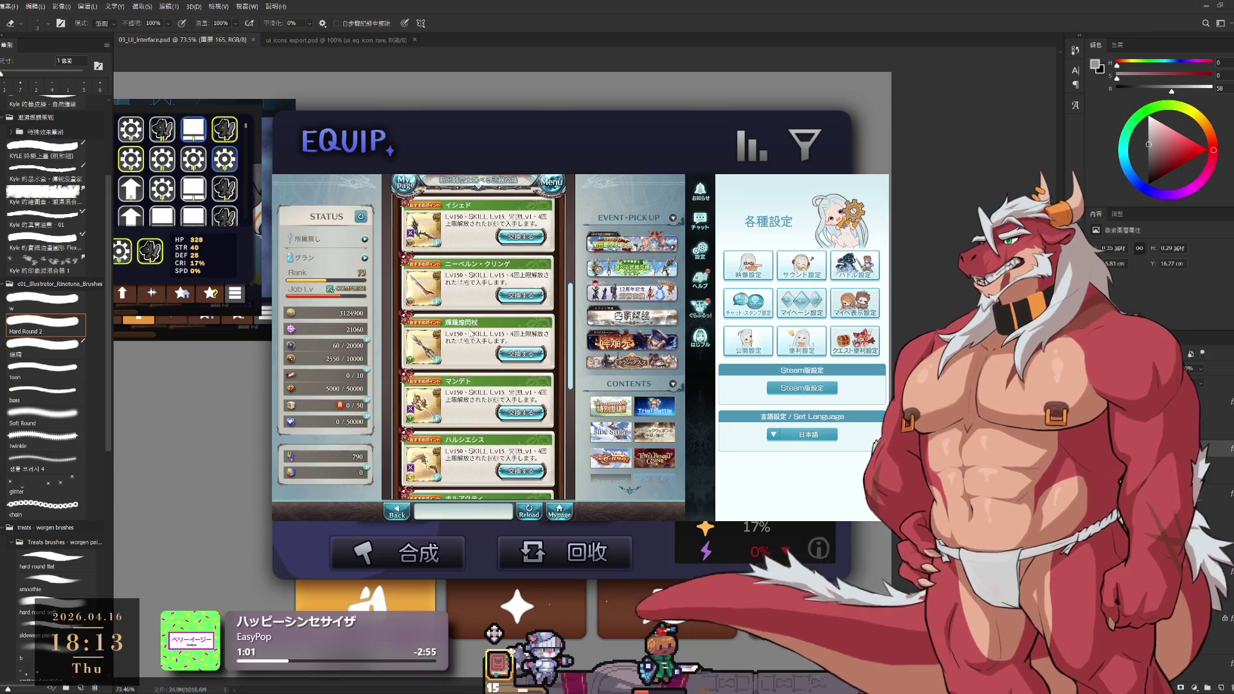
pyautogui.scroll(-5, 470, 333)
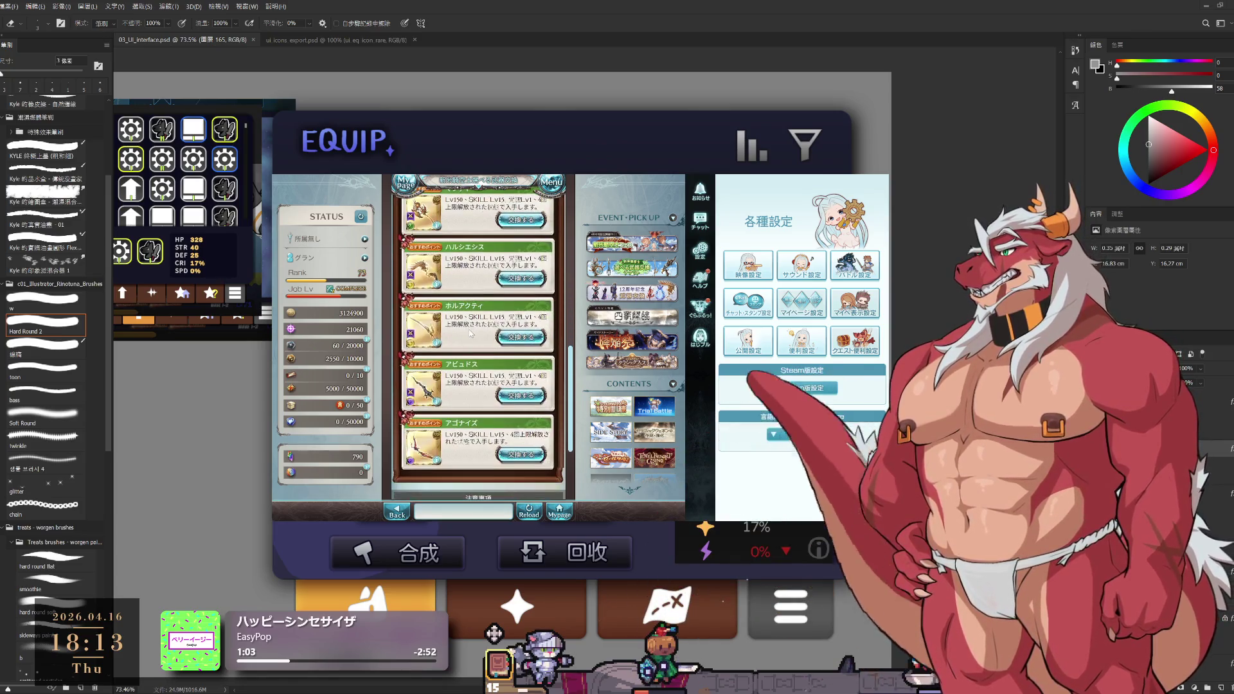
pyautogui.click(519, 454)
pyautogui.click(517, 394)
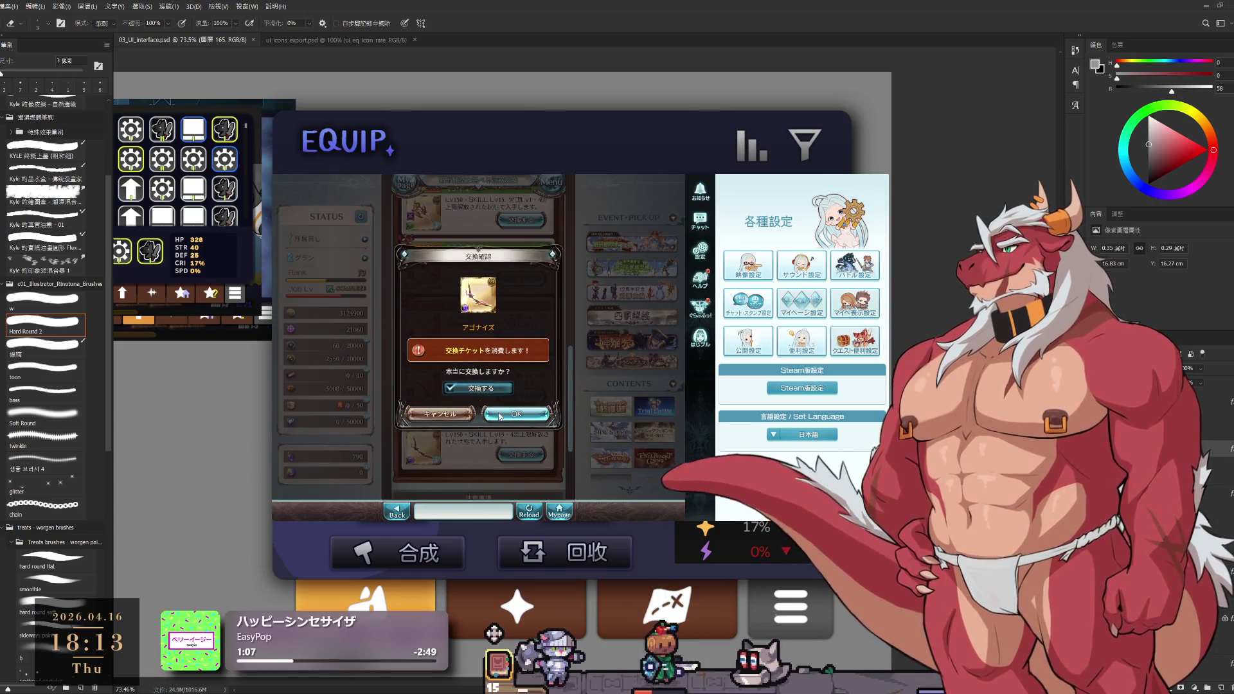
pyautogui.click(480, 394)
pyautogui.click(481, 397)
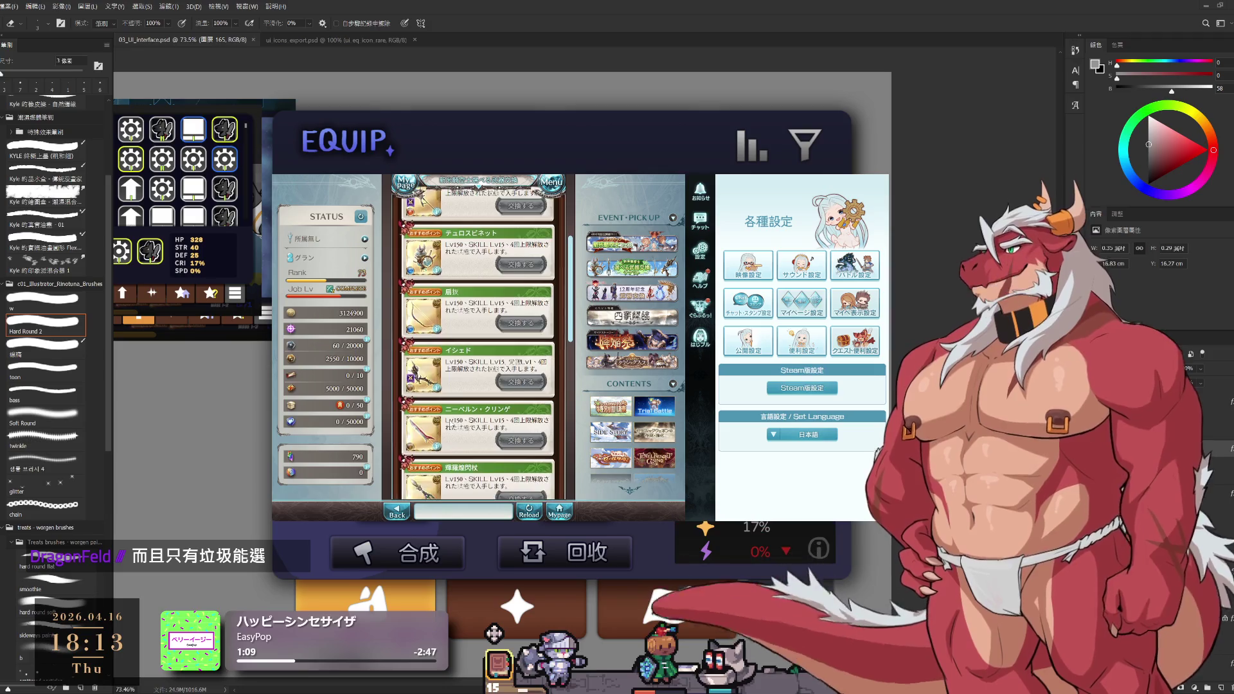
pyautogui.click(559, 510)
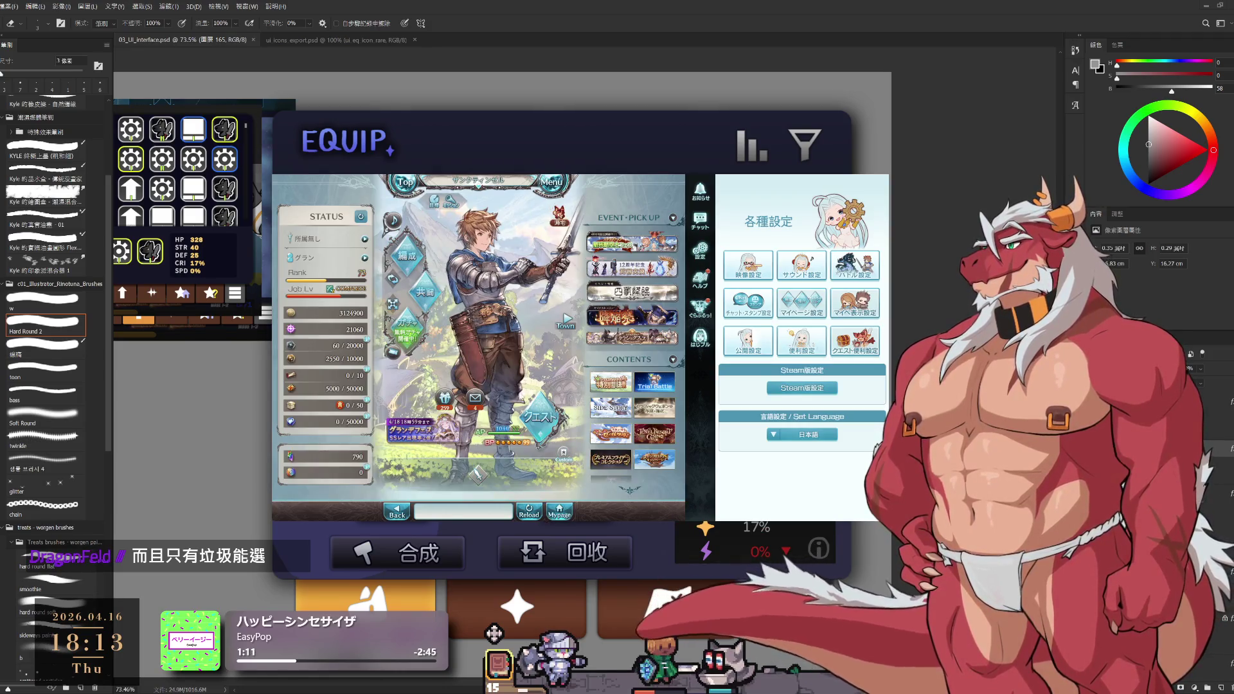
# Run the legend 10-draw gacha and dismiss its results and title notice
pyautogui.click(415, 328)
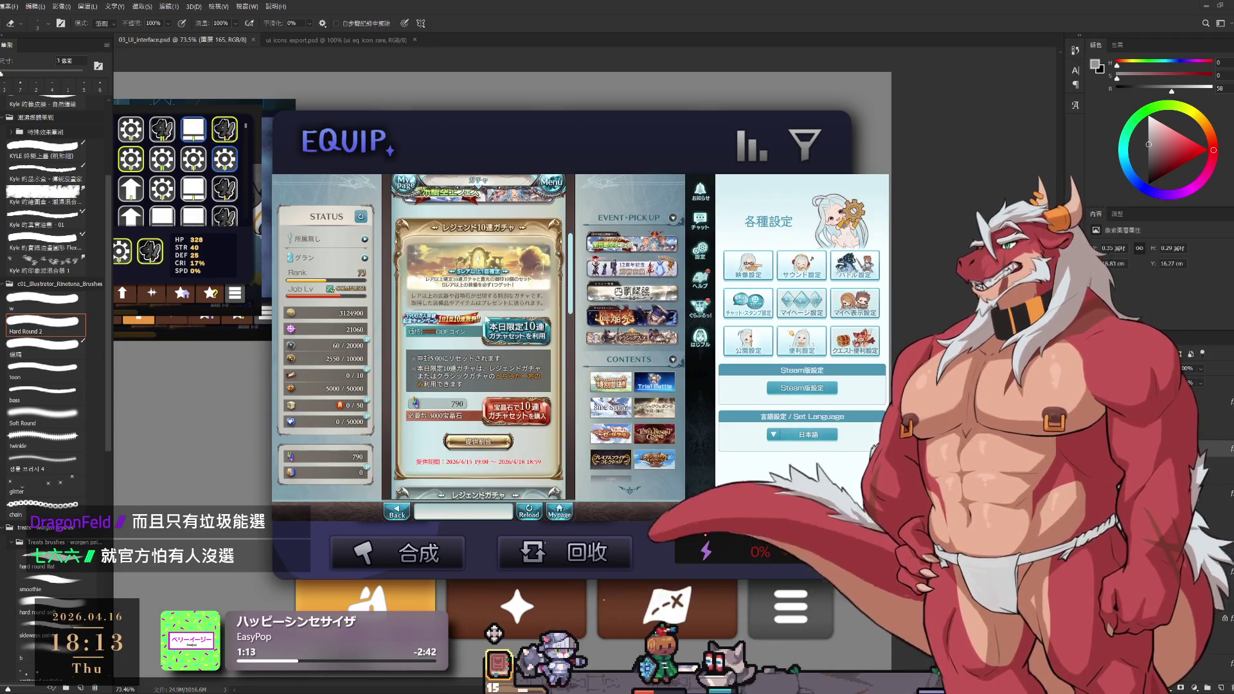
pyautogui.click(516, 331)
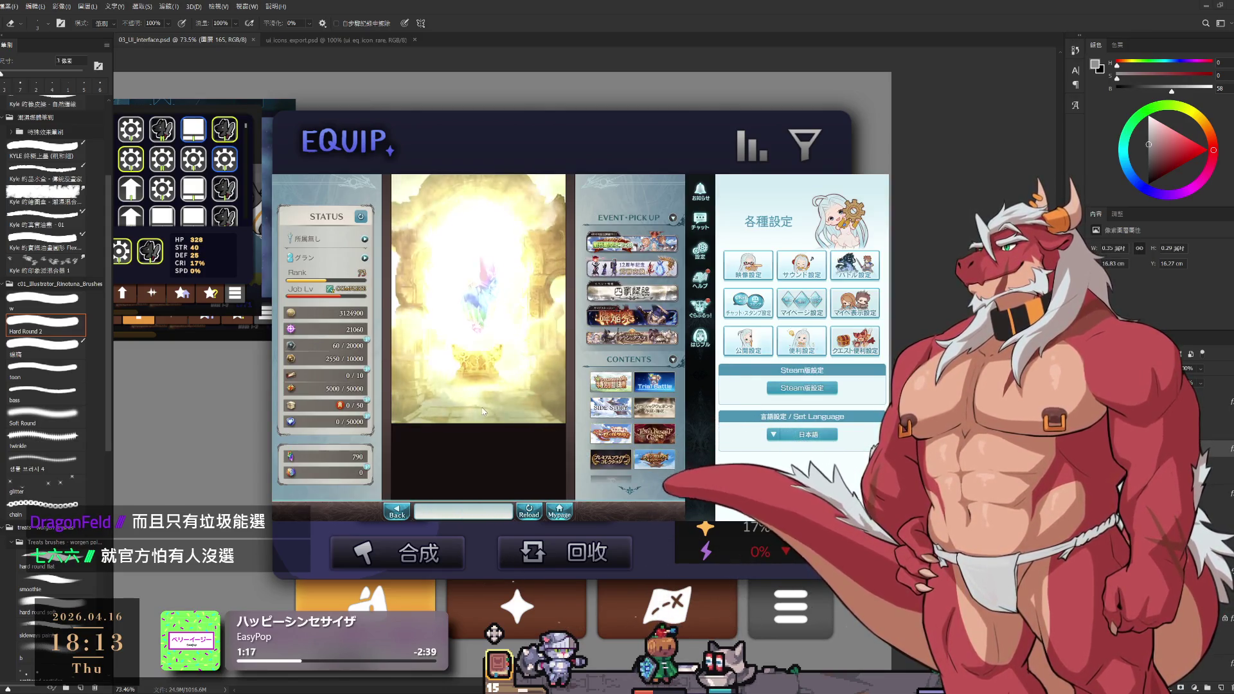
pyautogui.click(481, 408)
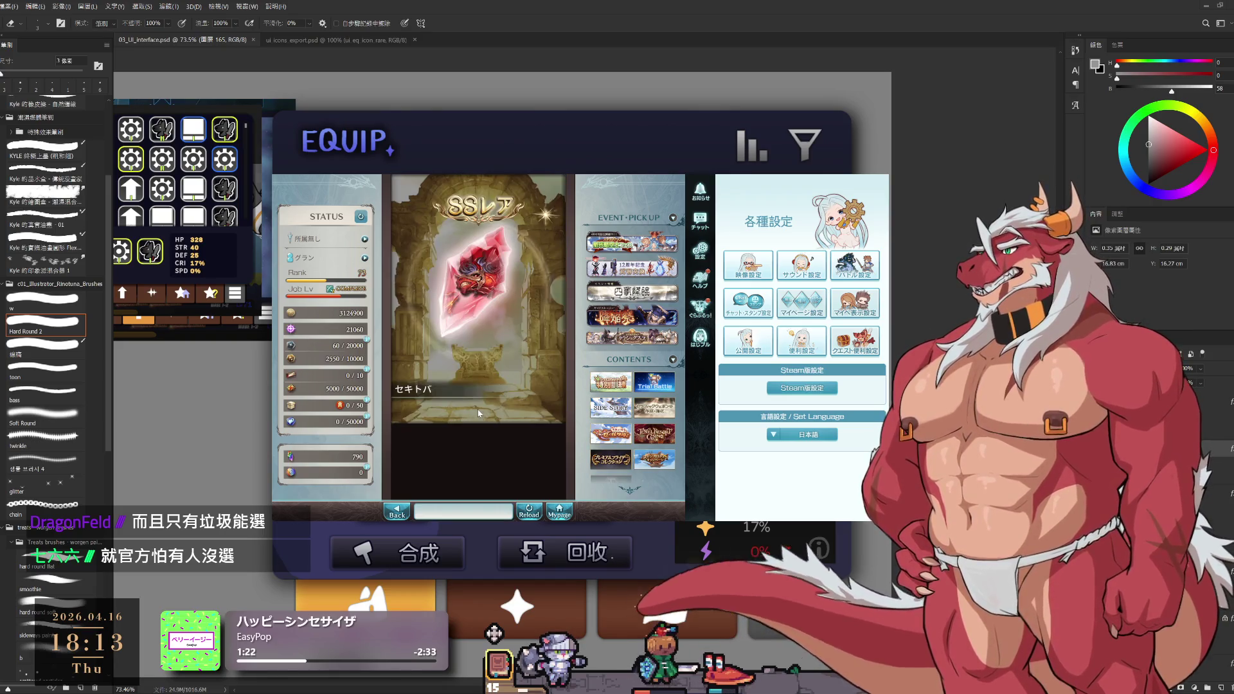
pyautogui.click(478, 411)
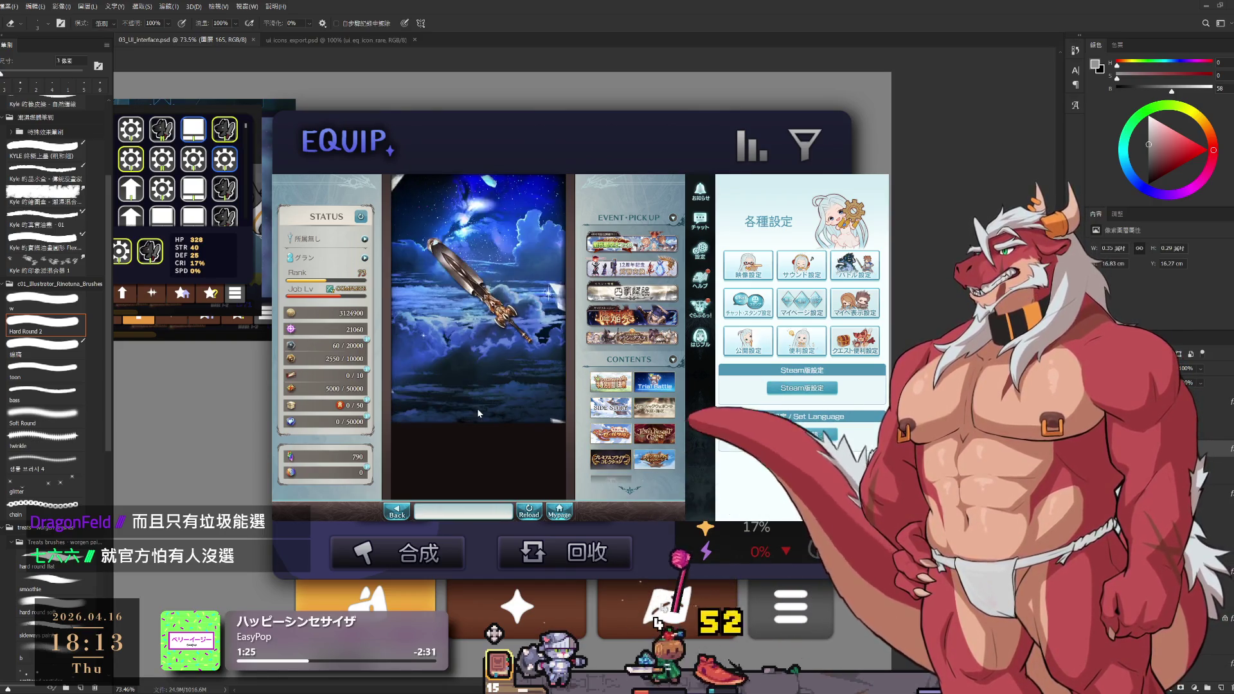
pyautogui.click(477, 408)
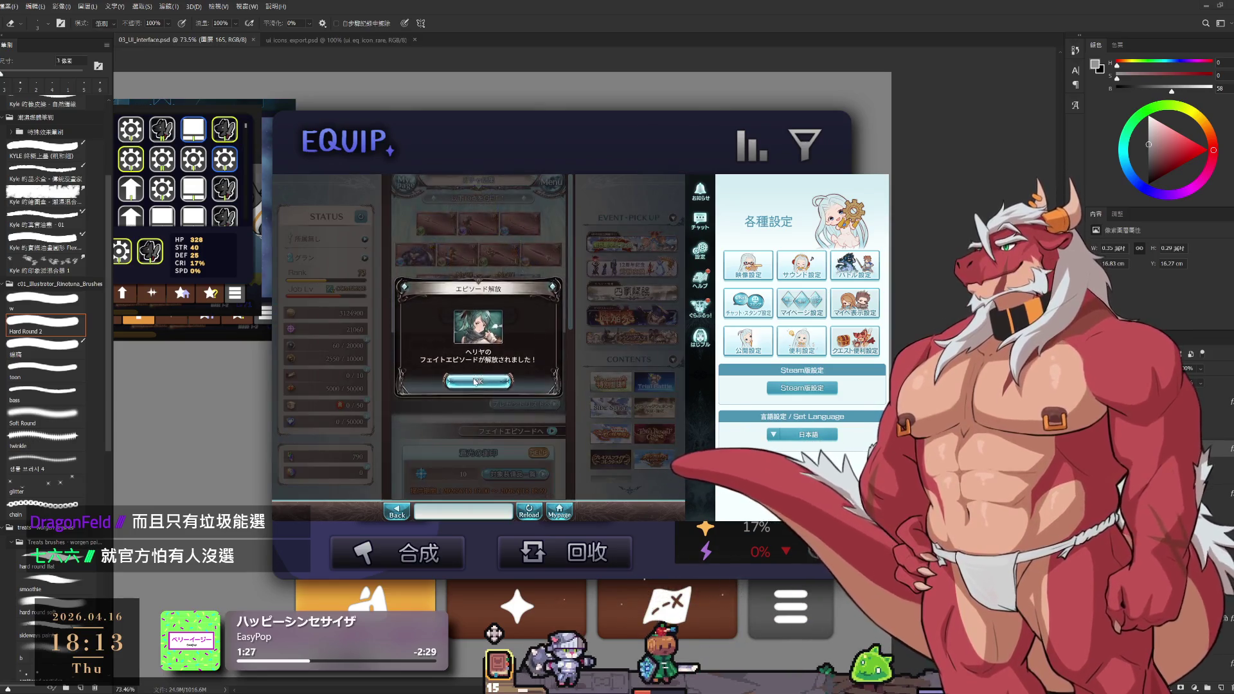
pyautogui.click(464, 384)
pyautogui.click(408, 180)
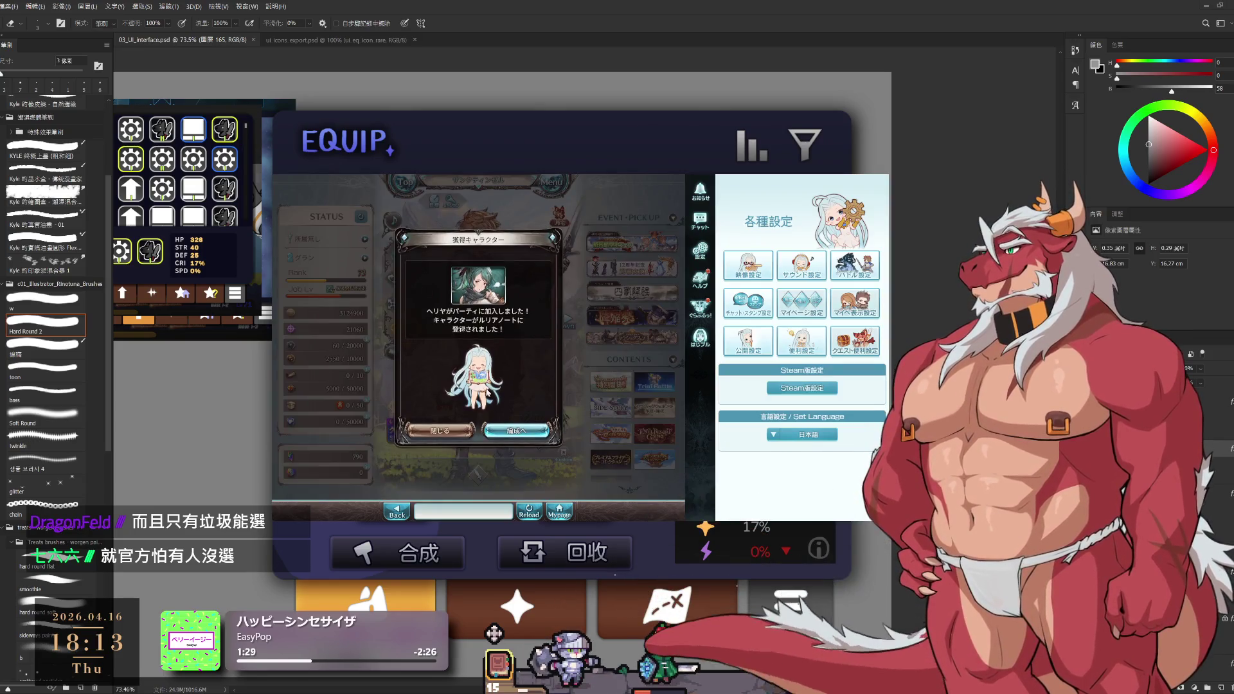
pyautogui.click(489, 392)
pyautogui.click(456, 384)
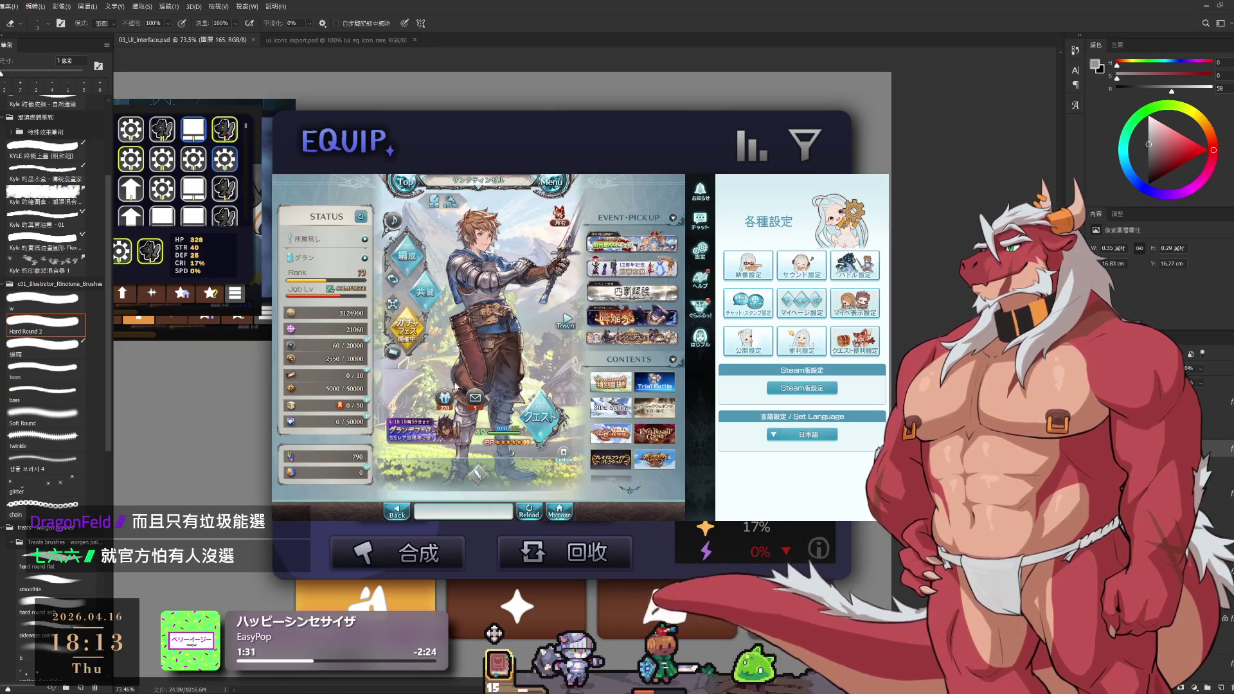
# Clear the item notices, then receive all presents from the present list
pyautogui.click(557, 216)
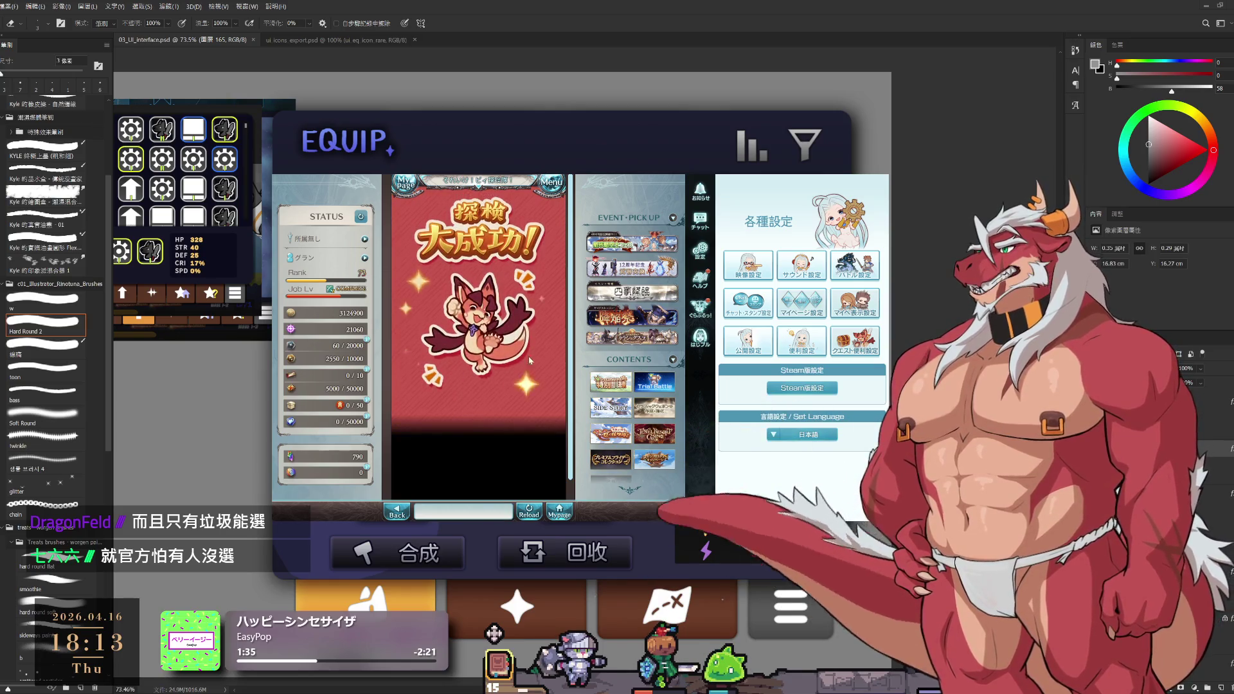
pyautogui.click(501, 350)
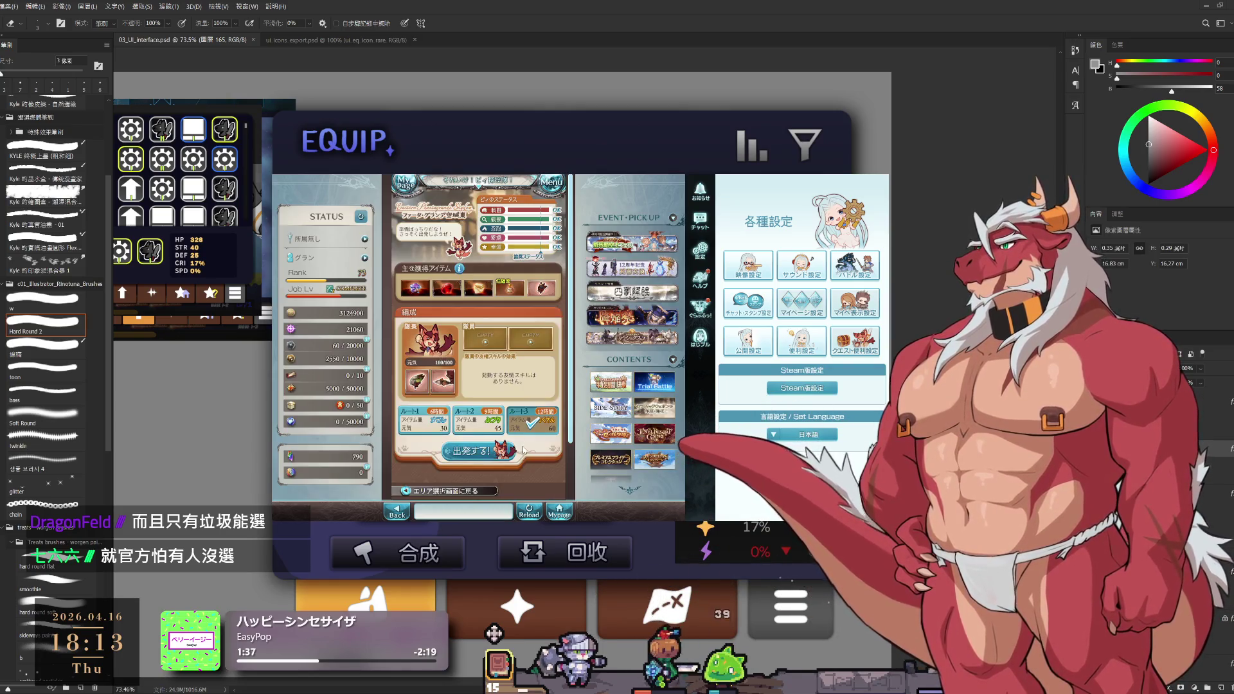
pyautogui.click(479, 460)
pyautogui.click(559, 512)
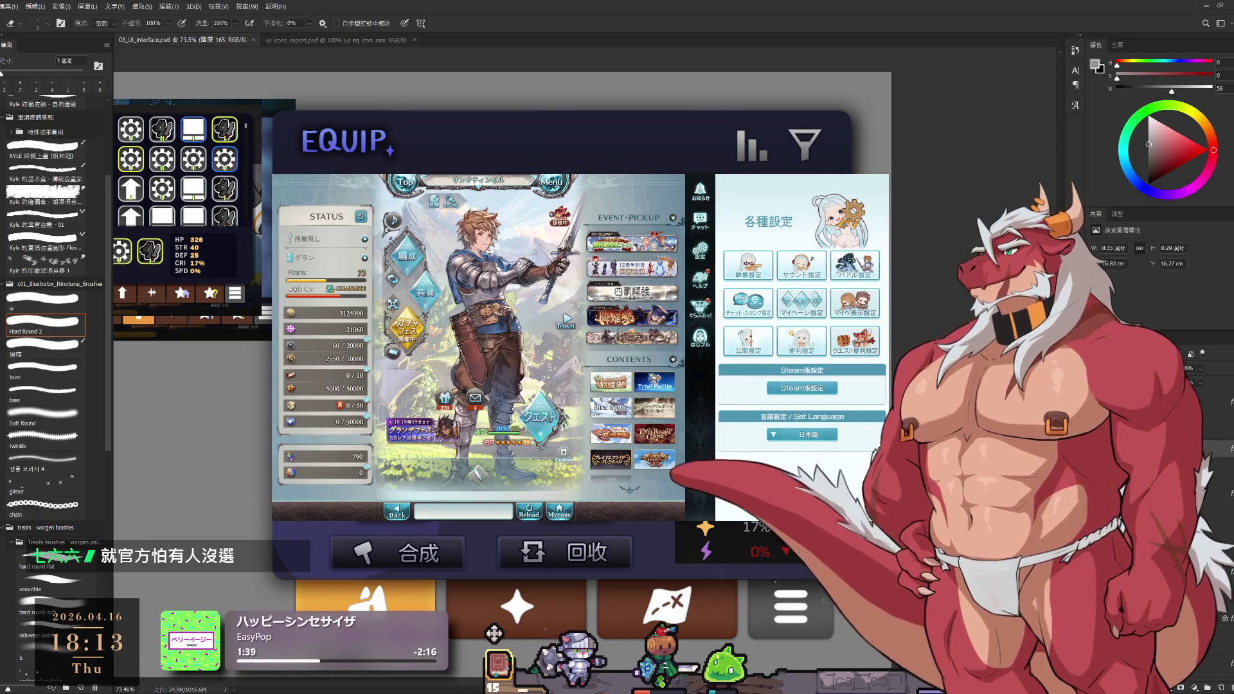
pyautogui.click(444, 398)
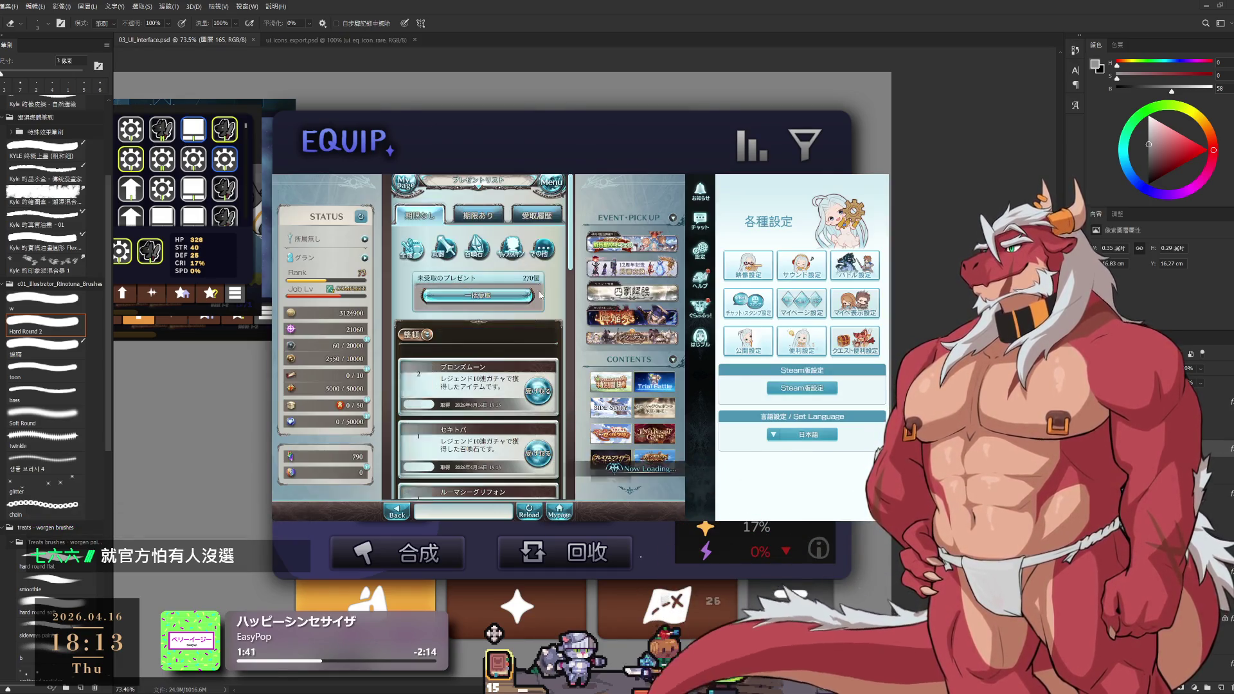
pyautogui.click(479, 296)
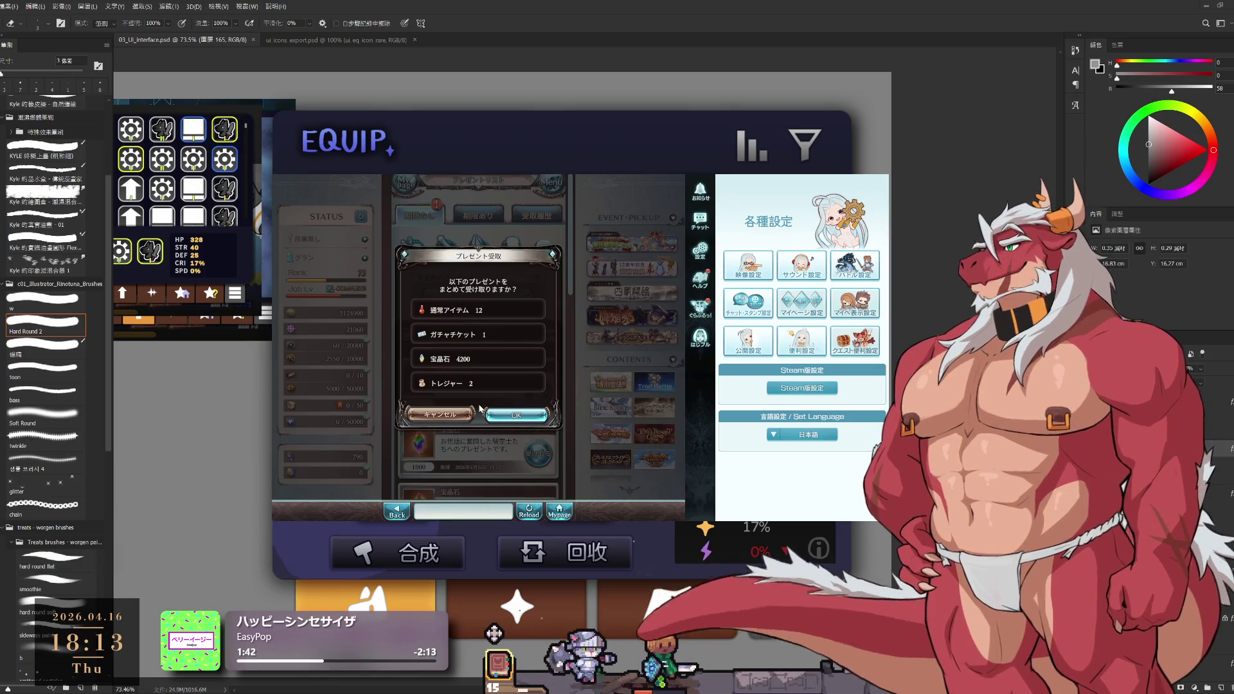
pyautogui.click(503, 418)
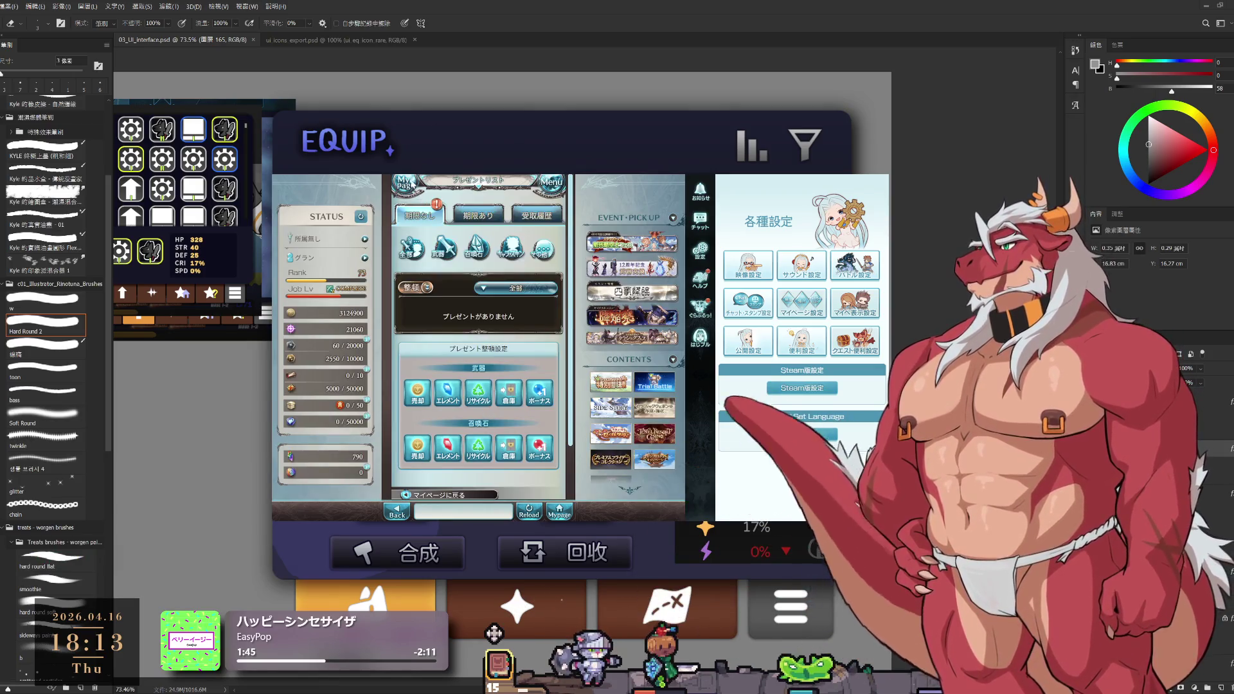
pyautogui.click(410, 188)
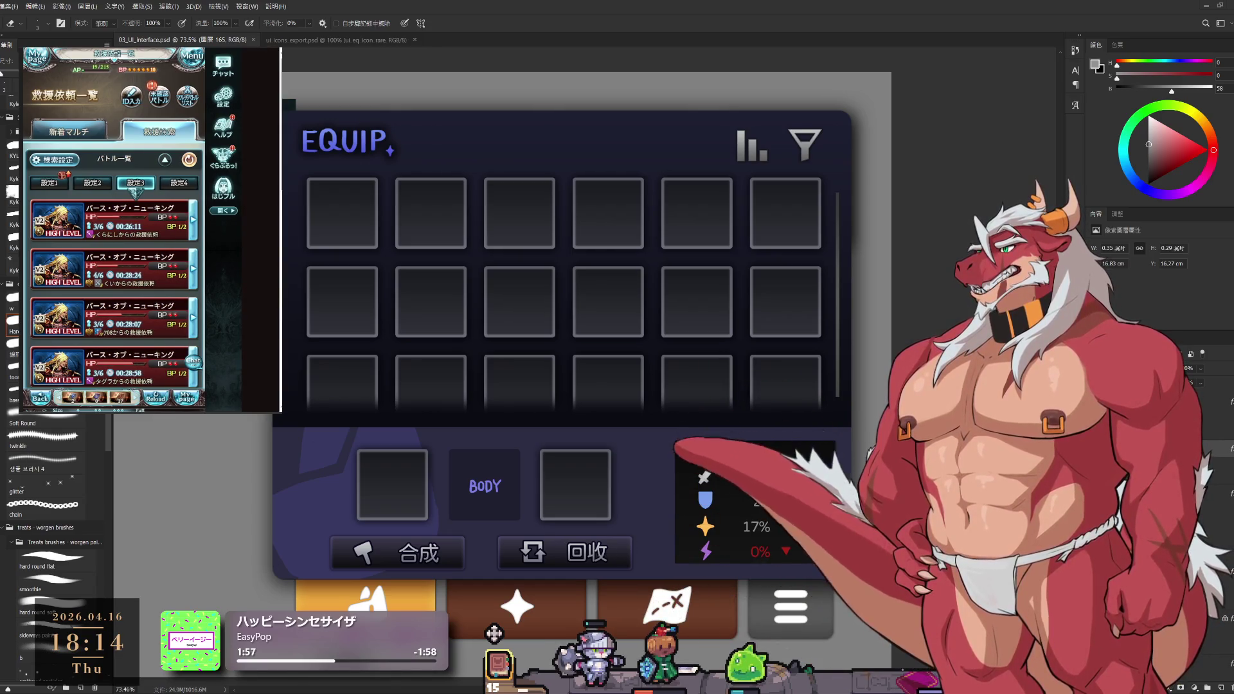
# Check the unconfirmed battle's quest result, then join the Omni-Magia Witch multi-battle and reload
pyautogui.click(159, 97)
pyautogui.click(156, 132)
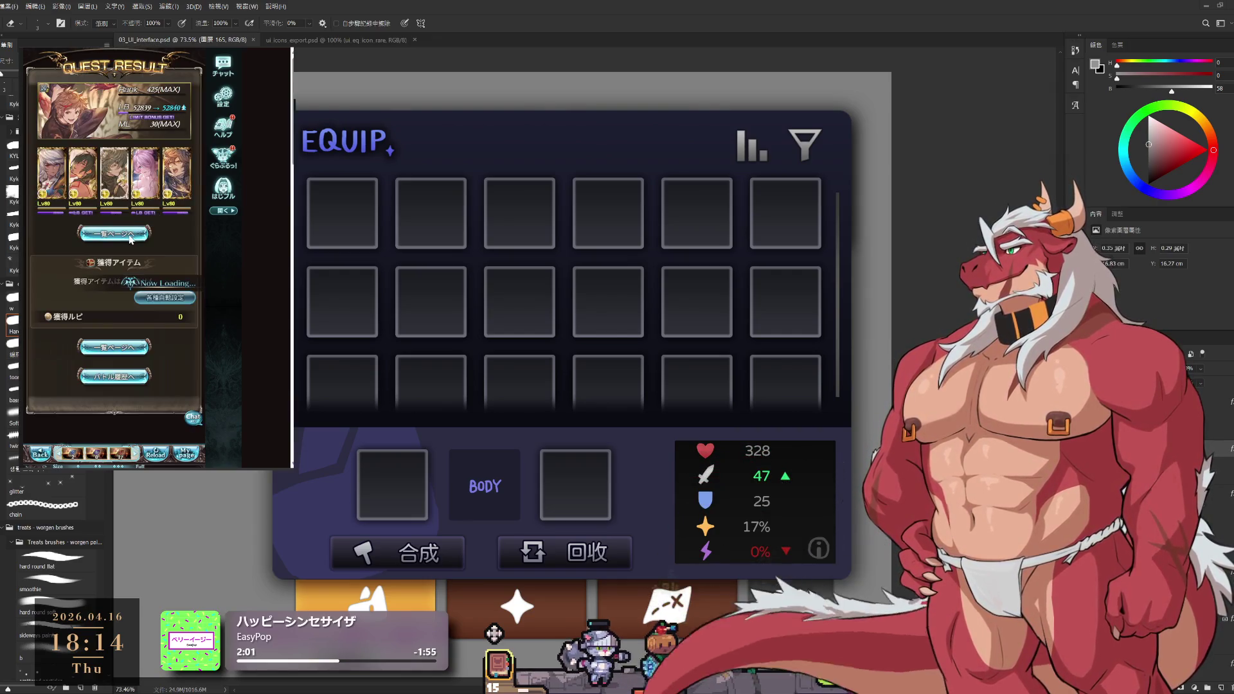
pyautogui.click(154, 231)
pyautogui.click(181, 293)
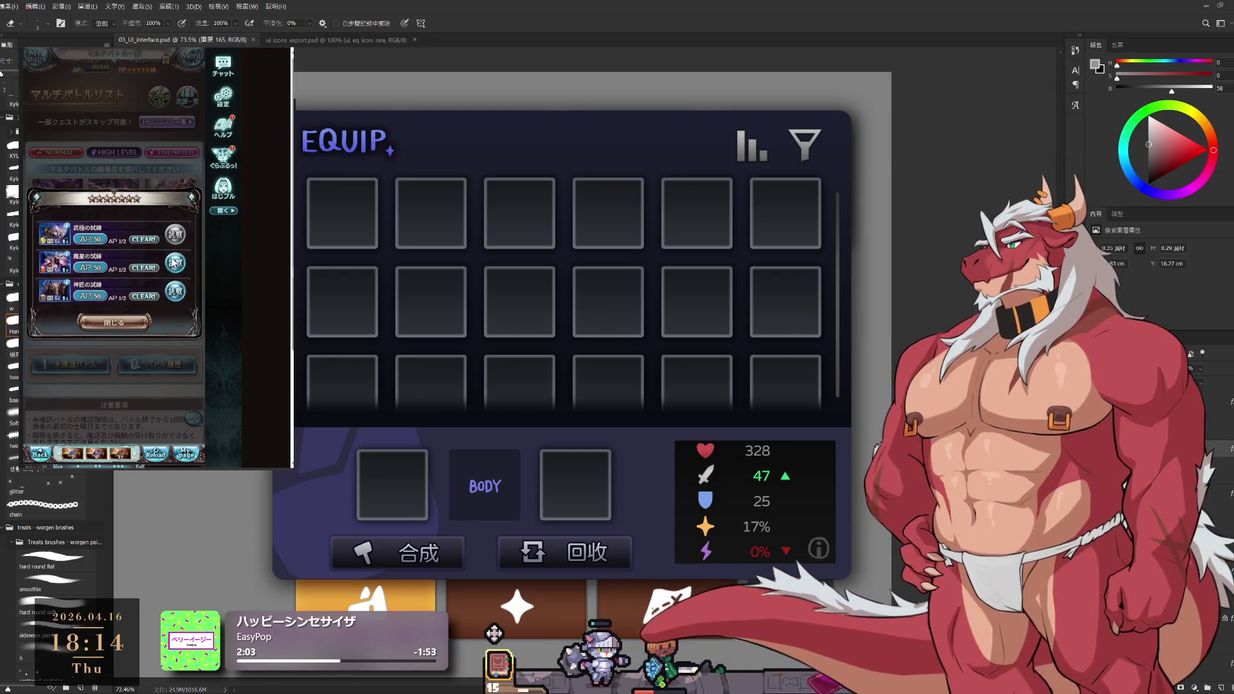
pyautogui.click(154, 398)
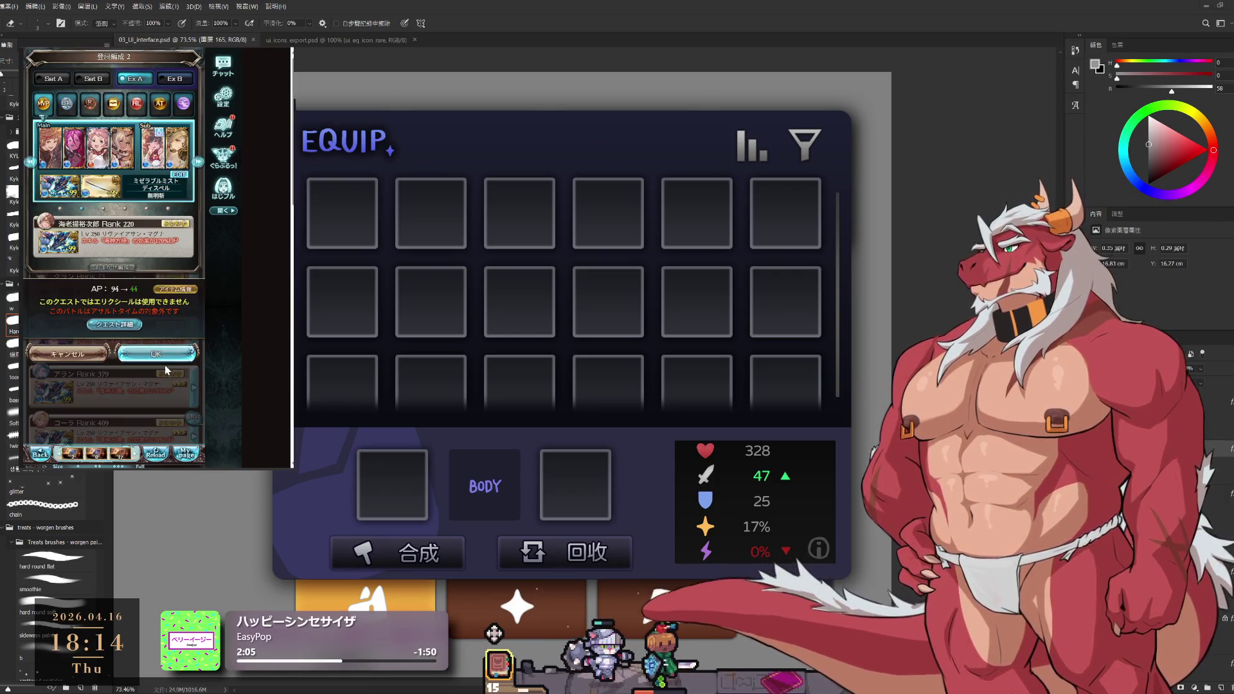
pyautogui.click(158, 456)
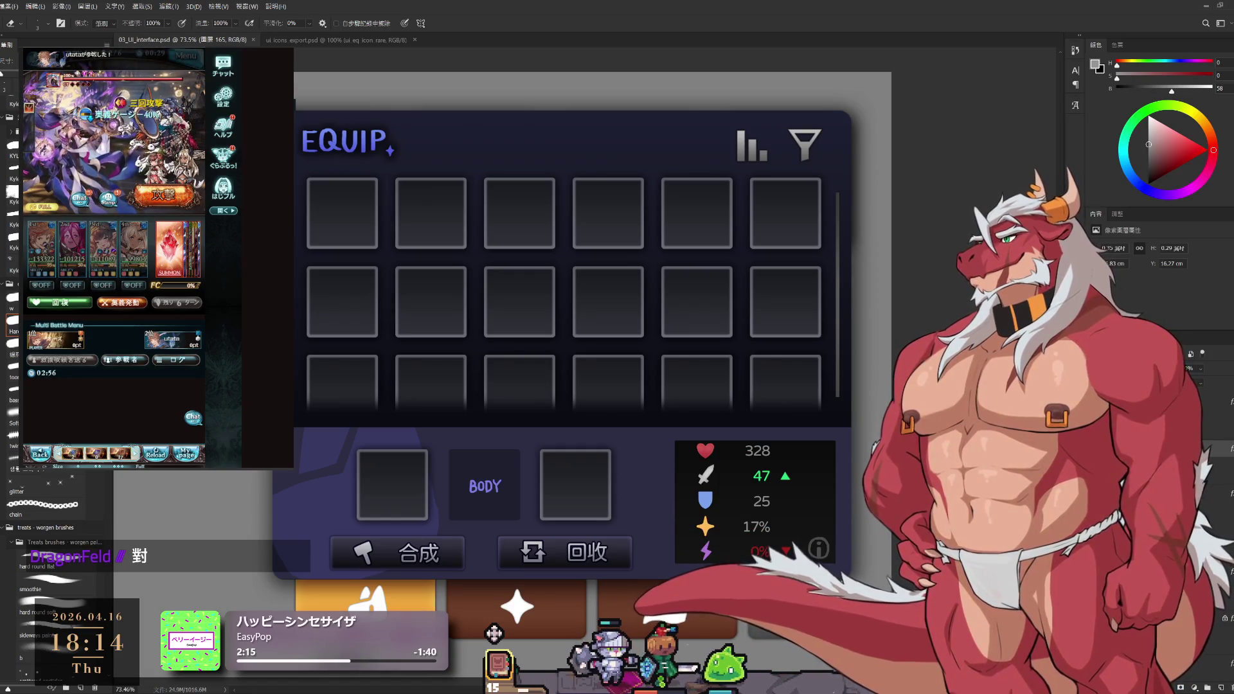
pyautogui.scroll(-2, 793, 410)
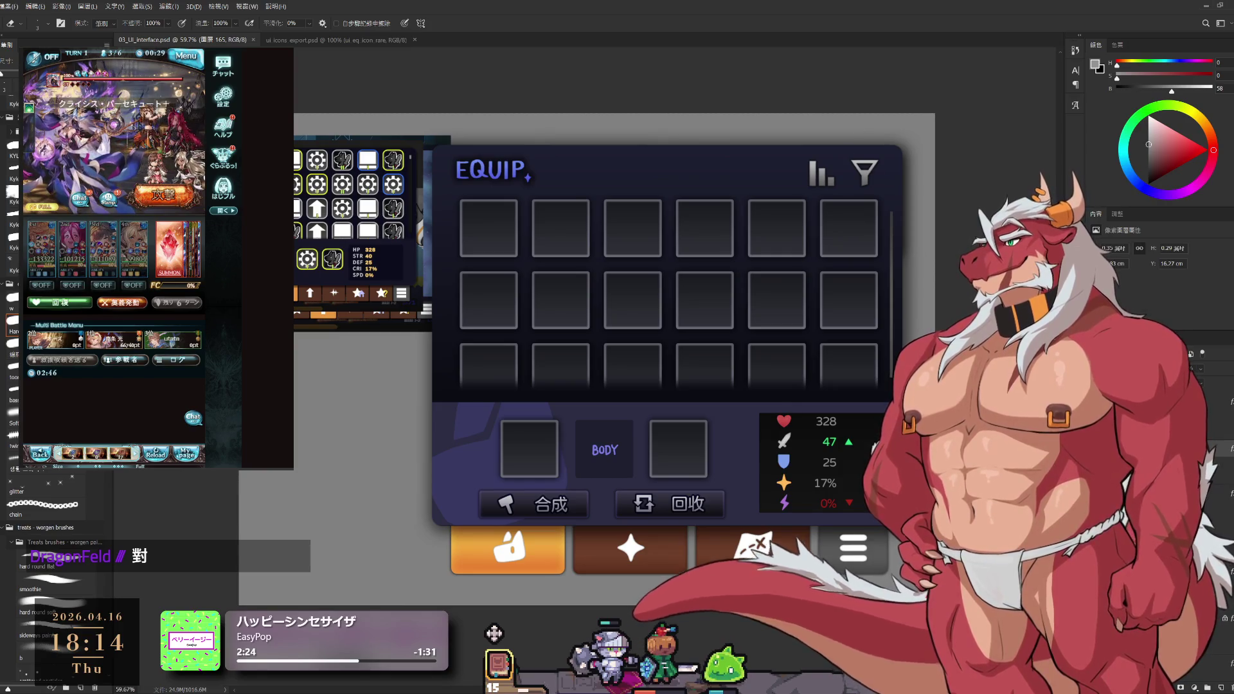
pyautogui.moveTo(829, 442); pyautogui.dragTo(844, 460)
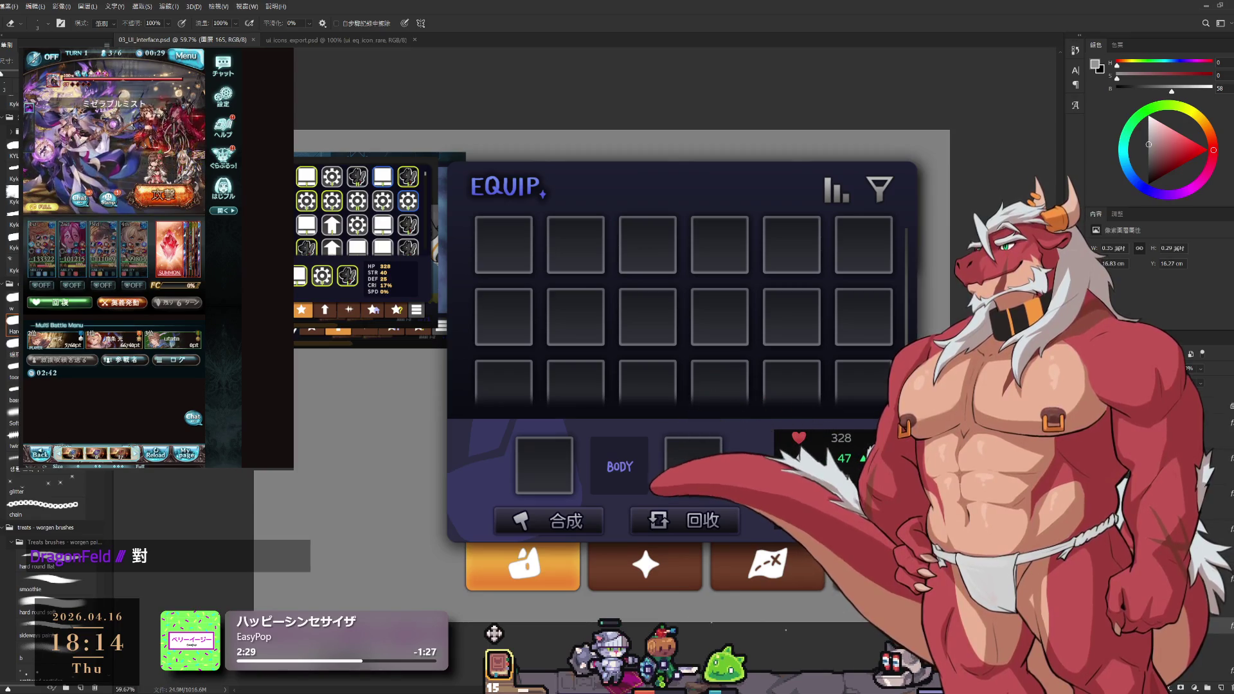
pyautogui.moveTo(844, 461); pyautogui.dragTo(827, 427)
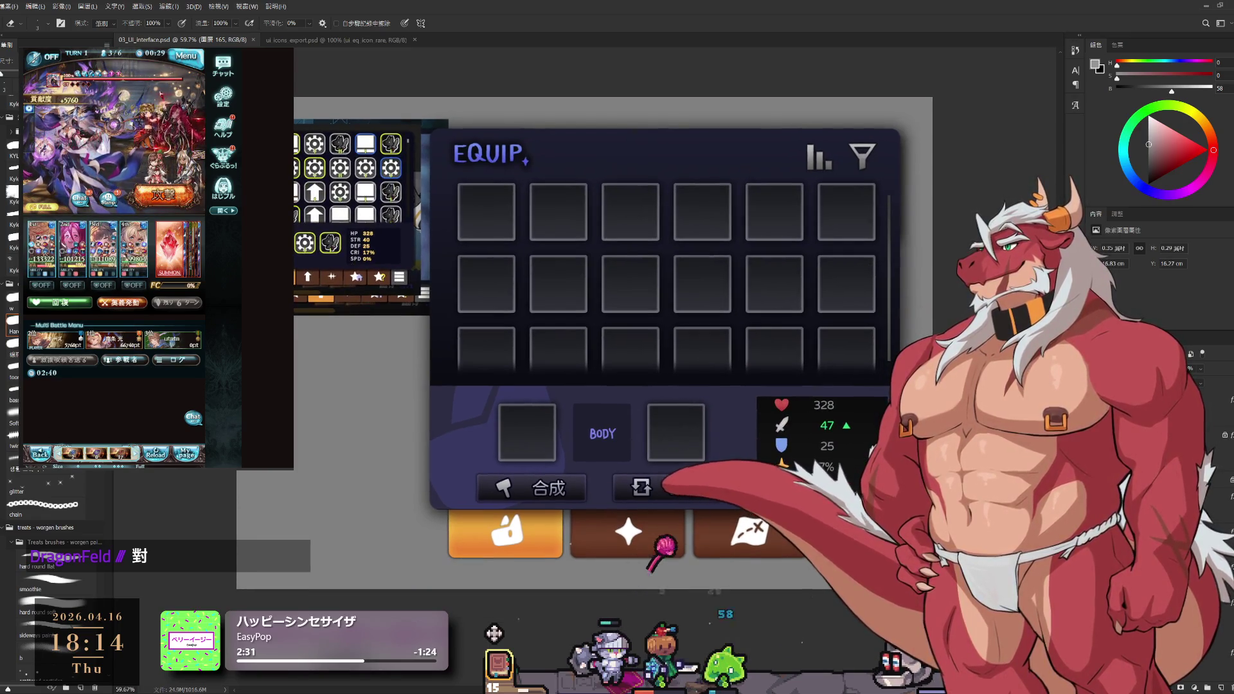
pyautogui.press('Delete')
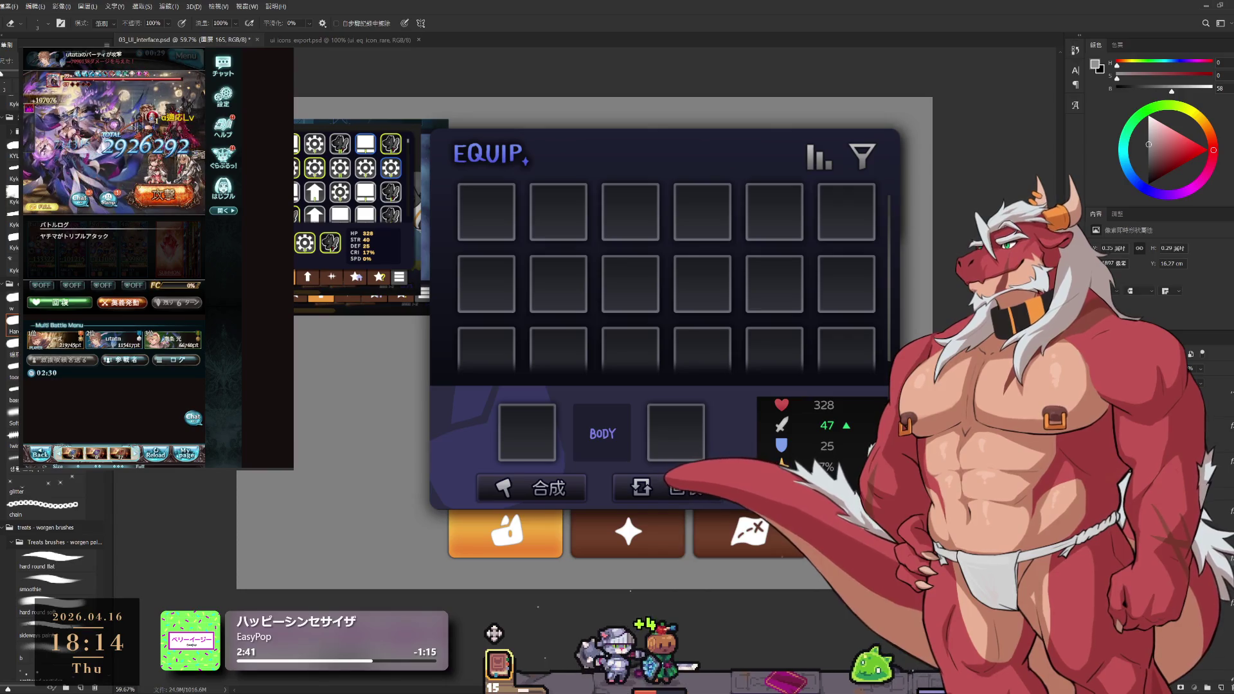
pyautogui.keyDown('ctrl'); pyautogui.click(514, 493); pyautogui.keyUp('ctrl')
pyautogui.keyDown('ctrl'); pyautogui.click(512, 492); pyautogui.keyUp('ctrl')
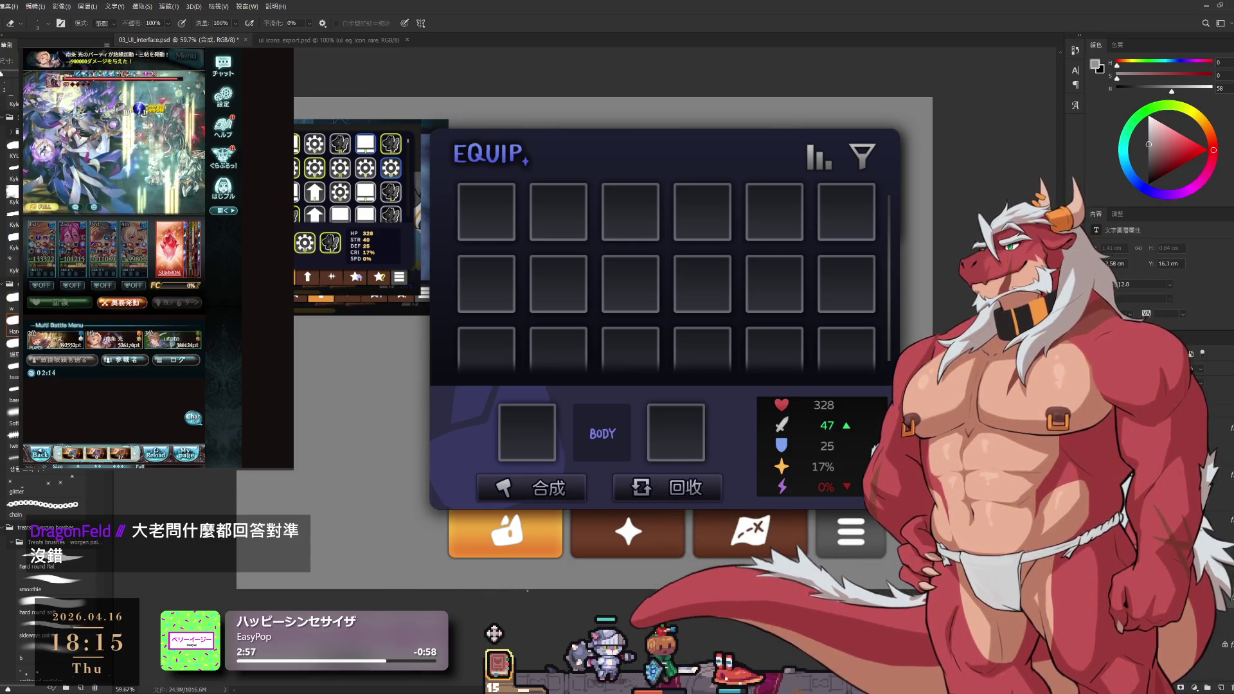
# Rename layer 圖層 159 to icon_選項_off, fixing the extra 'f' typo
pyautogui.hotkey('alt', '[')
pyautogui.hotkey('alt', '[')
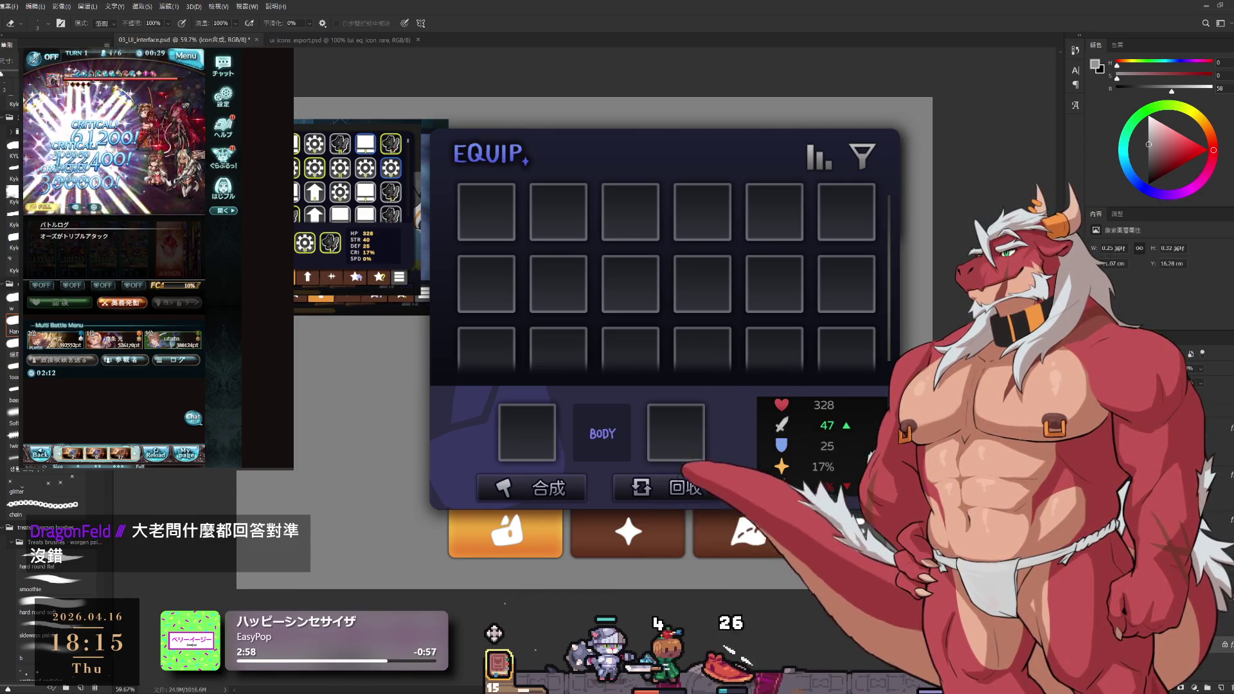
pyautogui.hotkey('alt', ']')
pyautogui.hotkey('alt', ']')
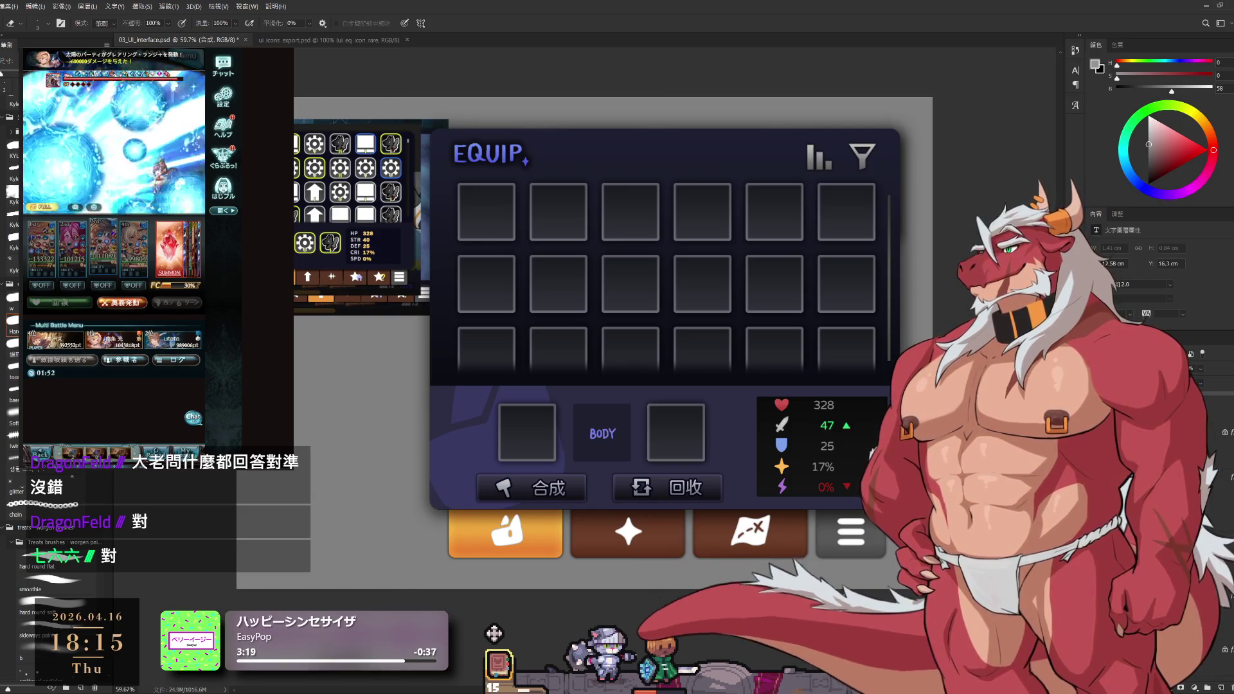
pyautogui.hotkey('alt', '[')
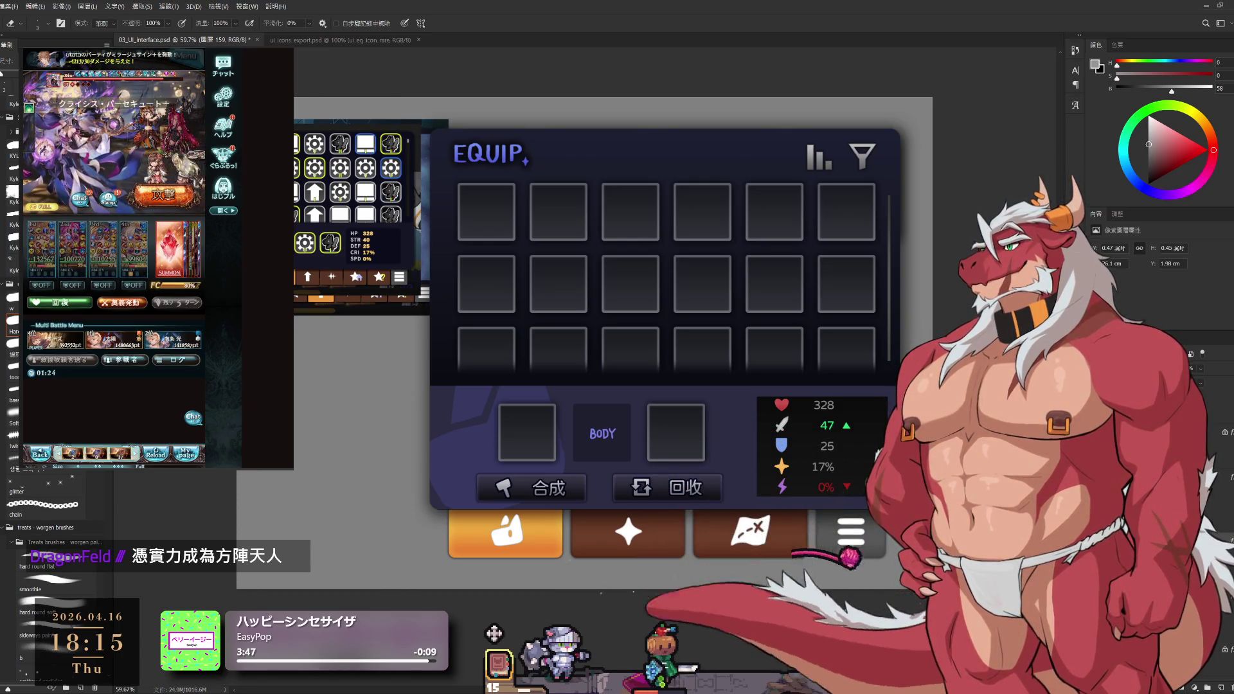
pyautogui.hotkey('alt', '[')
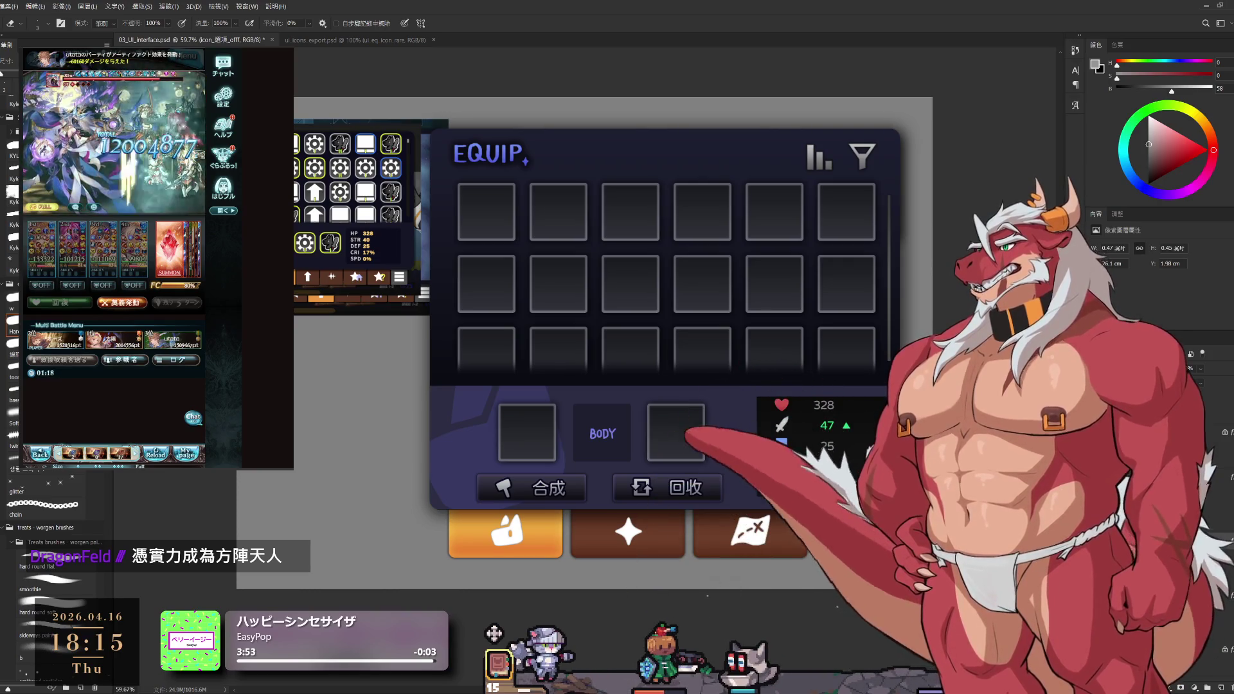
pyautogui.hotkey('alt', '[')
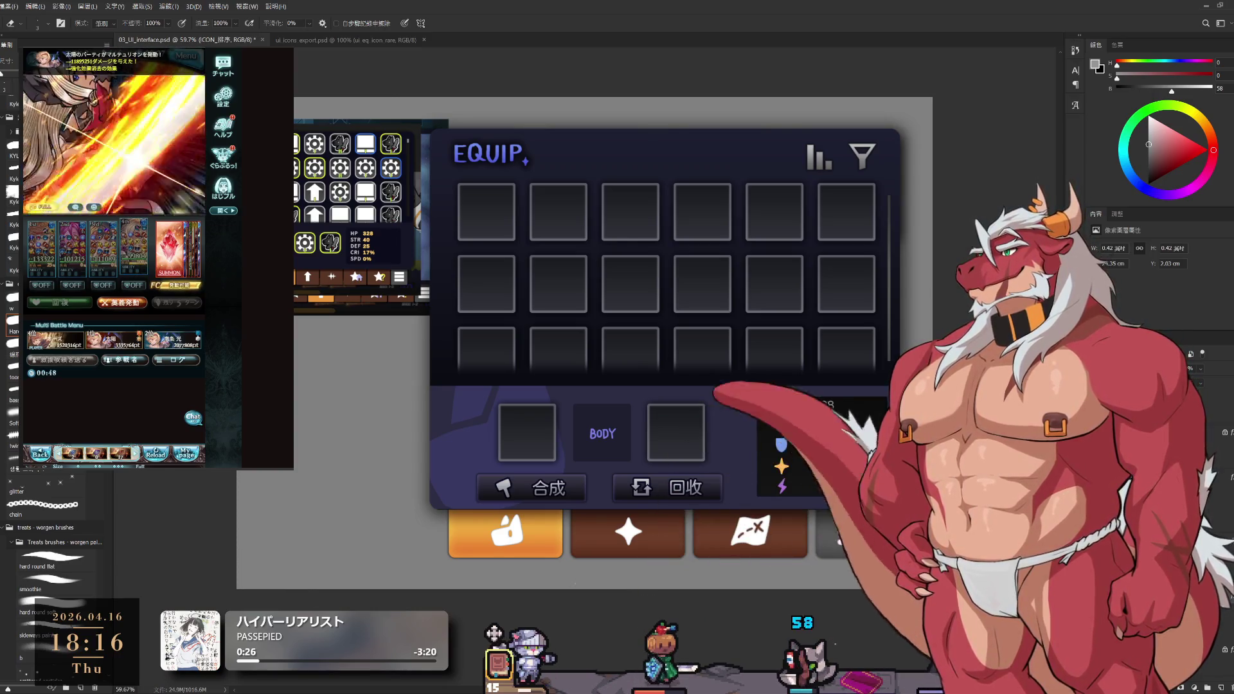
# Rename ICON_排序 to ICON_排序_off and save the mockup
pyautogui.hotkey('alt', '[')
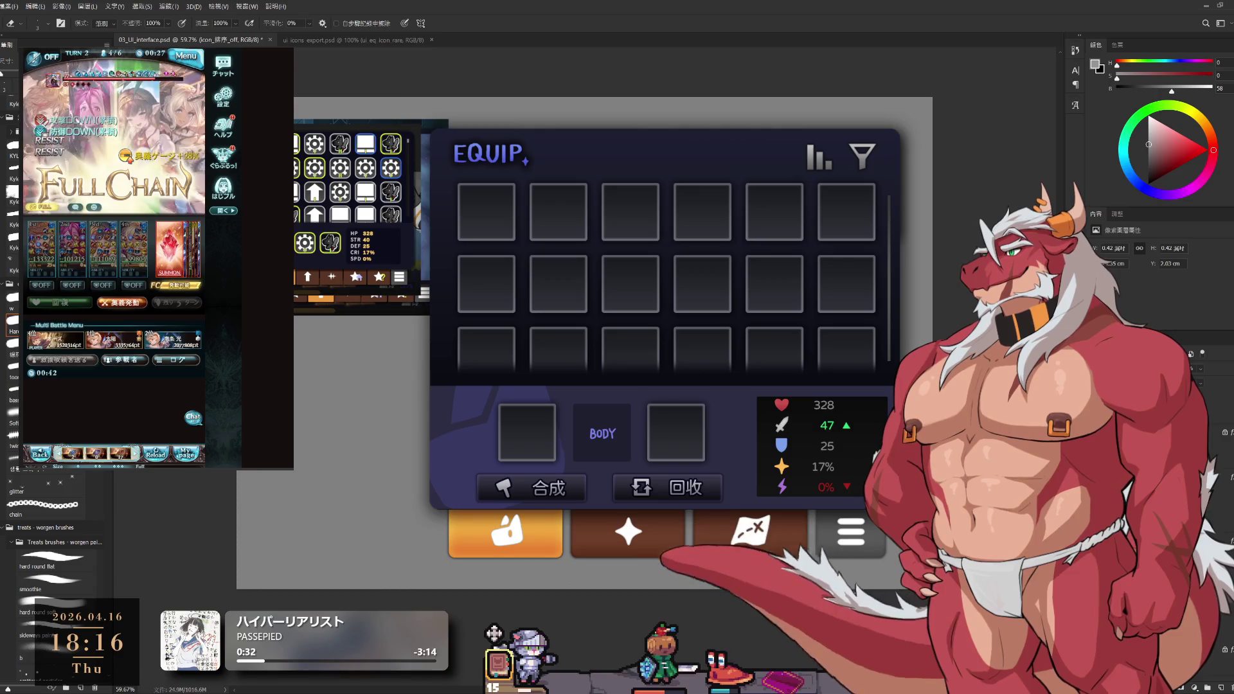
pyautogui.hotkey('ctrl', 's')
pyautogui.scroll(-1, 579, 341)
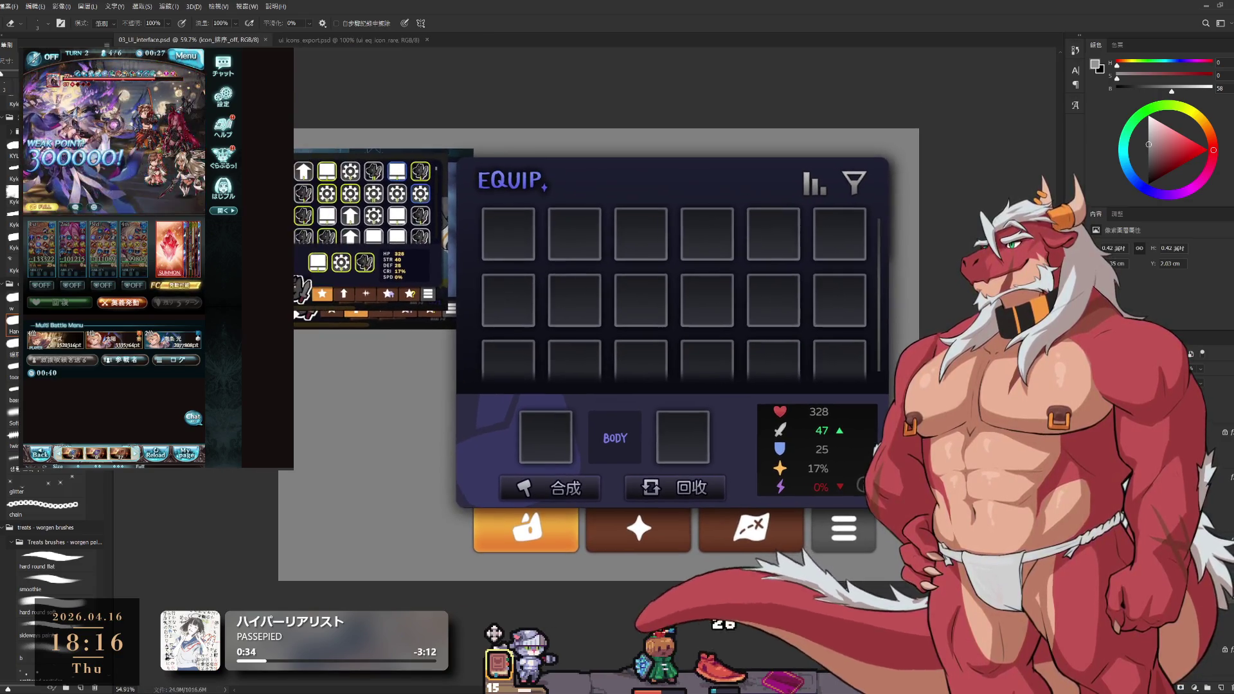